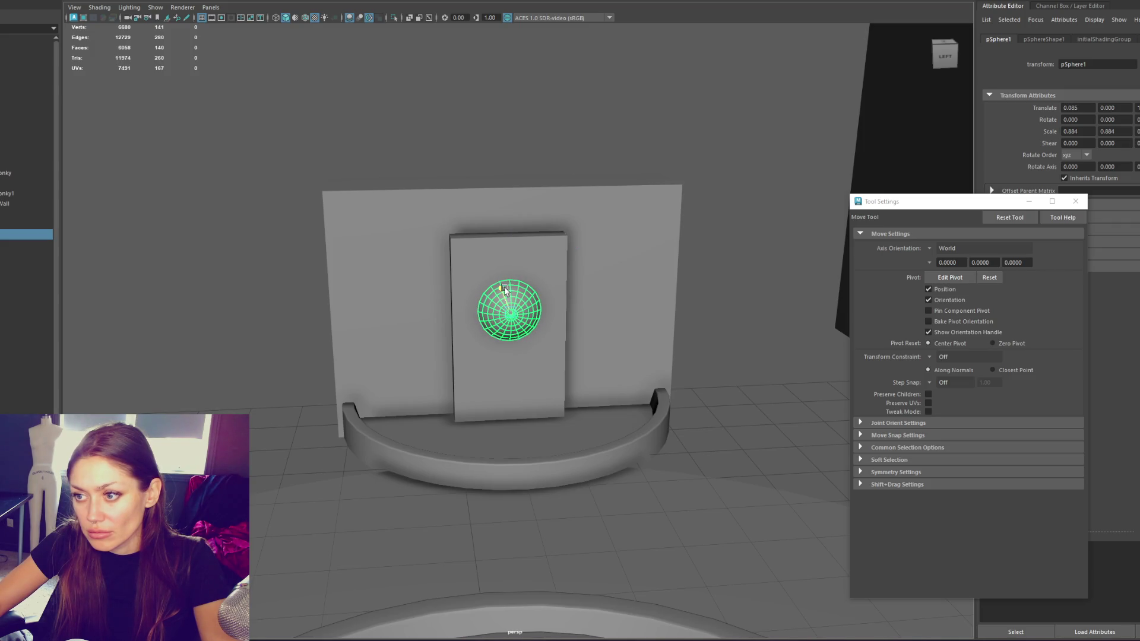
Select the wall, base and sphere, then frame the view on the wall
click(411, 123)
drag(269, 232, 700, 421)
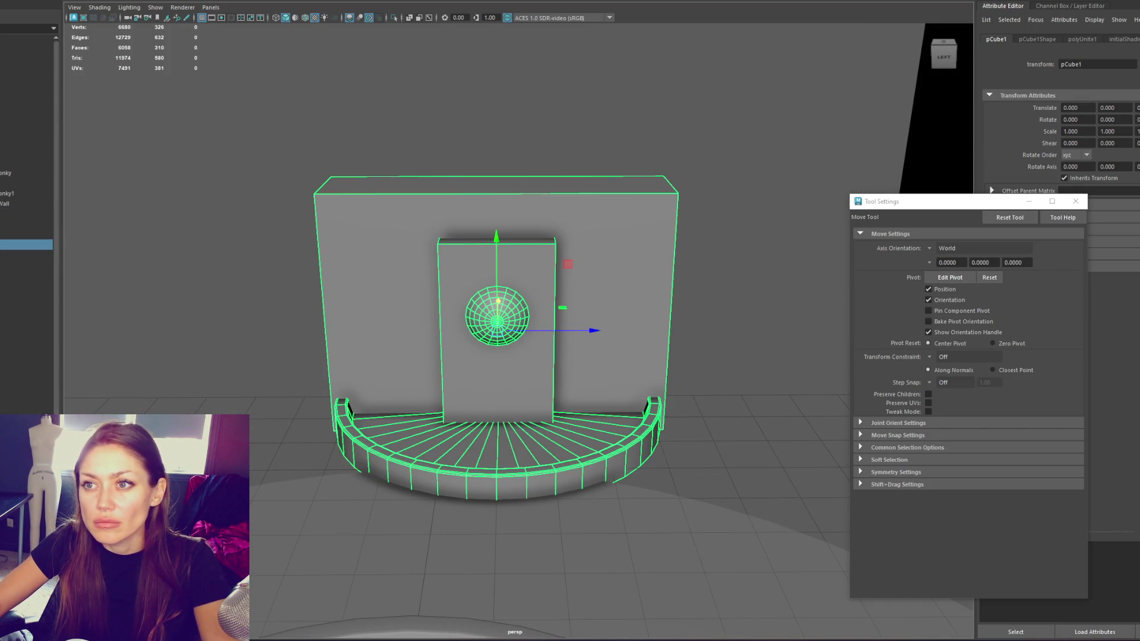
click(138, 178)
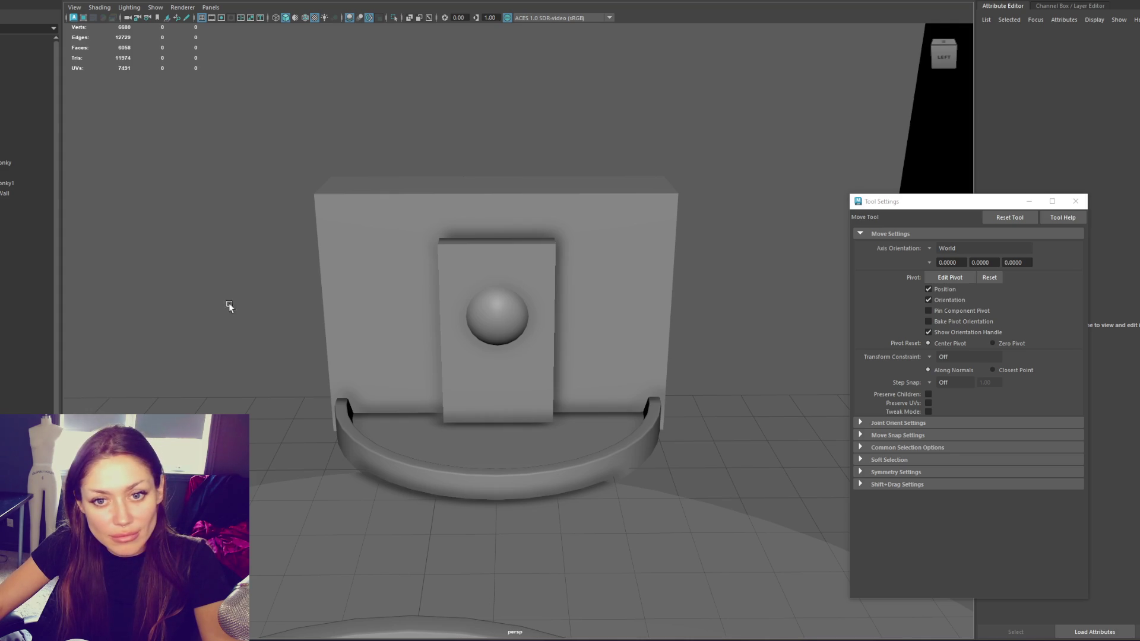
scroll(213, 306, up, 3)
click(331, 319)
drag(331, 318, 503, 294)
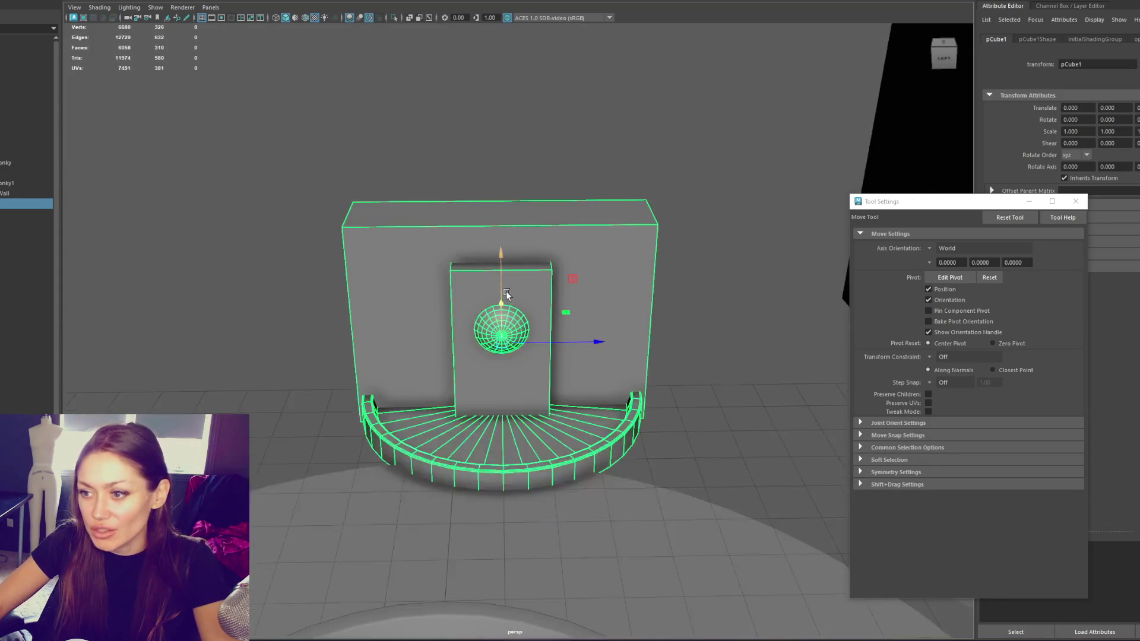
key(f)
click(309, 56)
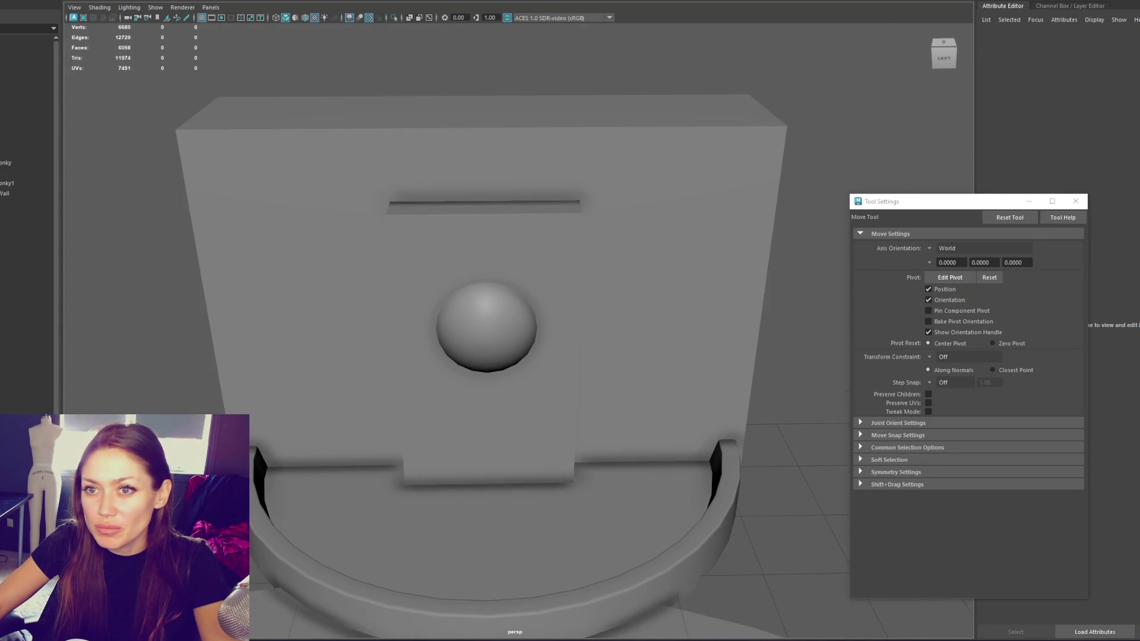
scroll(525, 244, down, 5)
Try moving the extra box pCube3 along the rear platform, then delete it
click(531, 267)
drag(499, 477, 539, 340)
mouse_move(520, 379)
mouse_down()
mouse_move(544, 378)
mouse_move(411, 358)
mouse_up()
key(Delete)
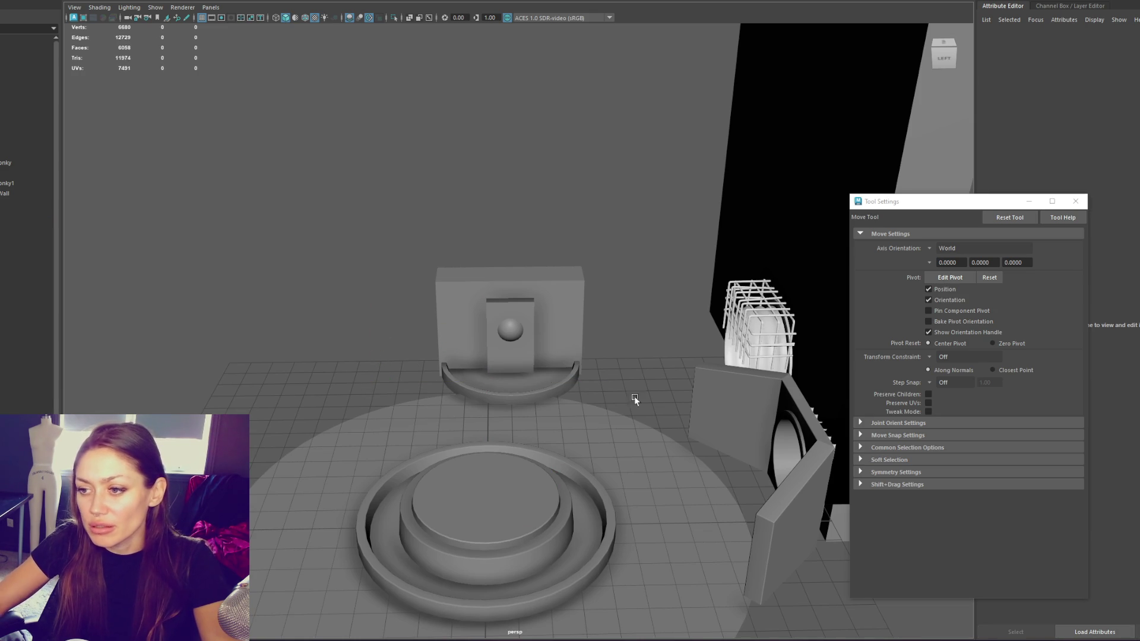
click(520, 401)
Frame the rear curved platform, duplicate it with Ctrl+D, and raise the copy above
click(582, 547)
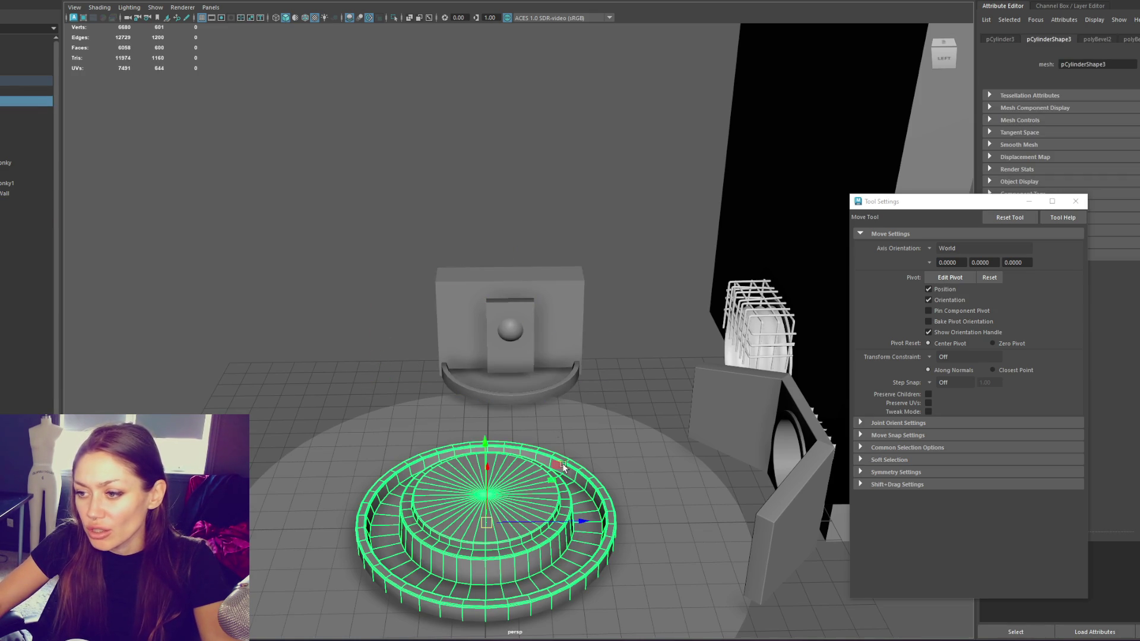
click(538, 398)
key(f)
key(ctrl+d)
drag(502, 276, 490, 48)
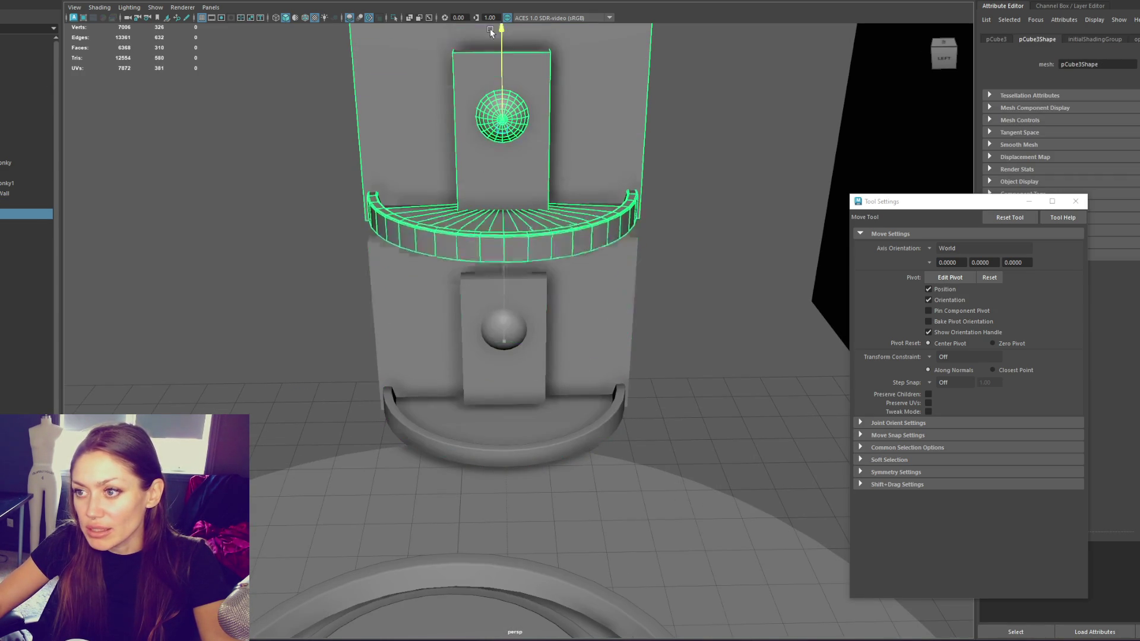
Delete the copy's rim and wall faces, leaving only a flat fan
key(F11)
drag(356, 190, 653, 250)
scroll(483, 130, down, 3)
drag(362, 98, 618, 344)
key(Delete)
scroll(464, 188, up, 3)
drag(463, 188, 527, 247)
drag(349, 160, 580, 315)
key(Delete)
Return to Object Mode and lower the fan into the platform's bottom rim
scroll(619, 337, up, 3)
click(484, 170)
right_click(325, 67)
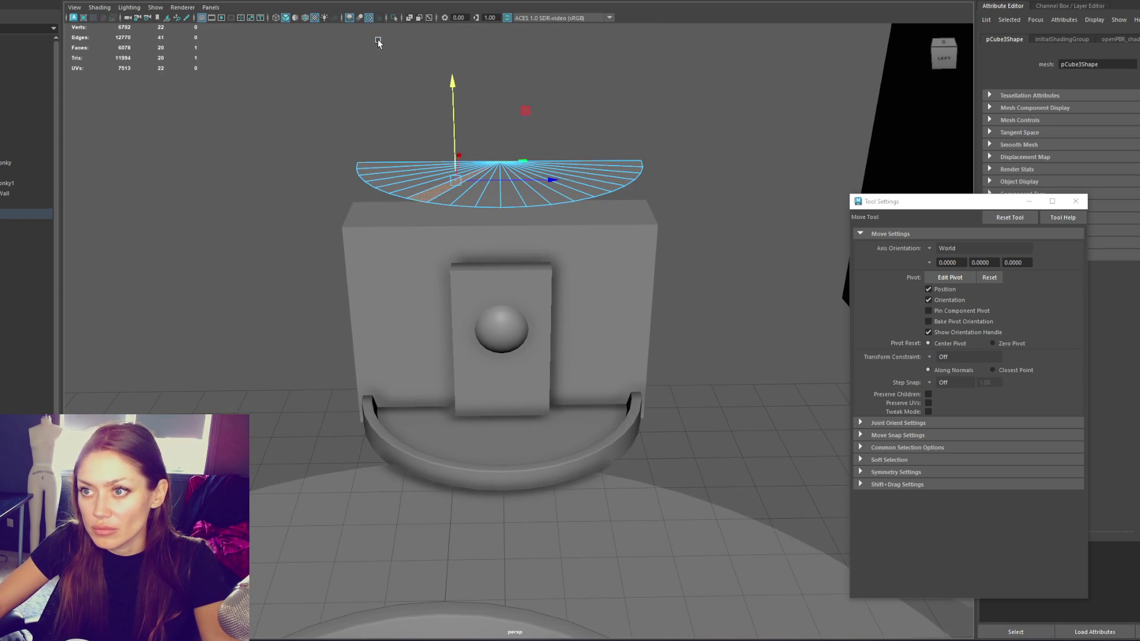
click(379, 43)
drag(499, 47, 543, 361)
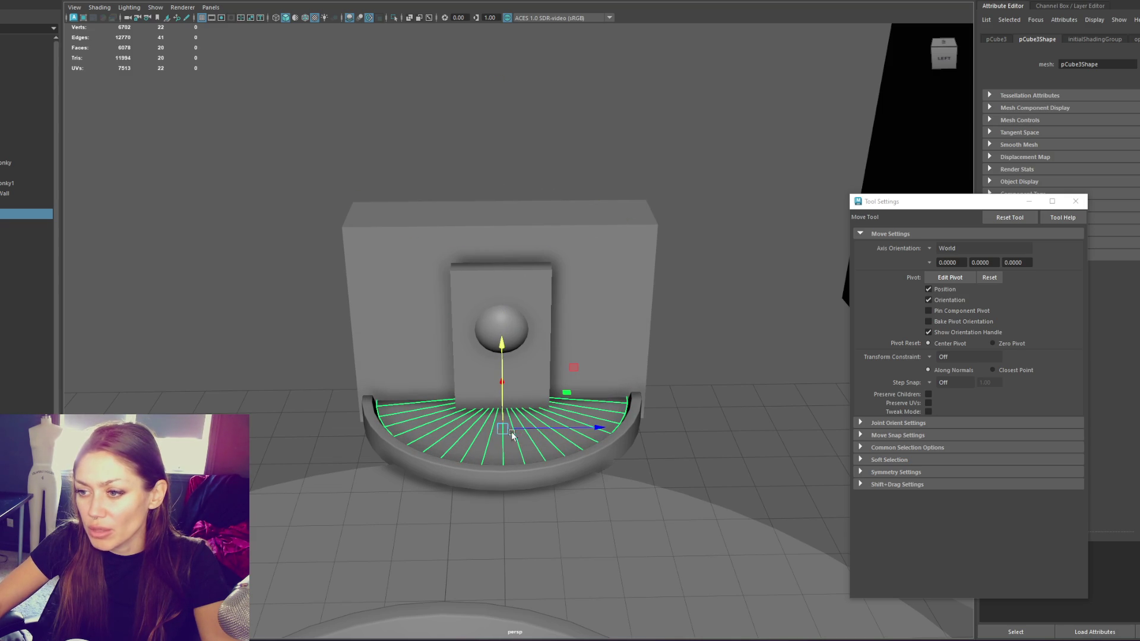
key(r)
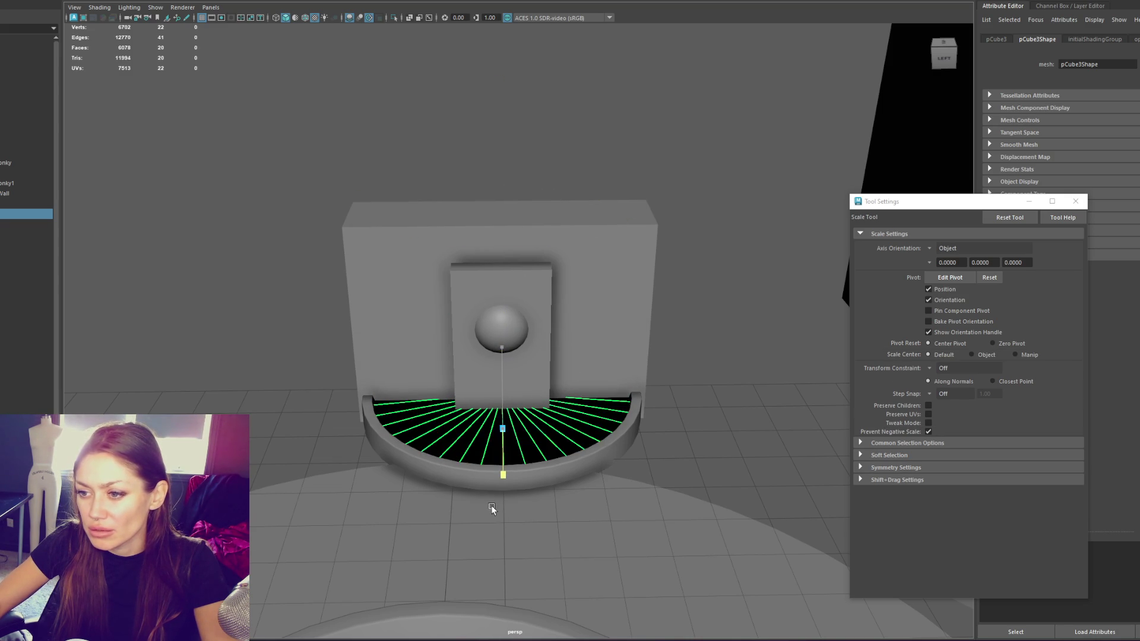
key(w)
mouse_move(502, 366)
mouse_down()
mouse_move(547, 412)
mouse_move(475, 267)
mouse_up()
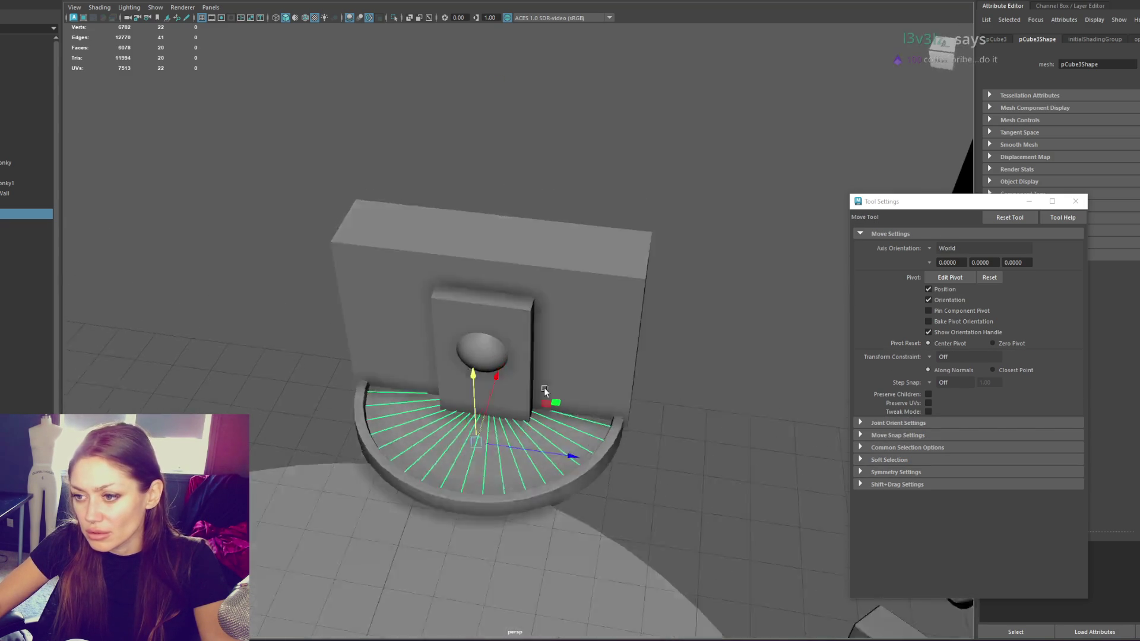
right_click(444, 186)
mouse_move(482, 447)
mouse_down()
mouse_move(501, 313)
mouse_move(491, 318)
mouse_move(491, 265)
mouse_move(464, 447)
mouse_up()
click(464, 447)
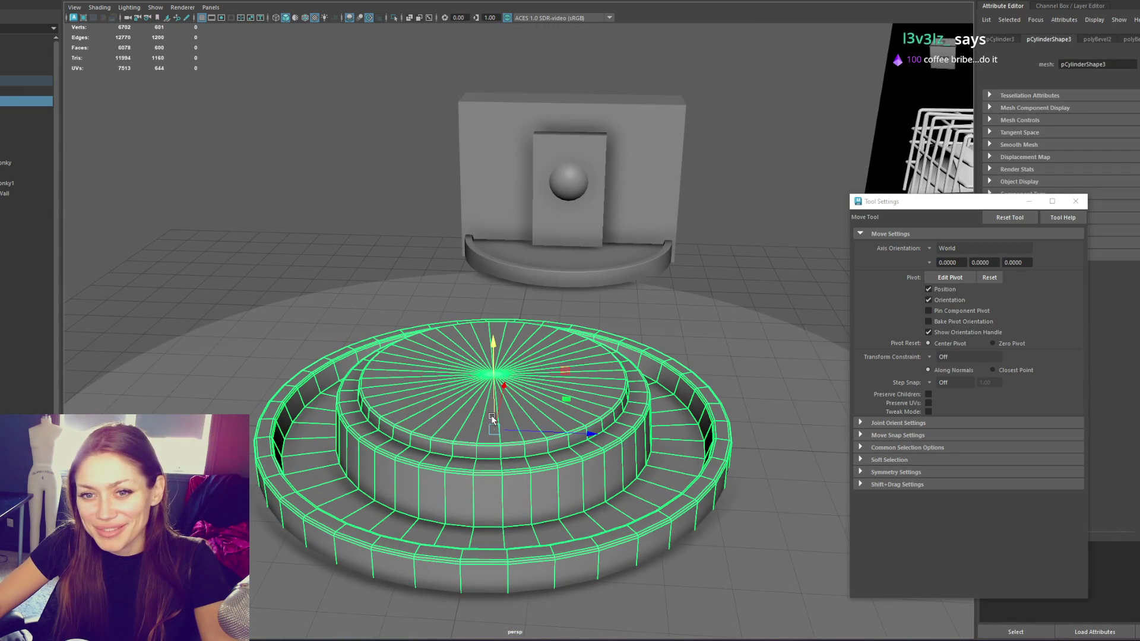
Duplicate the stepped base, raise the copy, and delete its cap and inner faces
key(ctrl+d)
mouse_move(491, 415)
mouse_down()
mouse_move(416, 250)
mouse_move(273, 60)
mouse_up()
key(F11)
key(q)
double_click(443, 220)
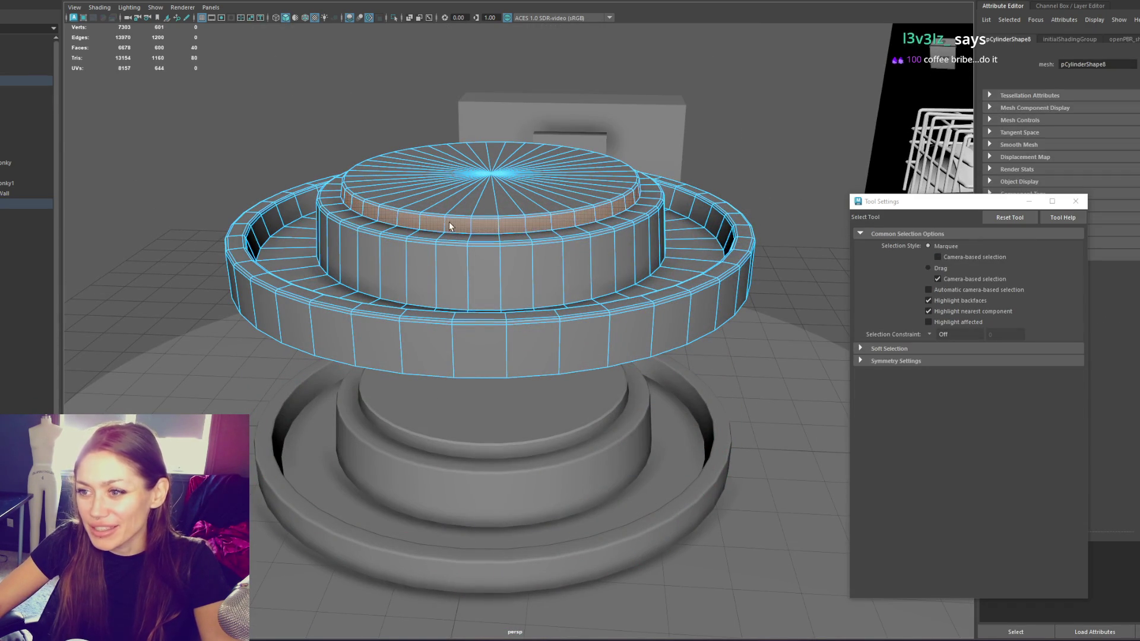
key(shift+period)
key(Delete)
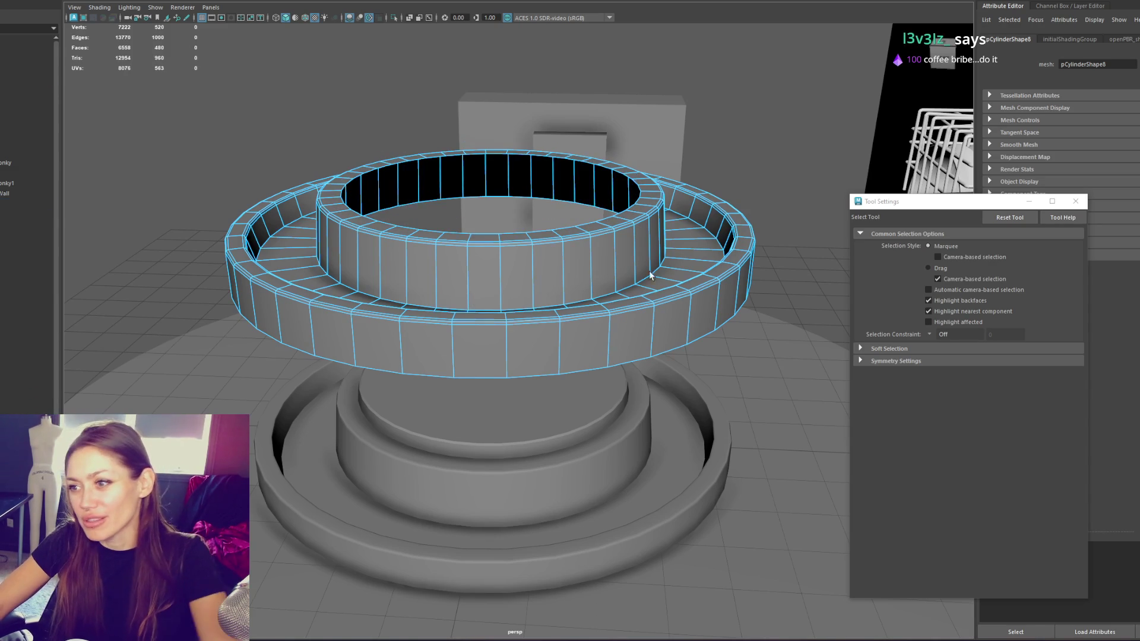
double_click(682, 261)
key(Delete)
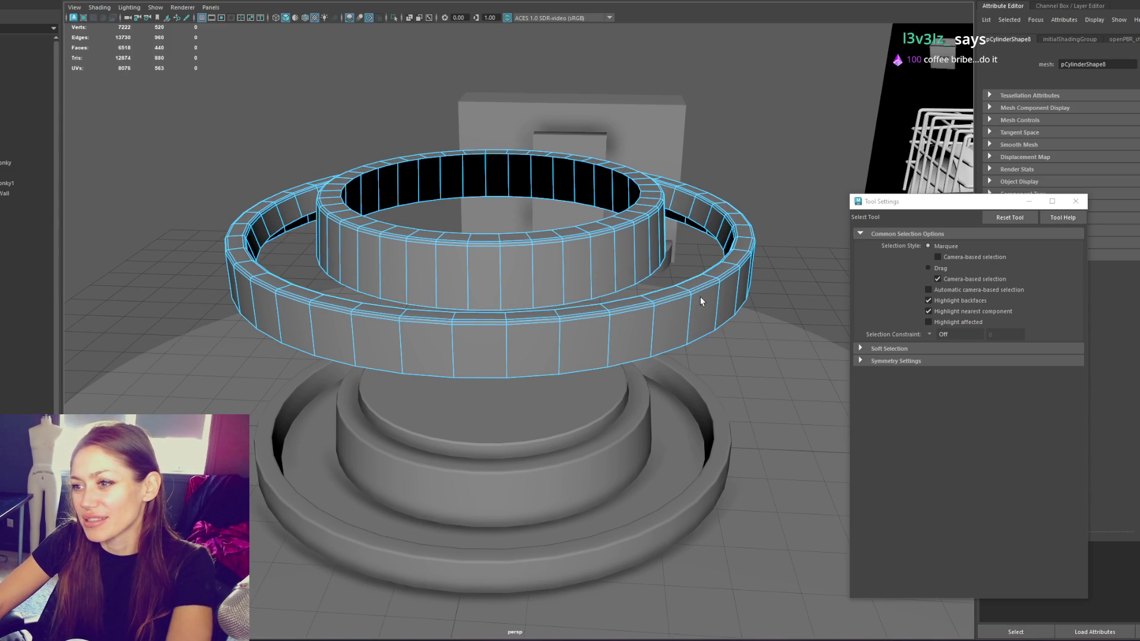
key(Delete)
Lower the leftover ring onto the base and widen it slightly
key(F8)
click(322, 115)
click(430, 228)
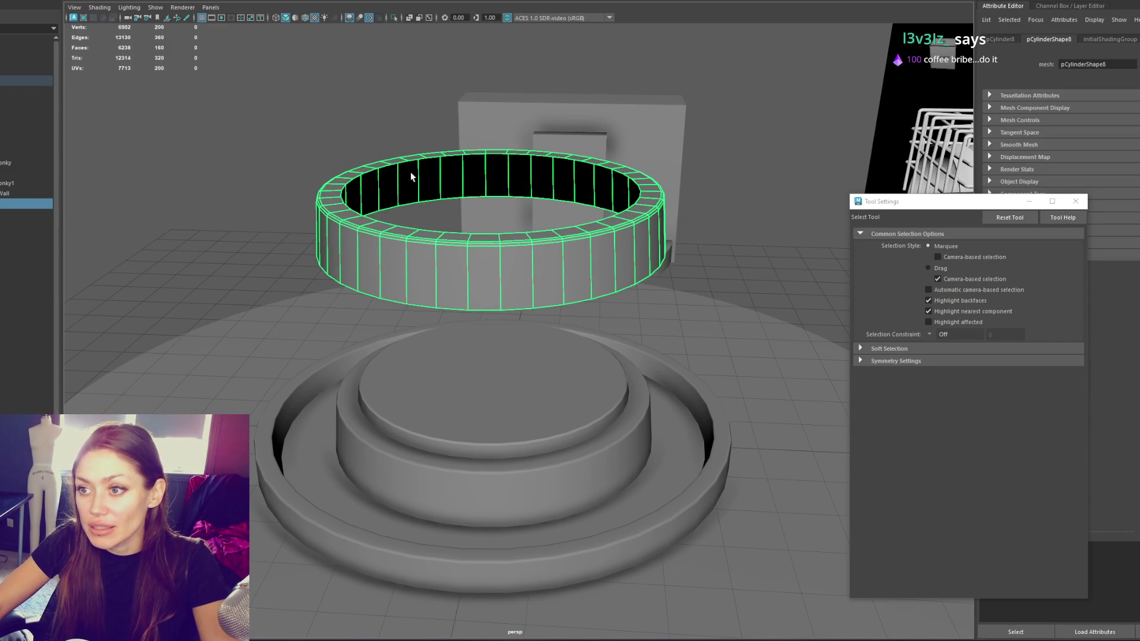
key(w)
drag(508, 199, 507, 374)
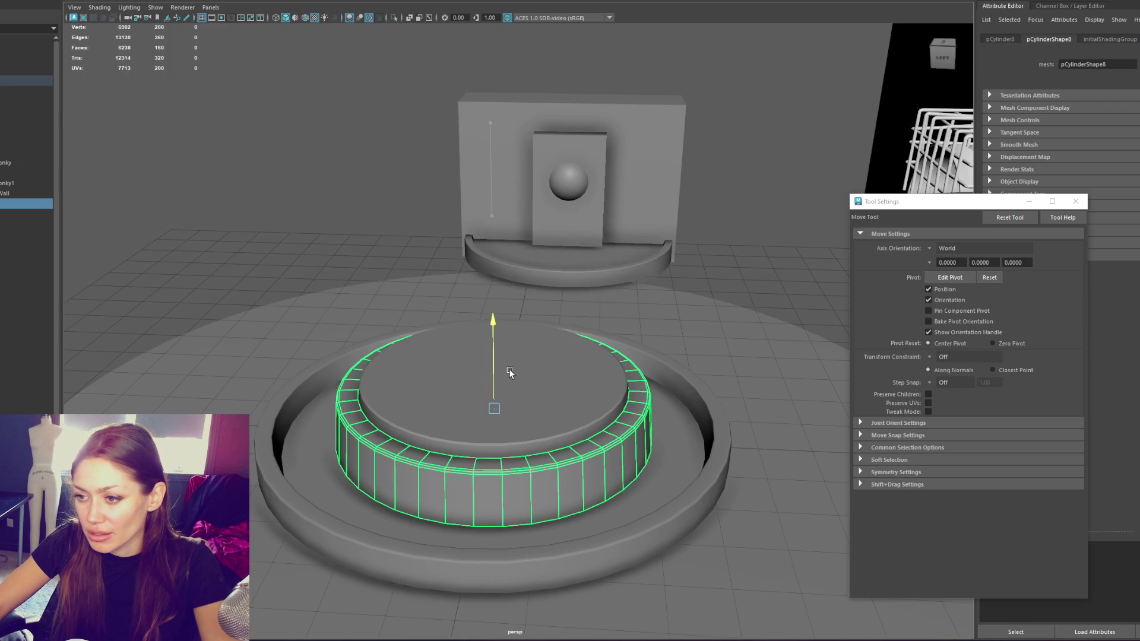
key(r)
drag(507, 415, 499, 408)
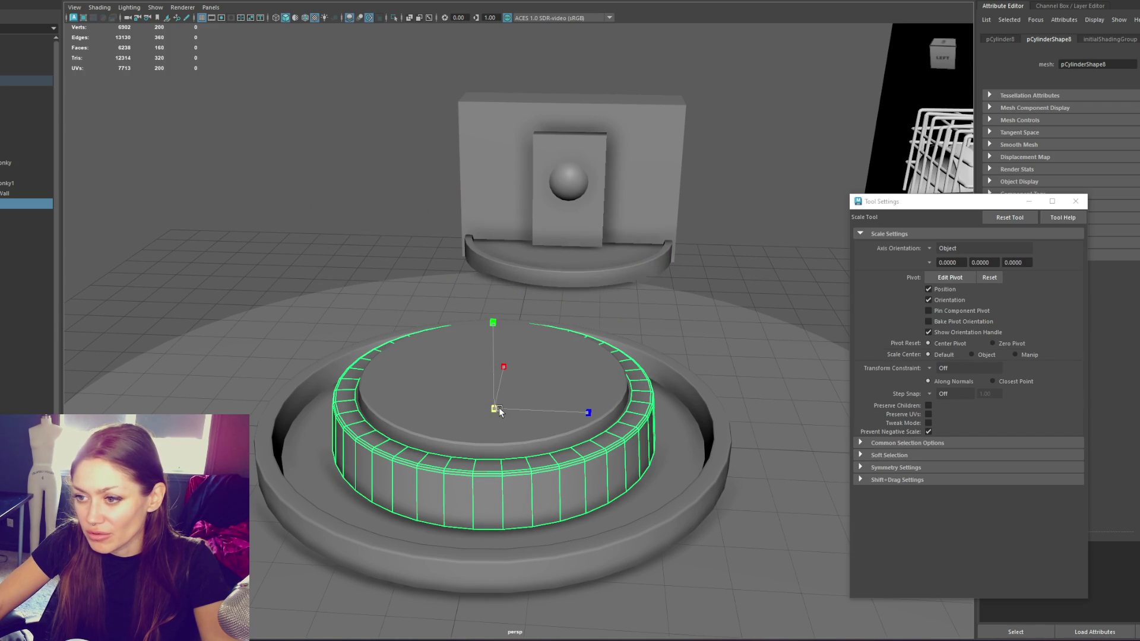
Scale the ring's inner edge loop and nudge its middle edge loop down
key(F10)
double_click(469, 457)
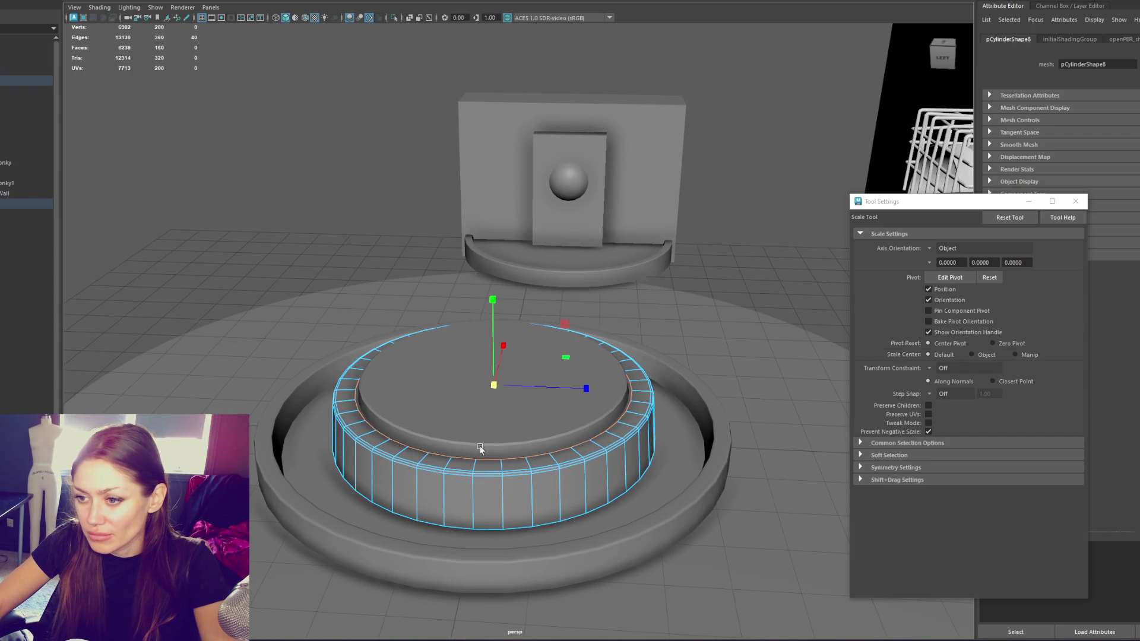
drag(490, 332, 498, 379)
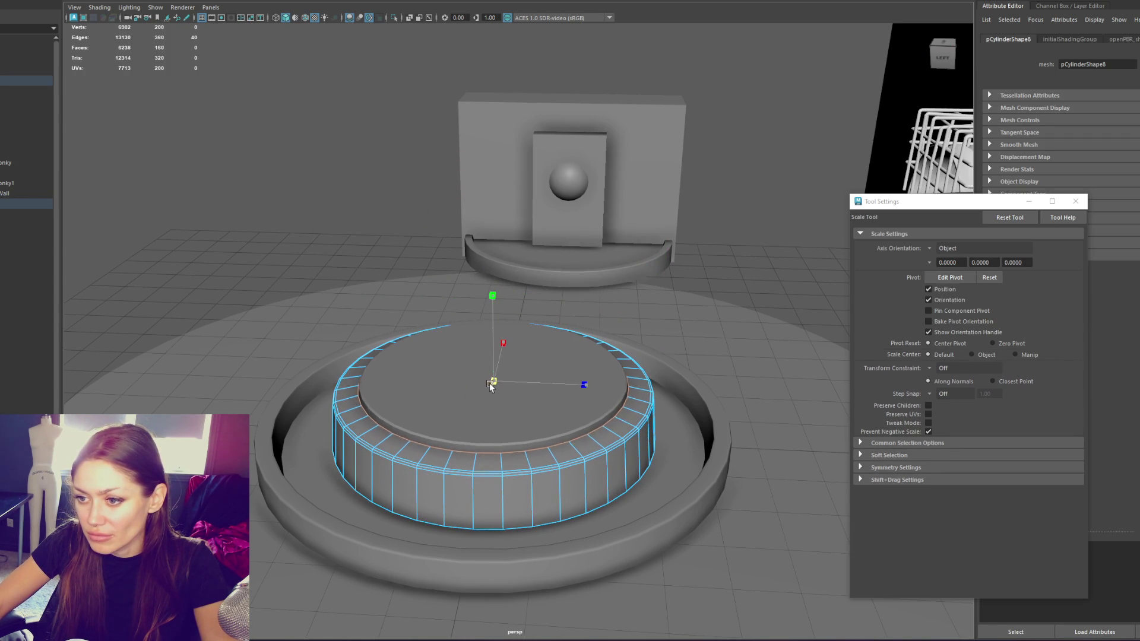
right_click(258, 165)
click(256, 126)
double_click(425, 476)
key(w)
drag(492, 338, 492, 342)
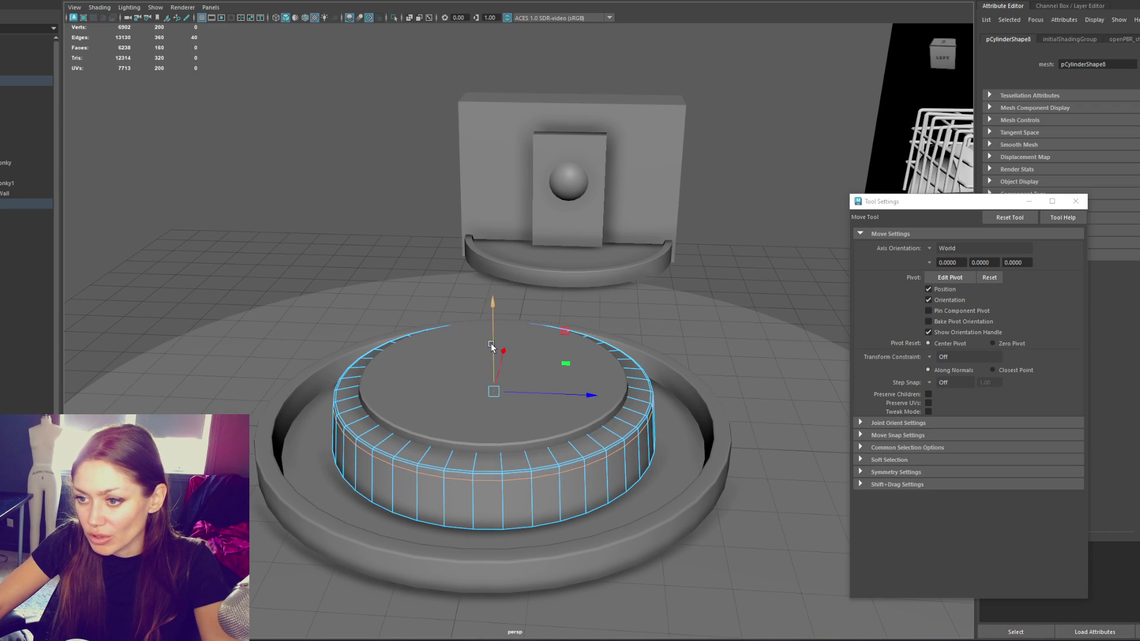
Undo the recent edge-loop edits back to selecting the whole base
key(ctrl+z)
key(ctrl+z)
key(shift+z)
key(shift+z)
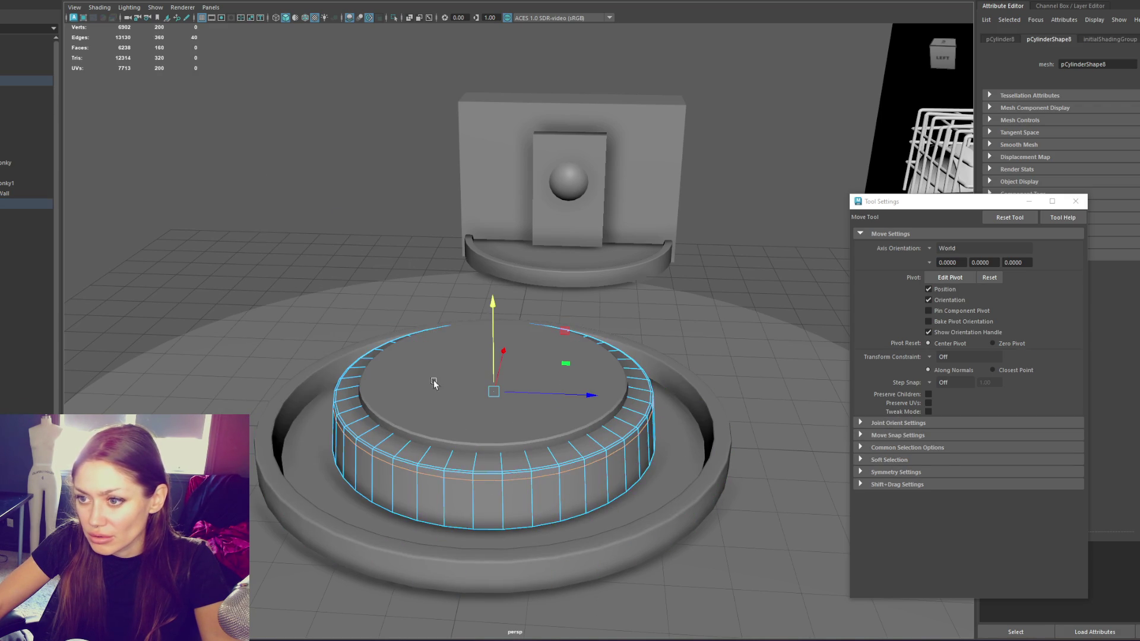
key(ctrl+z)
key(ctrl+z)
key(shift+z)
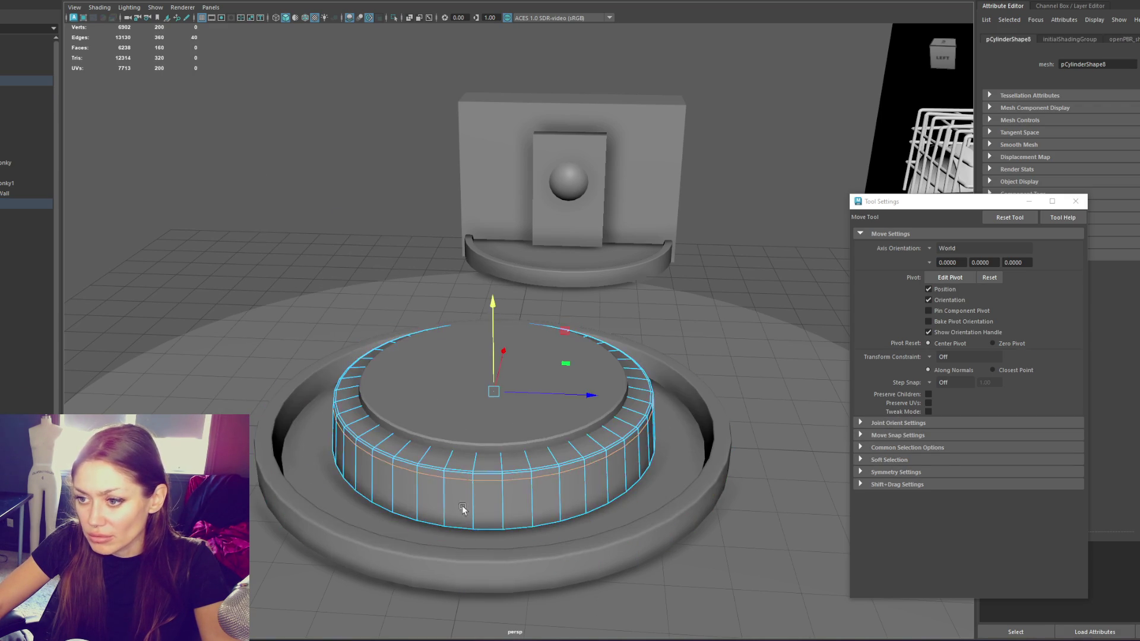
scroll(469, 523, up, 5)
key(ctrl+z)
key(ctrl+z)
key(ctrl+z)
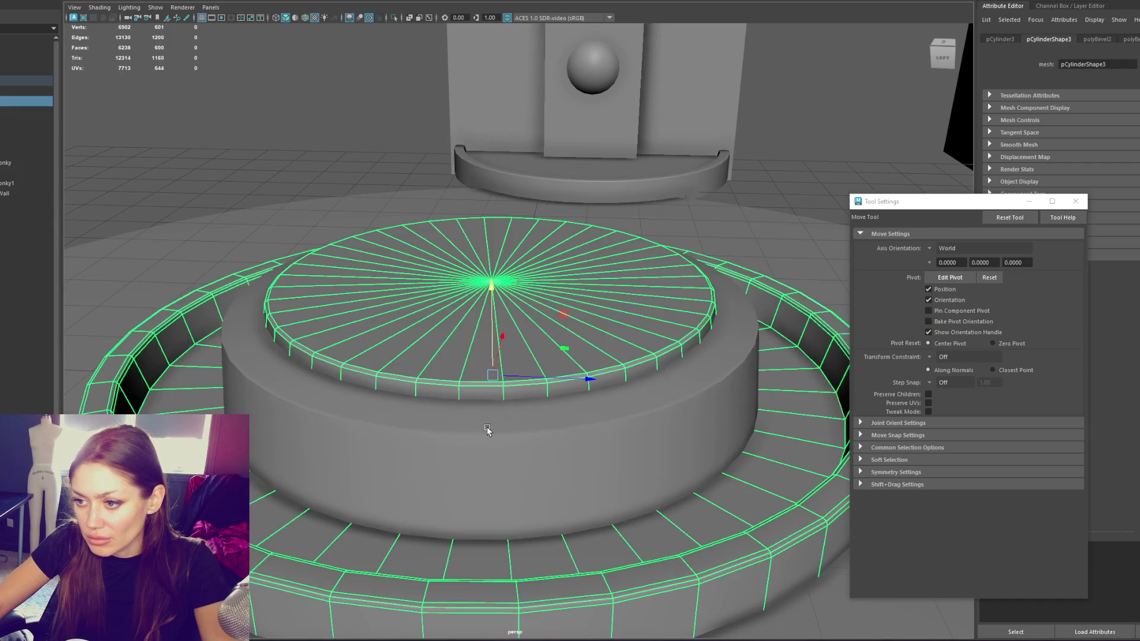
Undo back to edge selection on the base and bevel the selected edge loop
key(ctrl+z)
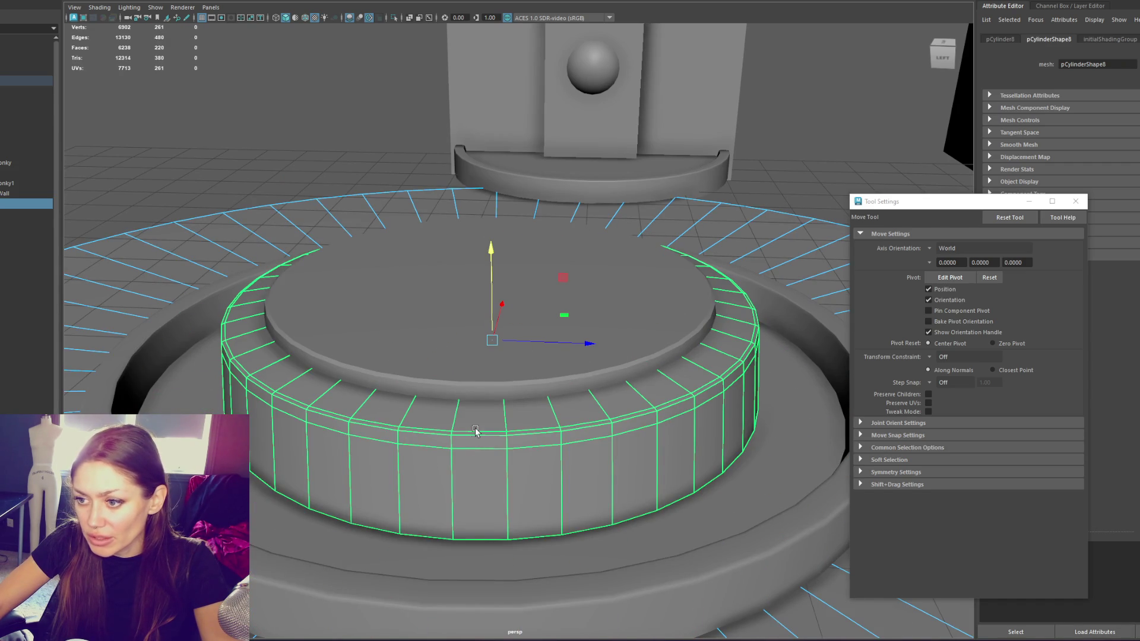
key(ctrl+z)
key(ctrl+z)
key(ctrl+z)
key(ctrl+z)
key(ctrl+z)
key(ctrl+z)
key(r)
key(ctrl+z)
key(ctrl+z)
key(ctrl+z)
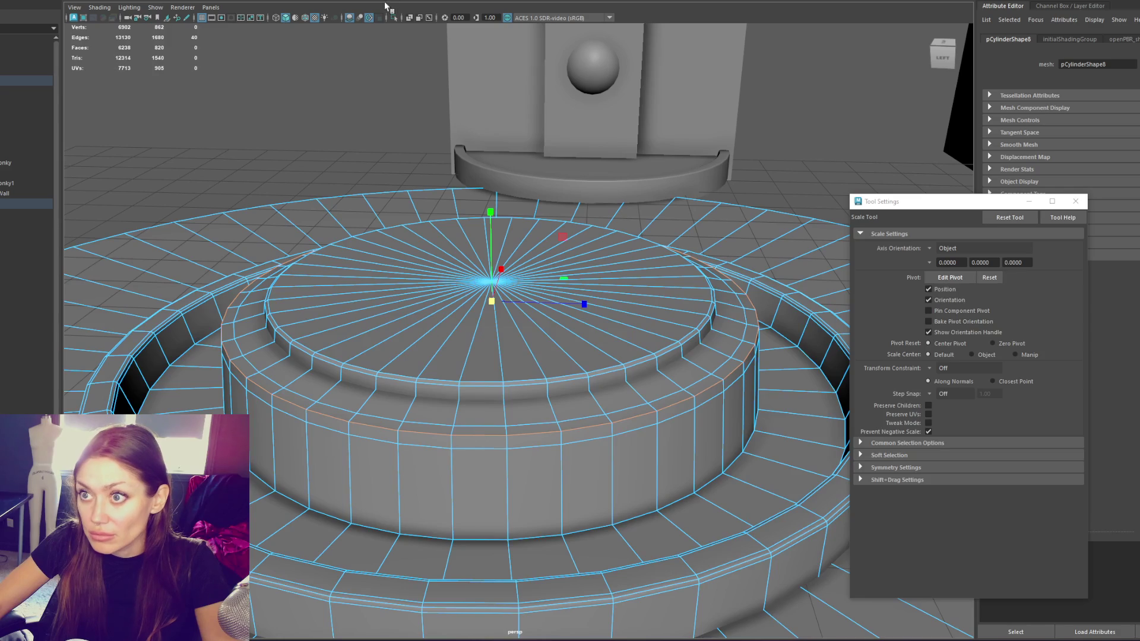
key(ctrl+b)
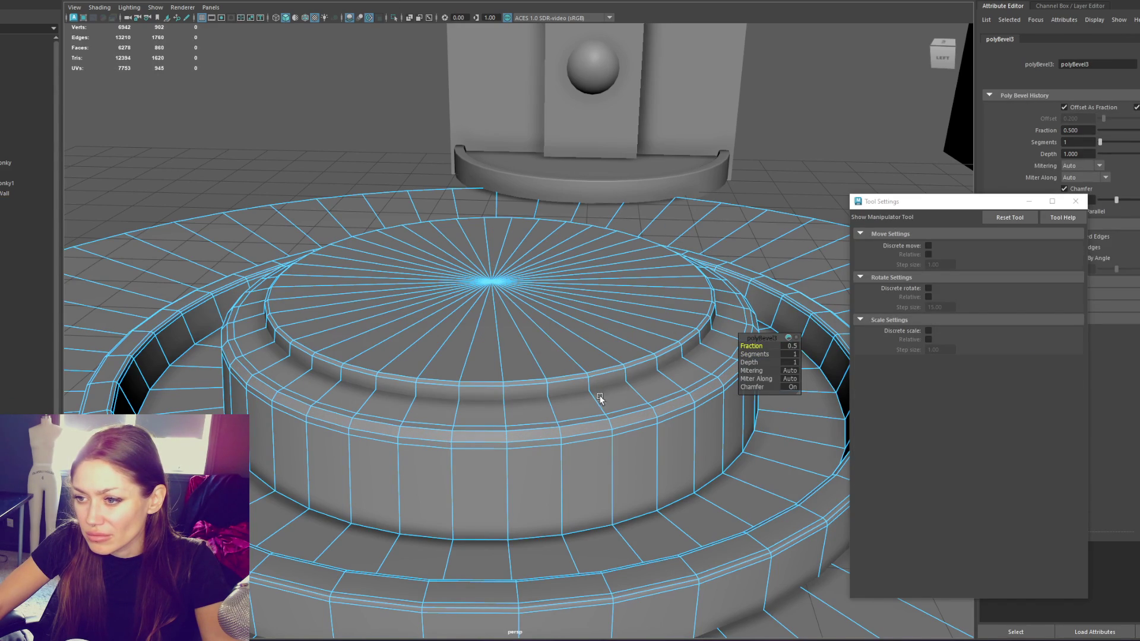
Nudge the top faces upward and scale them slightly outward, checking in wireframe
key(w)
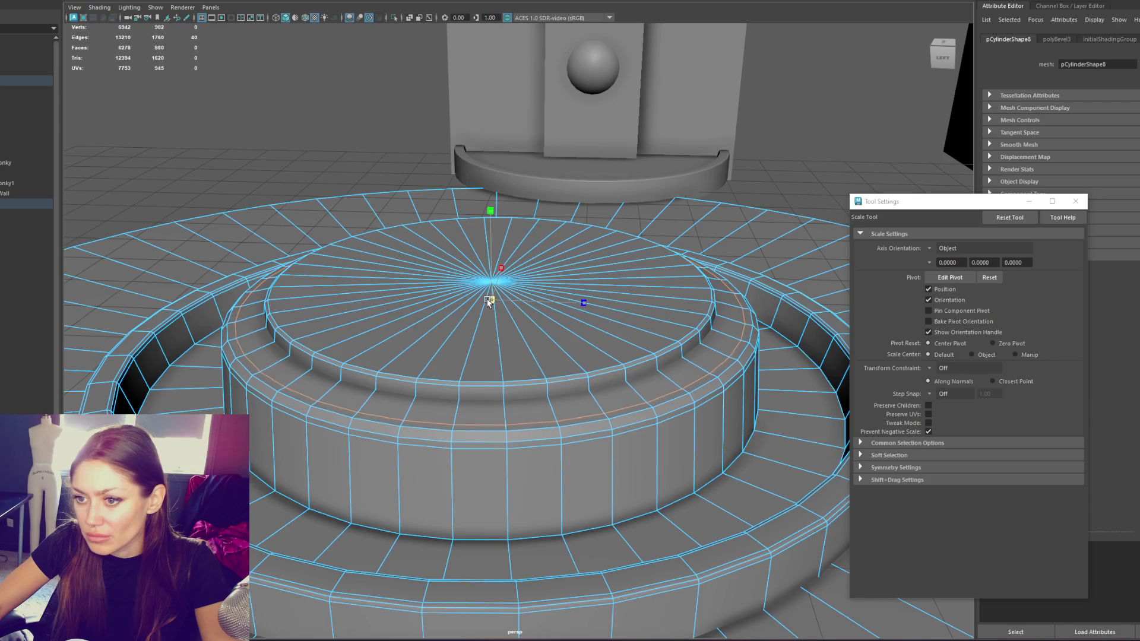
drag(487, 277, 492, 271)
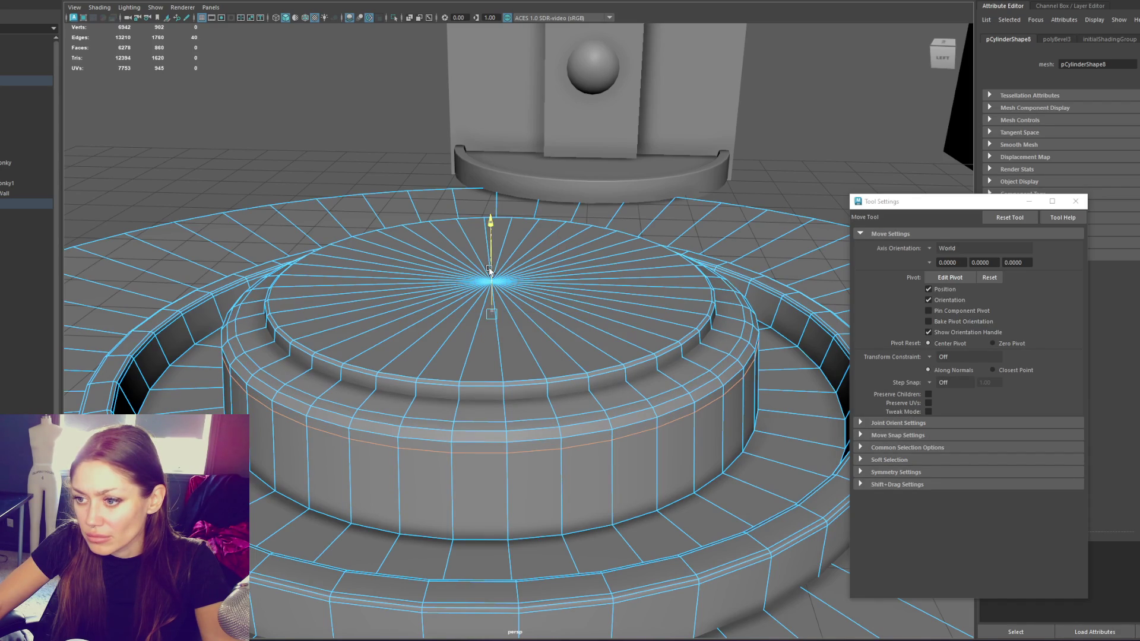
key(r)
drag(493, 312, 495, 314)
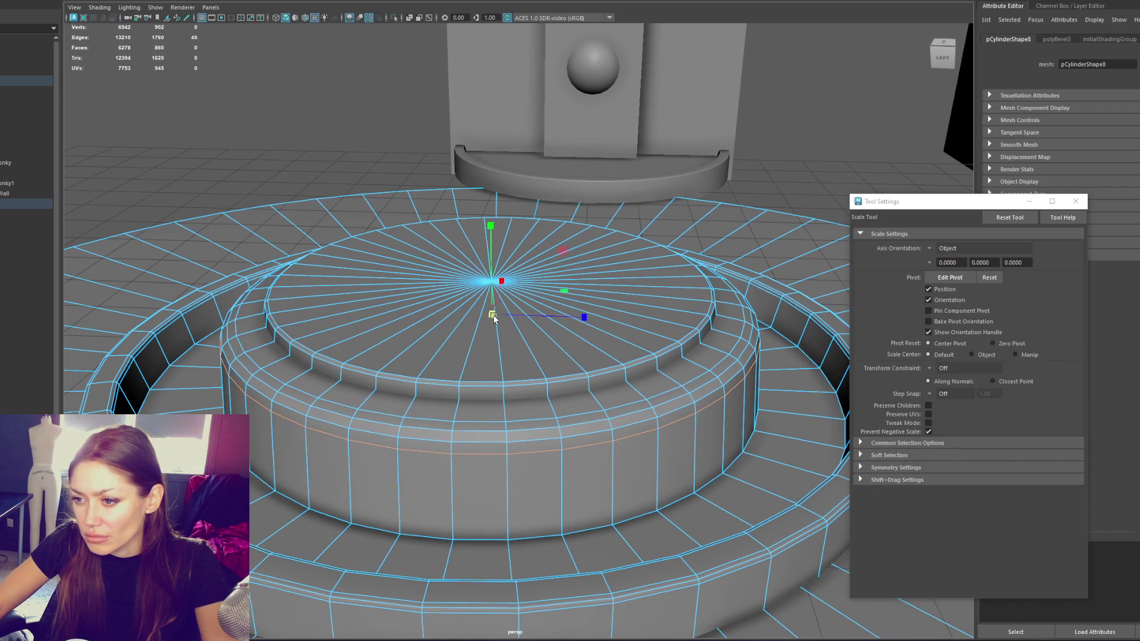
key(4)
drag(491, 395, 493, 370)
key(6)
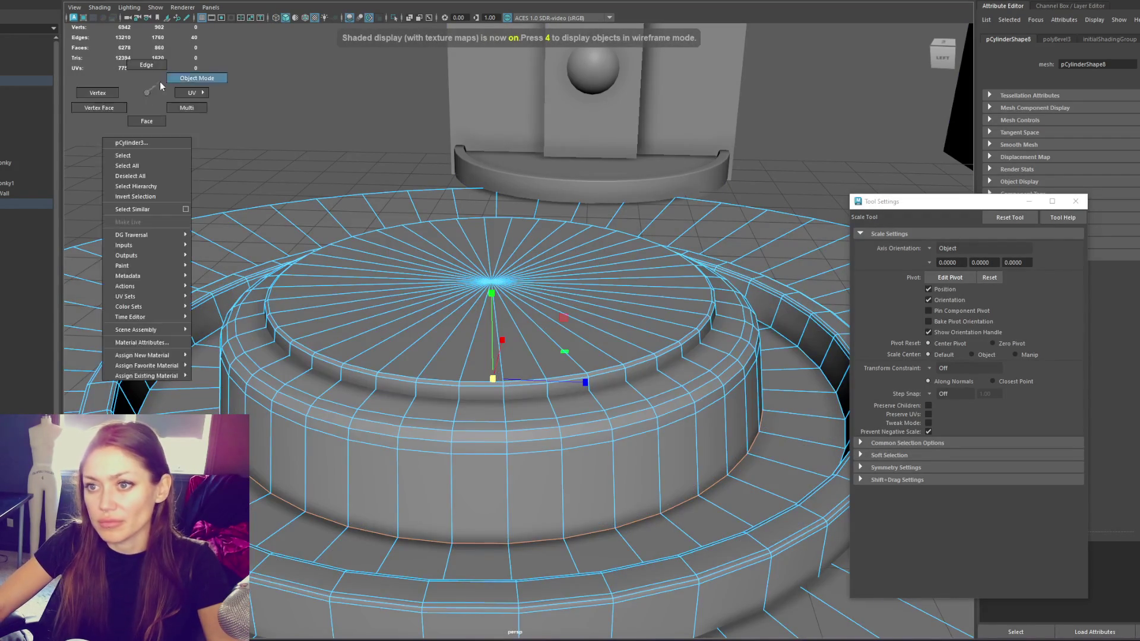
click(26, 102)
Soften the inner water ring's edges and rename it Water_Flowing in the Outliner
scroll(515, 320, down, 5)
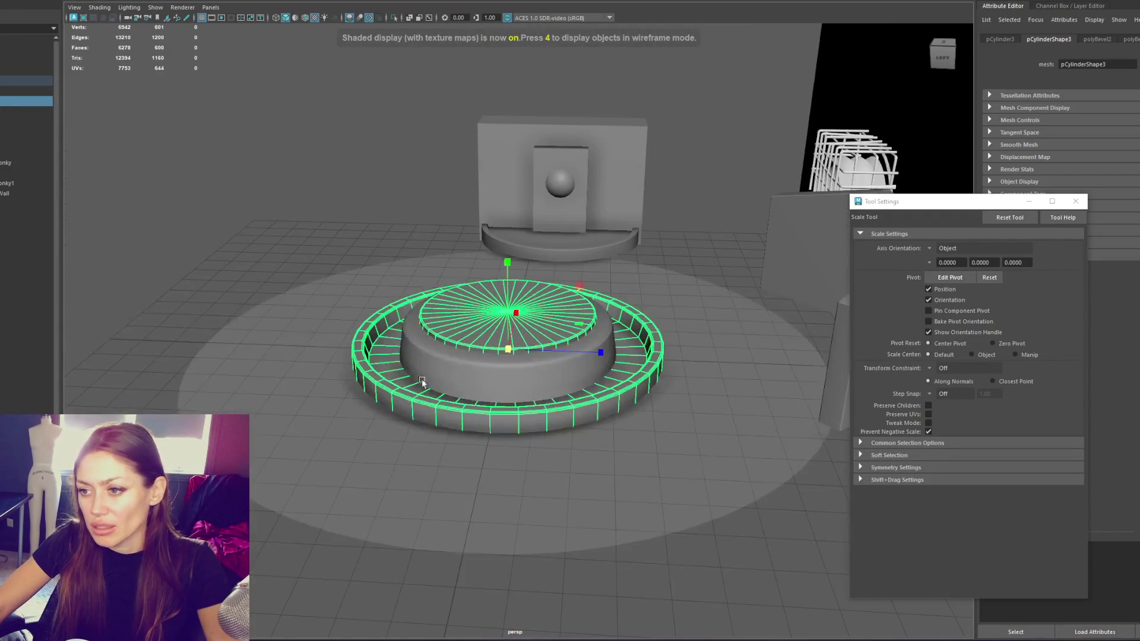
click(27, 204)
shift+right_click(338, 162)
click(450, 163)
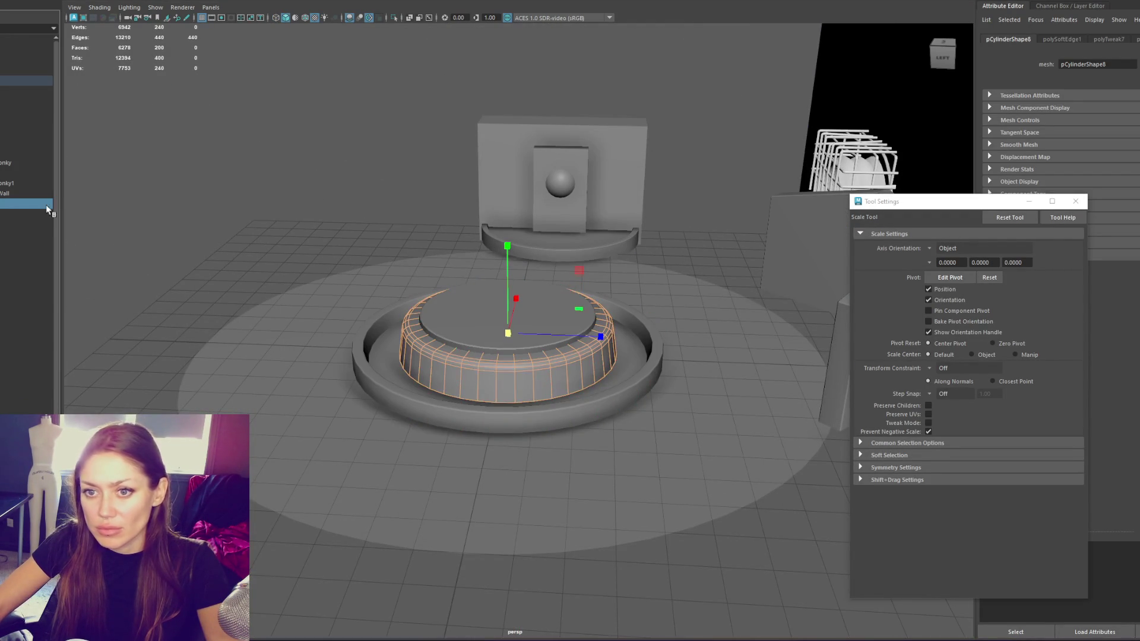
double_click(46, 204)
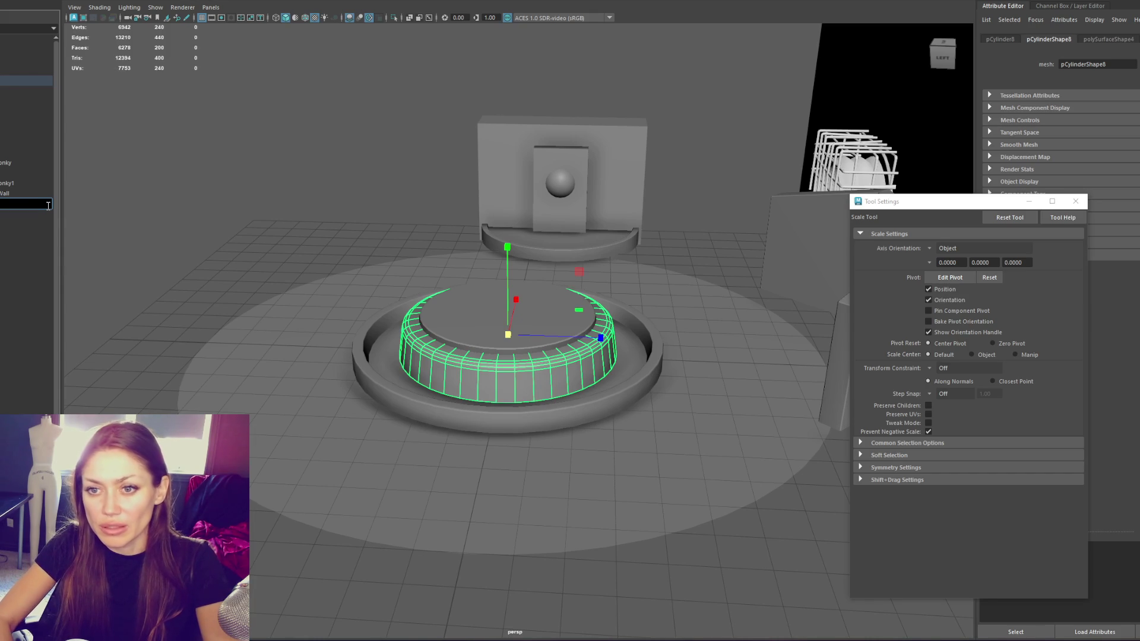
text(Water_Flowing)
key(Return)
Assign the ring a new Blinn material named Water_Flowing1
right_click(190, 163)
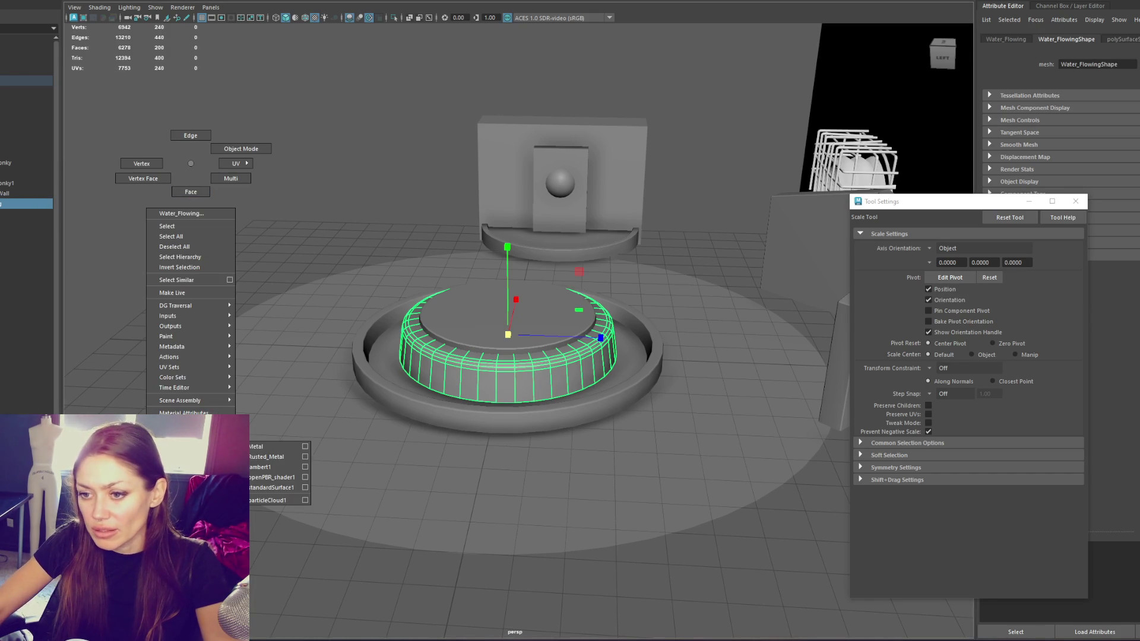
click(274, 456)
click(1075, 202)
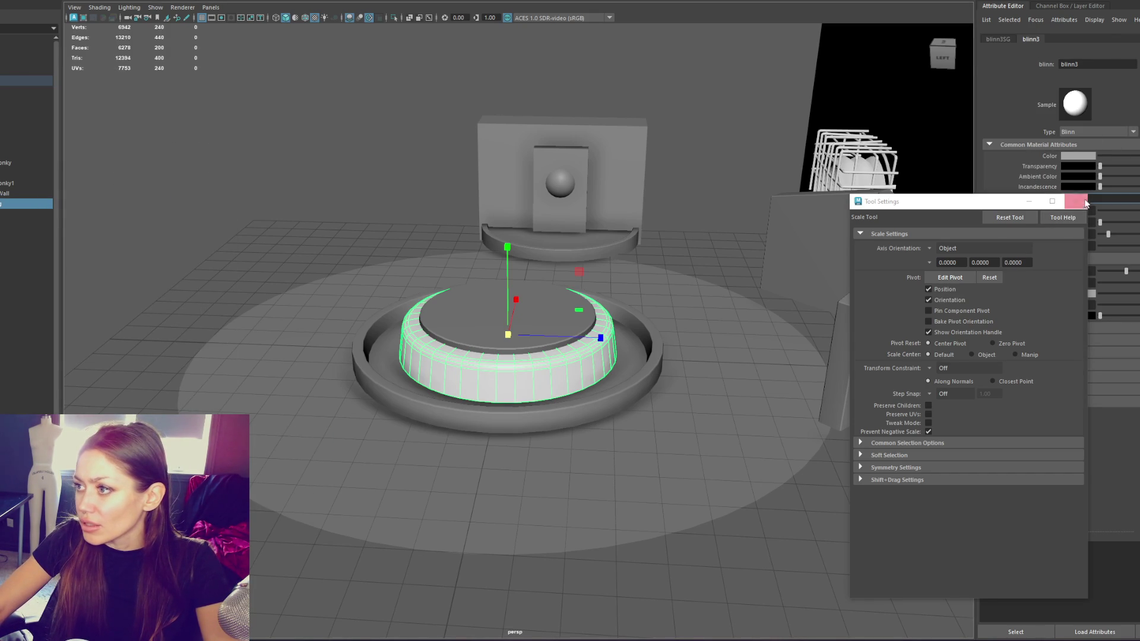
text(Water_Flowing)
key(Return)
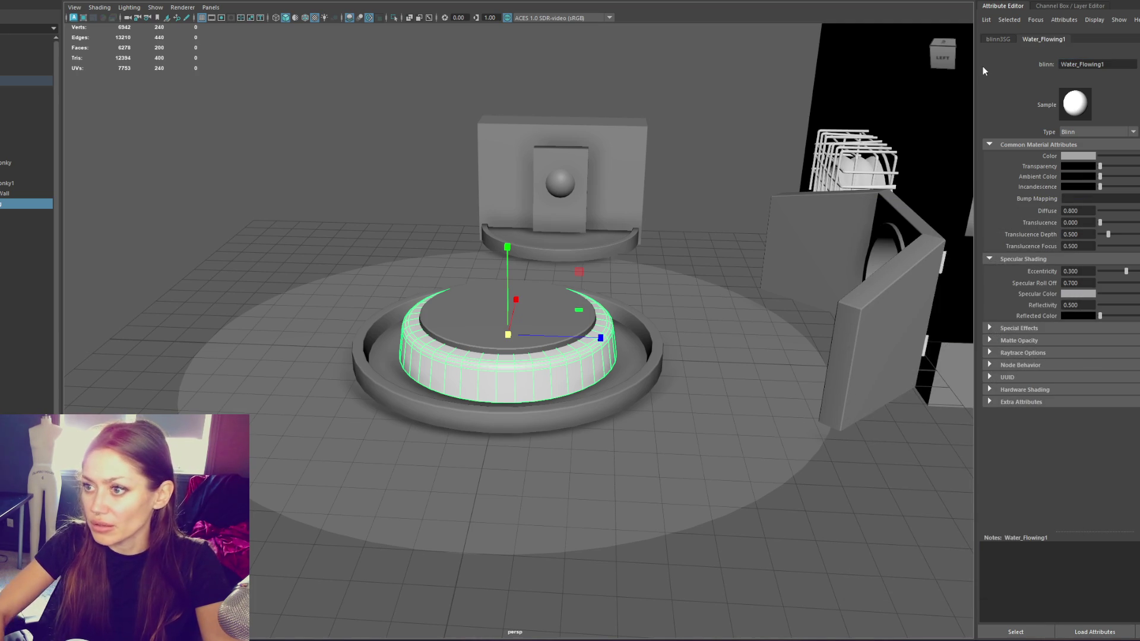
Duplicate the basin, lift the copy, and delete its upper faces to leave a flat ring
click(376, 340)
key(ctrl+d)
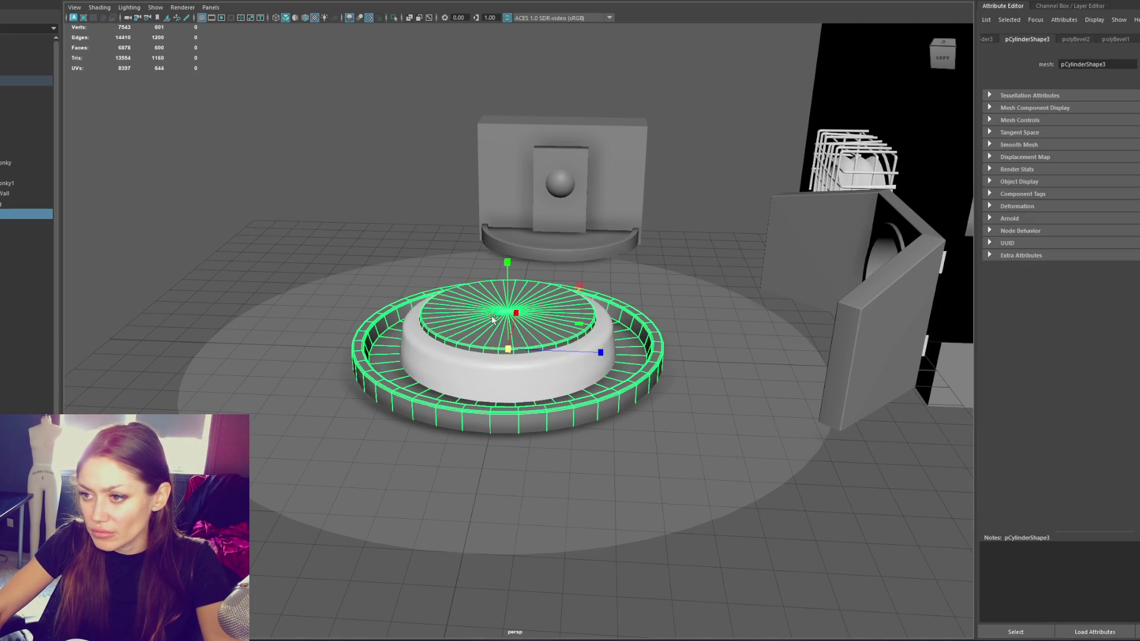
drag(504, 269, 505, 168)
right_click(297, 139)
click(383, 253)
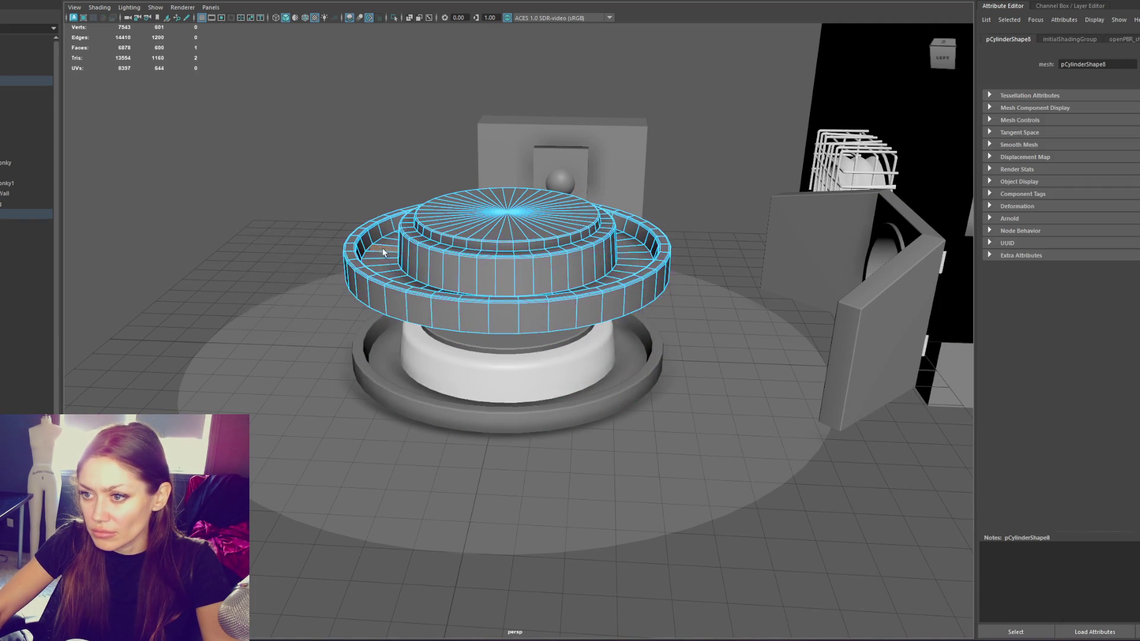
drag(262, 127, 701, 401)
key(Delete)
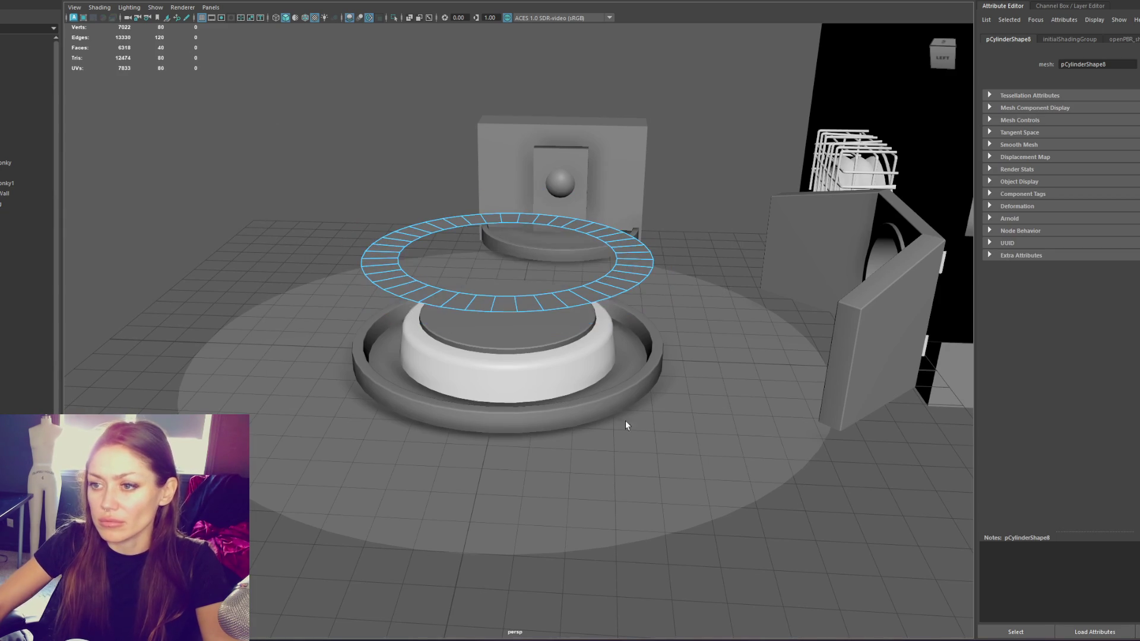
Shrink the flat ring's inner edge loop and lower the ring into the basin groove
click(415, 215)
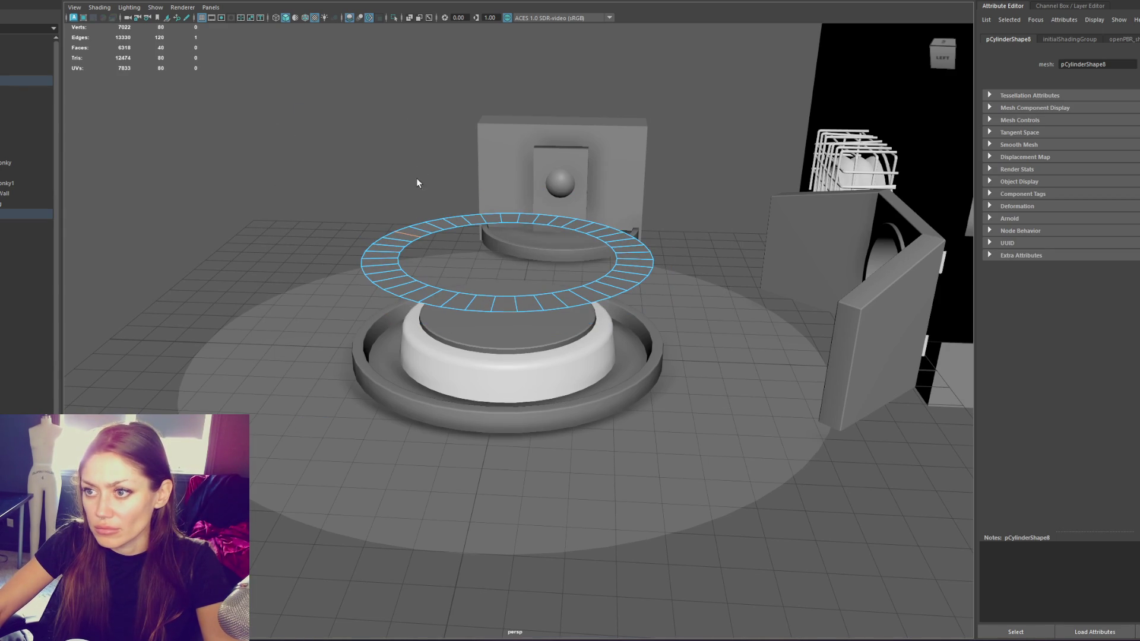
double_click(426, 235)
drag(505, 259, 498, 262)
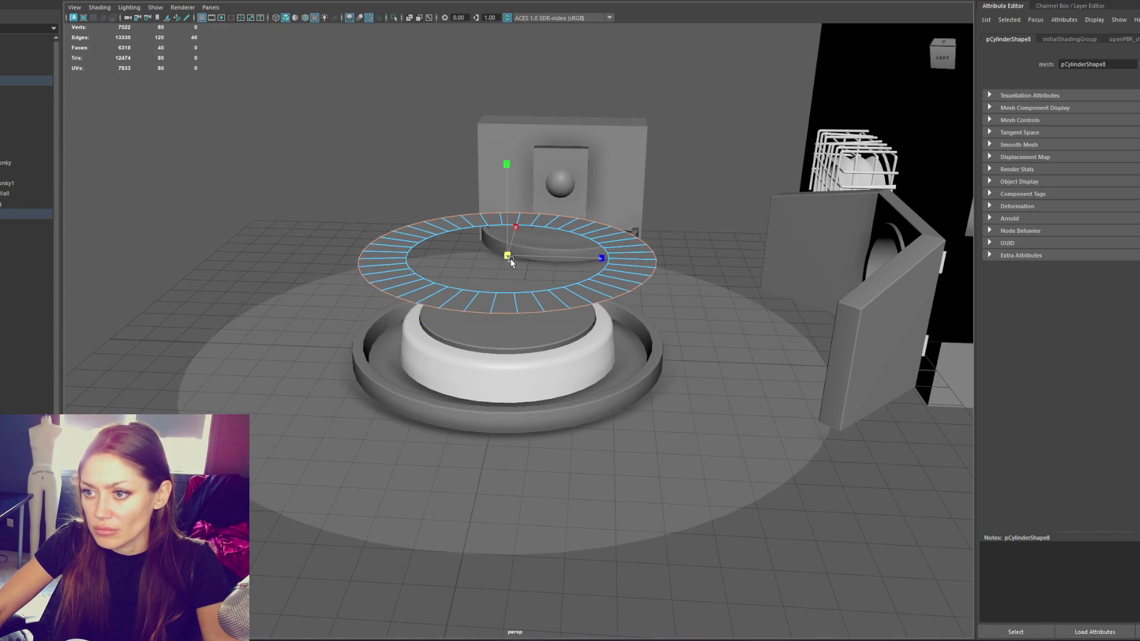
click(419, 149)
click(444, 214)
drag(524, 199, 526, 286)
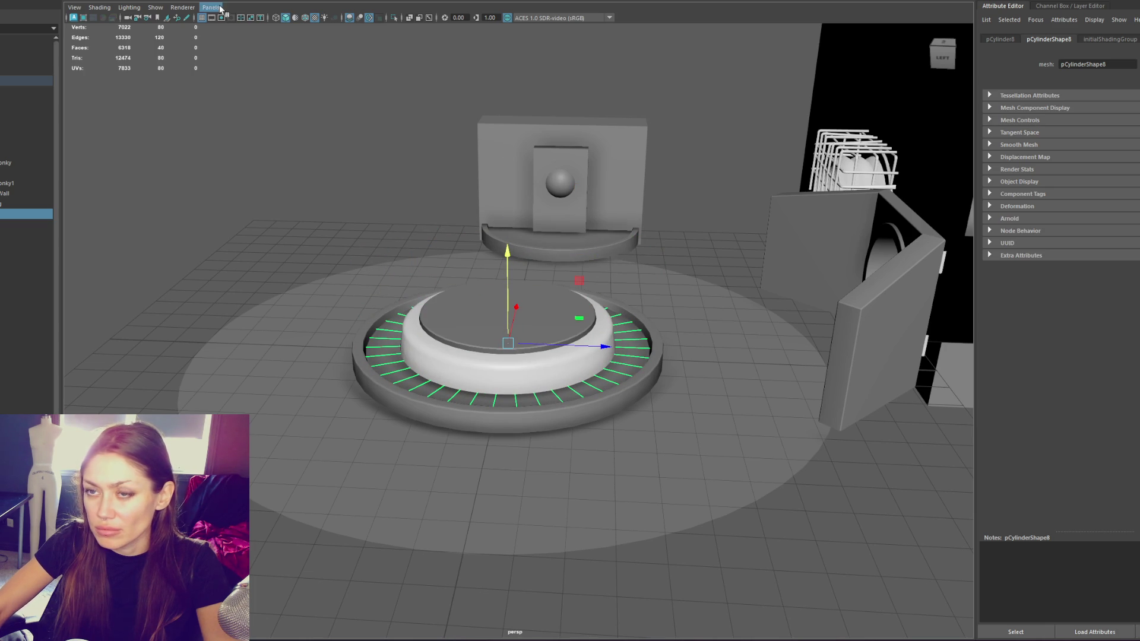
Assign the flat ring a new Blinn material renamed Water_Glass
right_click(301, 184)
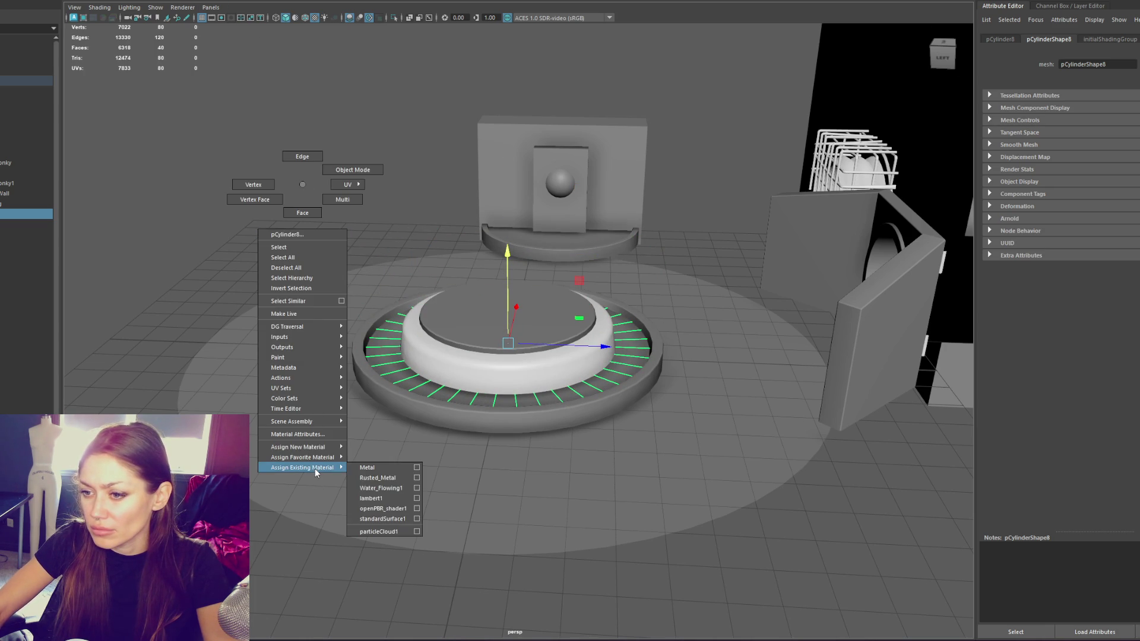
mouse_move(321, 458)
click(374, 479)
double_click(1096, 66)
text(Water)
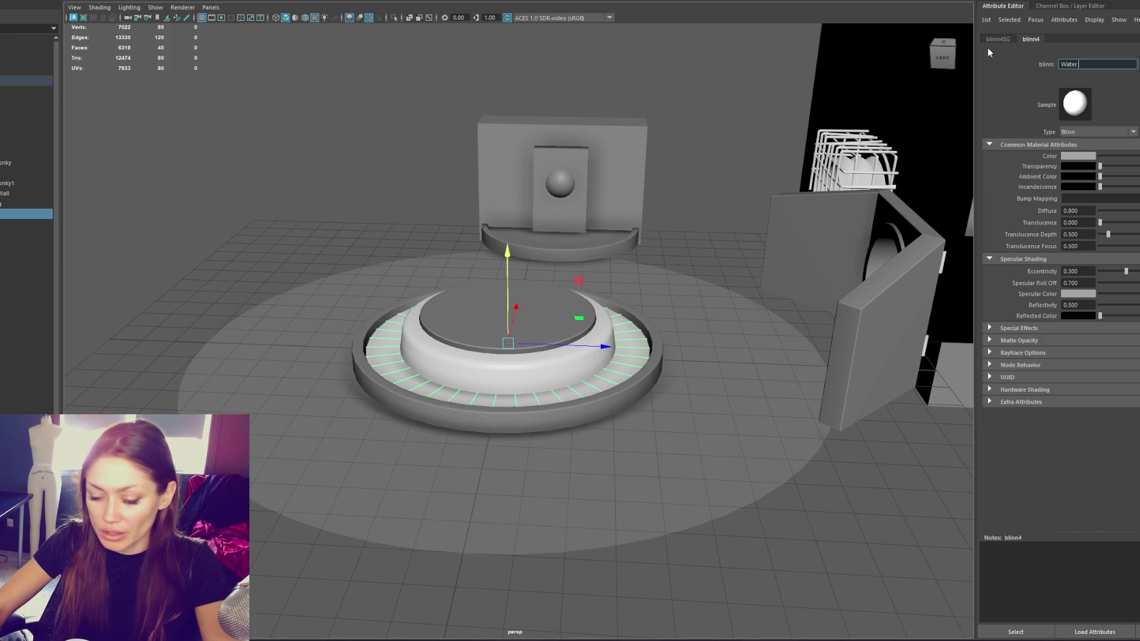
text(_Glass)
click(469, 336)
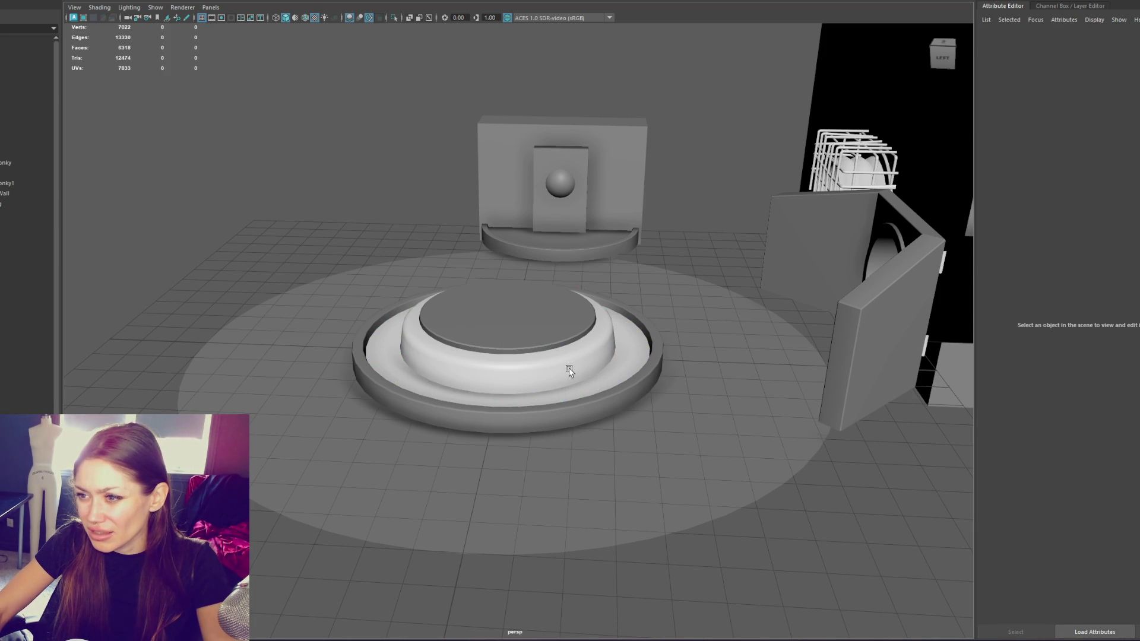
scroll(569, 371, up, 5)
click(643, 192)
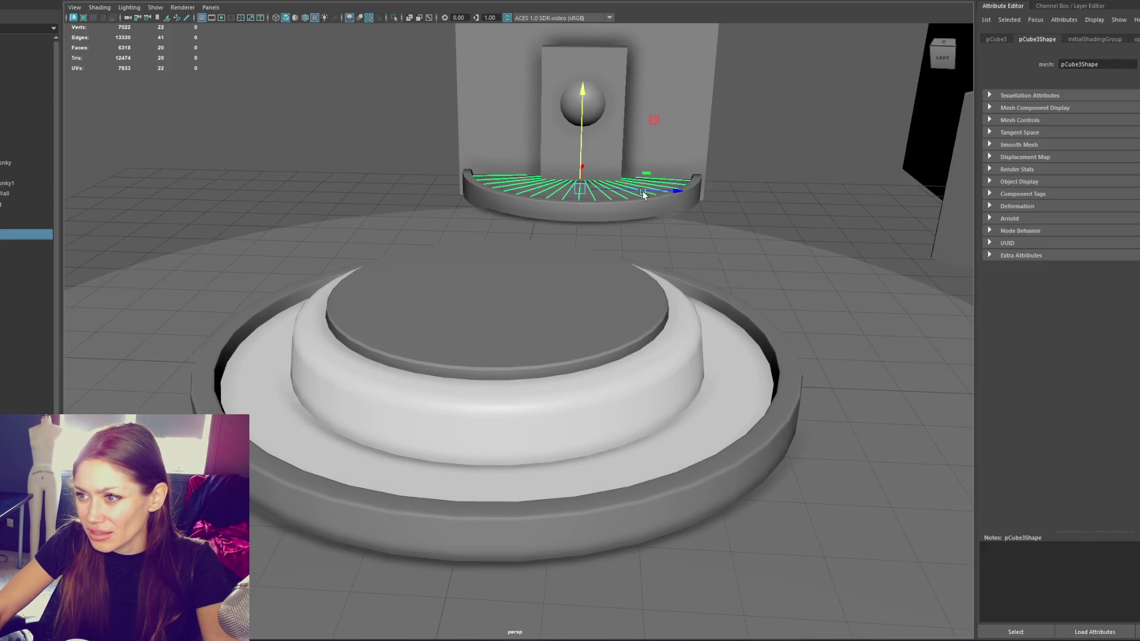
right_click(310, 125)
mouse_move(319, 408)
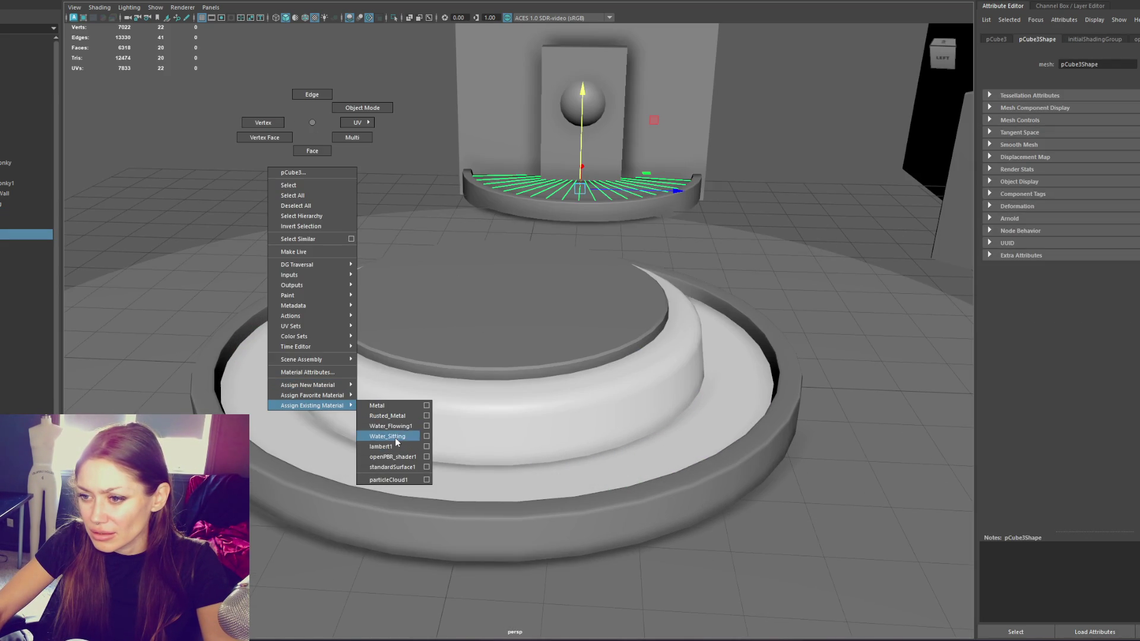
click(391, 436)
click(352, 205)
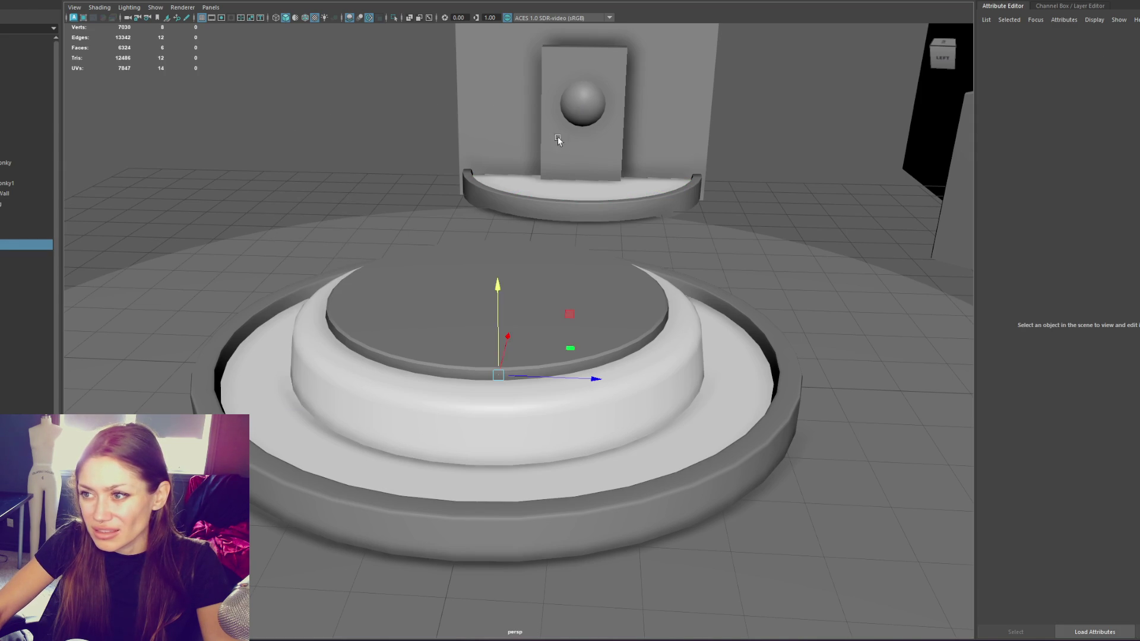
scroll(519, 331, down, 3)
drag(509, 255, 536, 76)
click(536, 76)
scroll(590, 114, down, 2)
drag(591, 115, 319, 241)
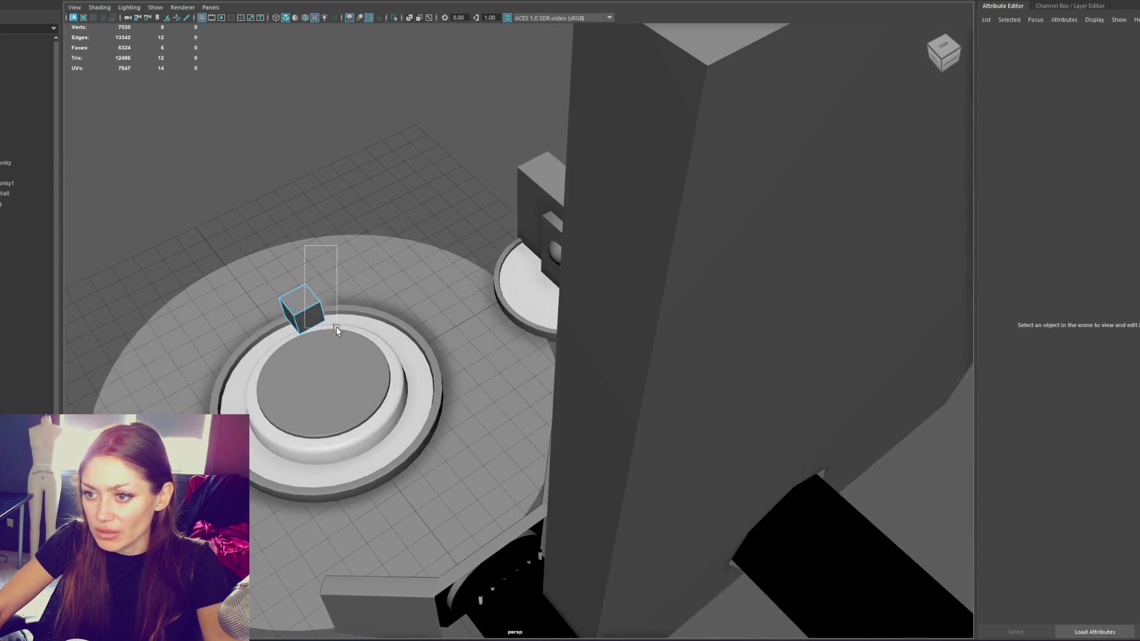
drag(336, 330, 336, 331)
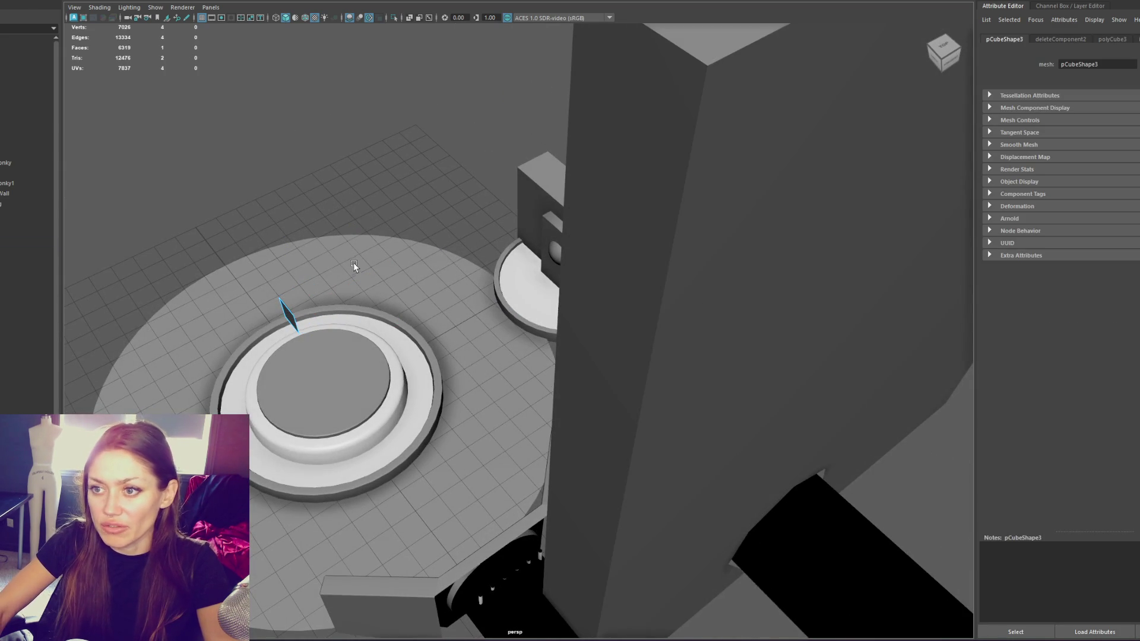
key(w)
drag(341, 102, 402, 229)
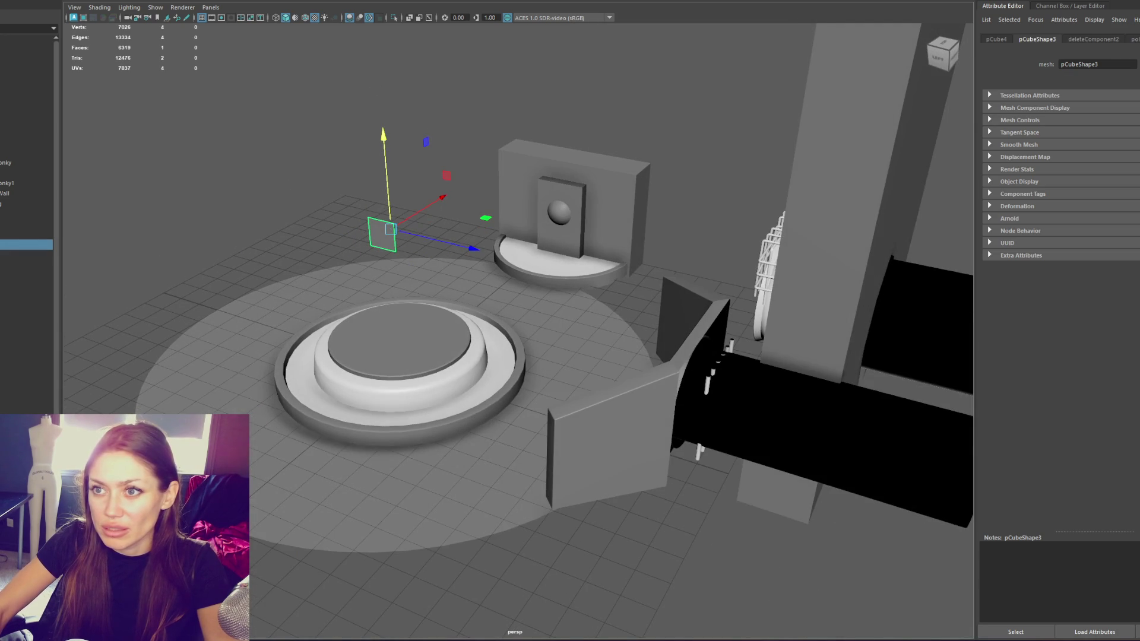
key(r)
mouse_move(461, 253)
mouse_down()
mouse_move(394, 247)
mouse_move(542, 181)
mouse_up()
mouse_move(576, 146)
mouse_down()
mouse_move(576, 135)
mouse_move(576, 197)
mouse_up()
scroll(604, 204, up, 5)
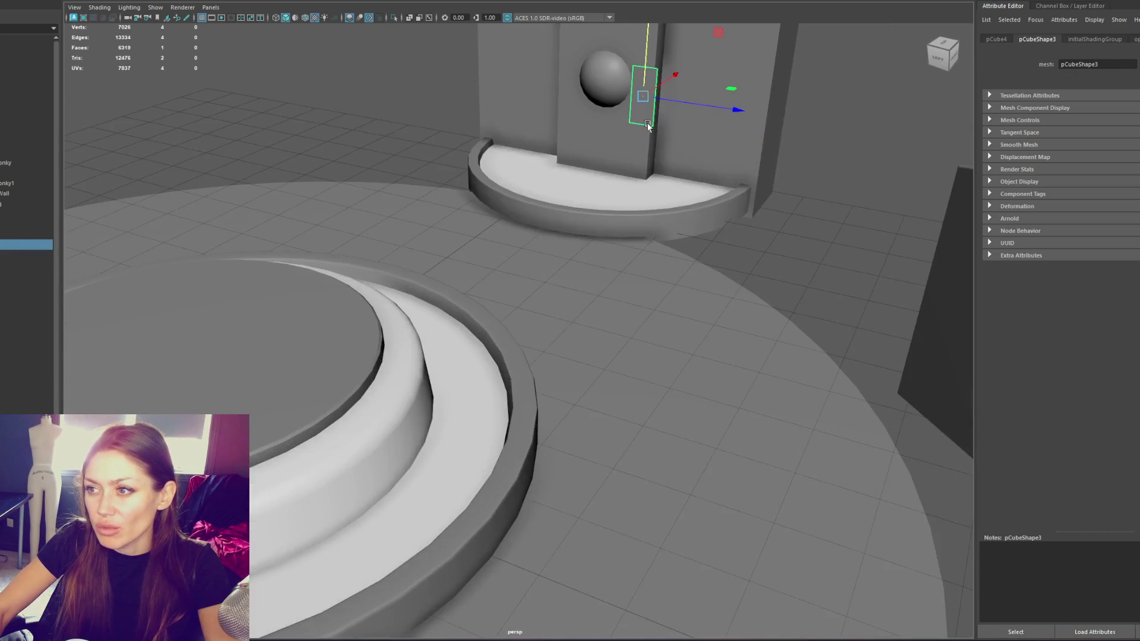
drag(650, 129, 580, 127)
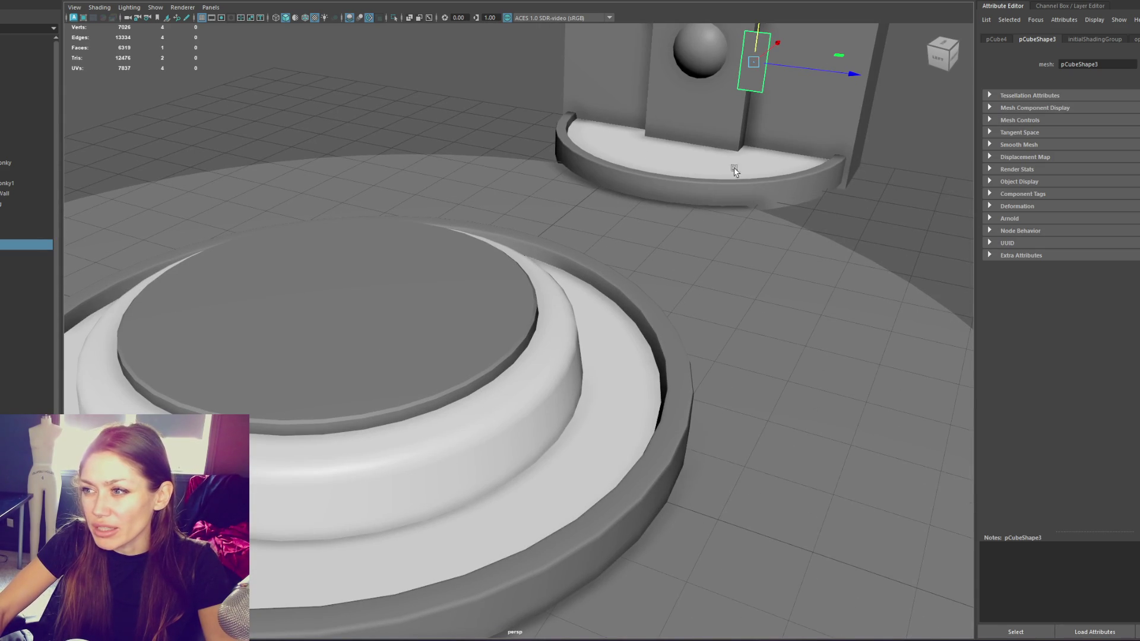
drag(420, 461, 480, 437)
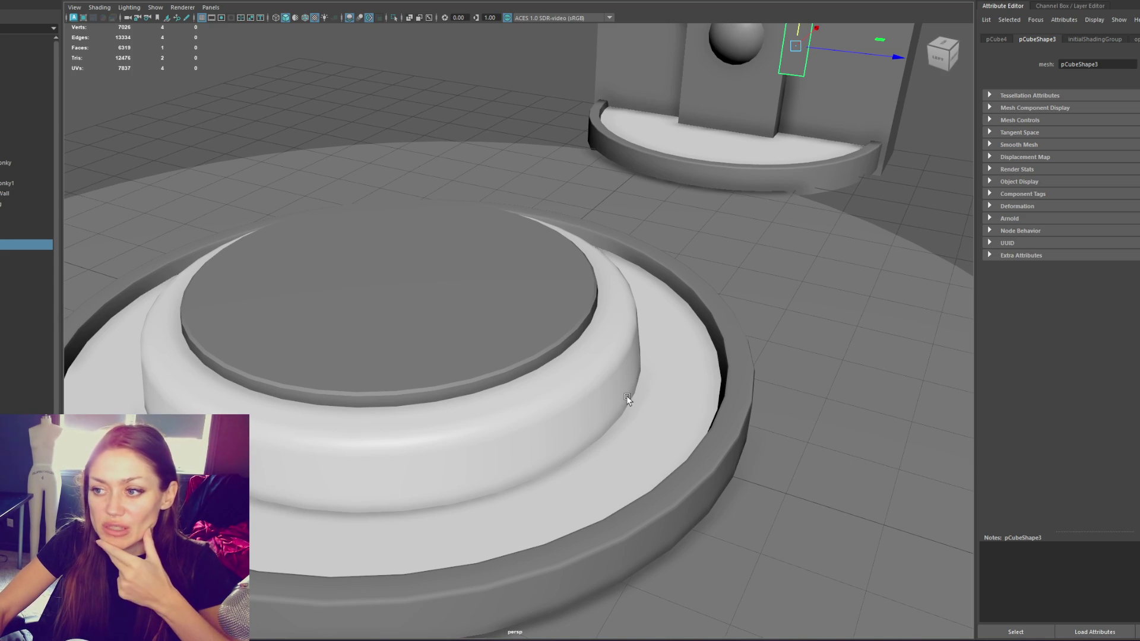
Bevel the edge loop around the inner disc's rim and return to object selection
key(F10)
double_click(482, 371)
key(ctrl+b)
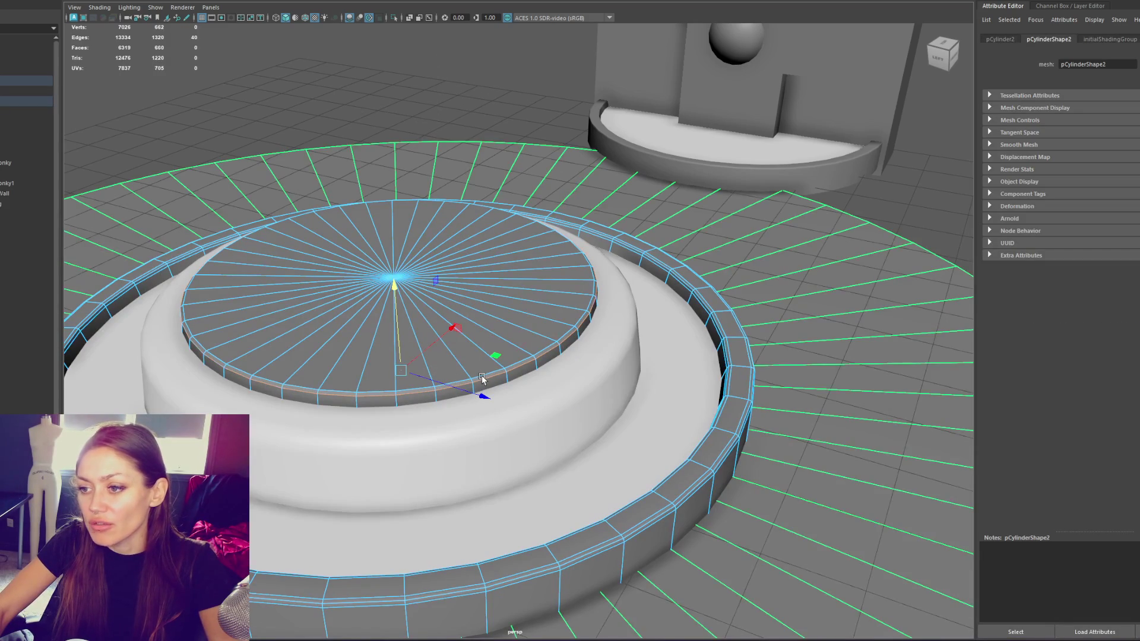
right_click(453, 73)
click(402, 81)
Move the small plane below the sphere and lengthen it down the wall
scroll(638, 311, up, 3)
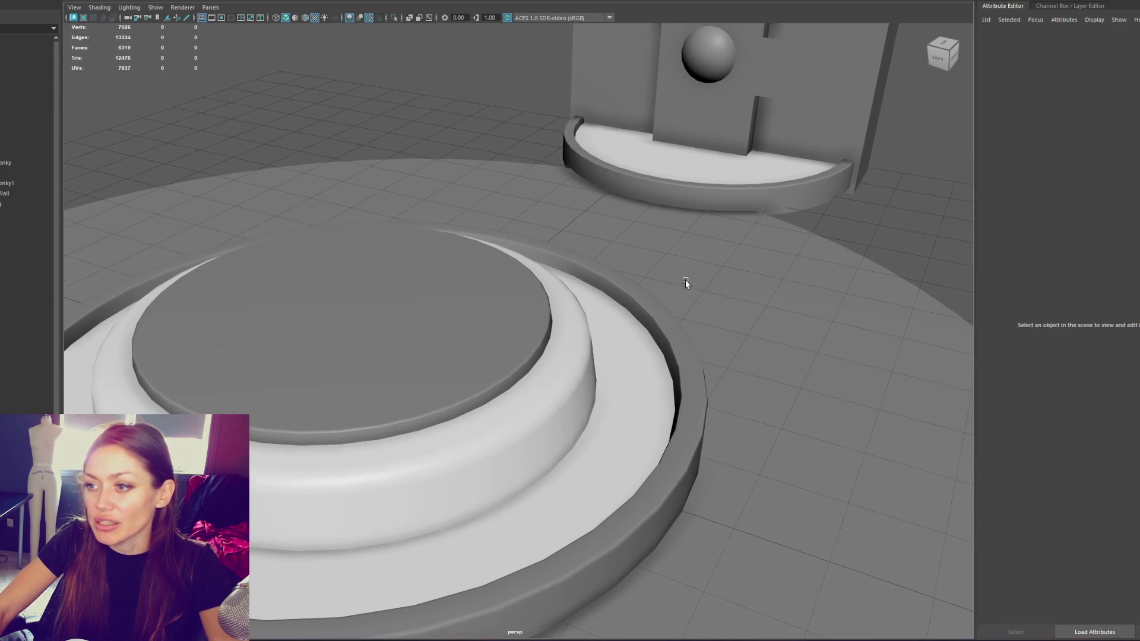
click(714, 176)
click(720, 62)
mouse_move(759, 75)
mouse_down()
mouse_move(722, 62)
mouse_move(718, 47)
mouse_move(750, 37)
mouse_move(736, 37)
mouse_up()
key(f)
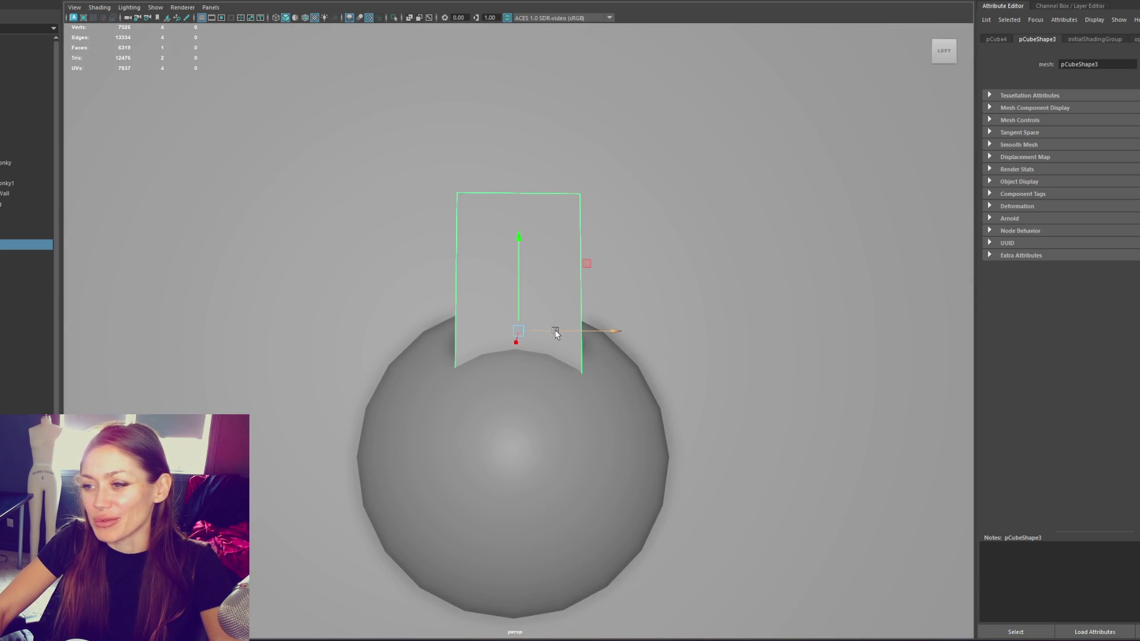
scroll(554, 330, down, 5)
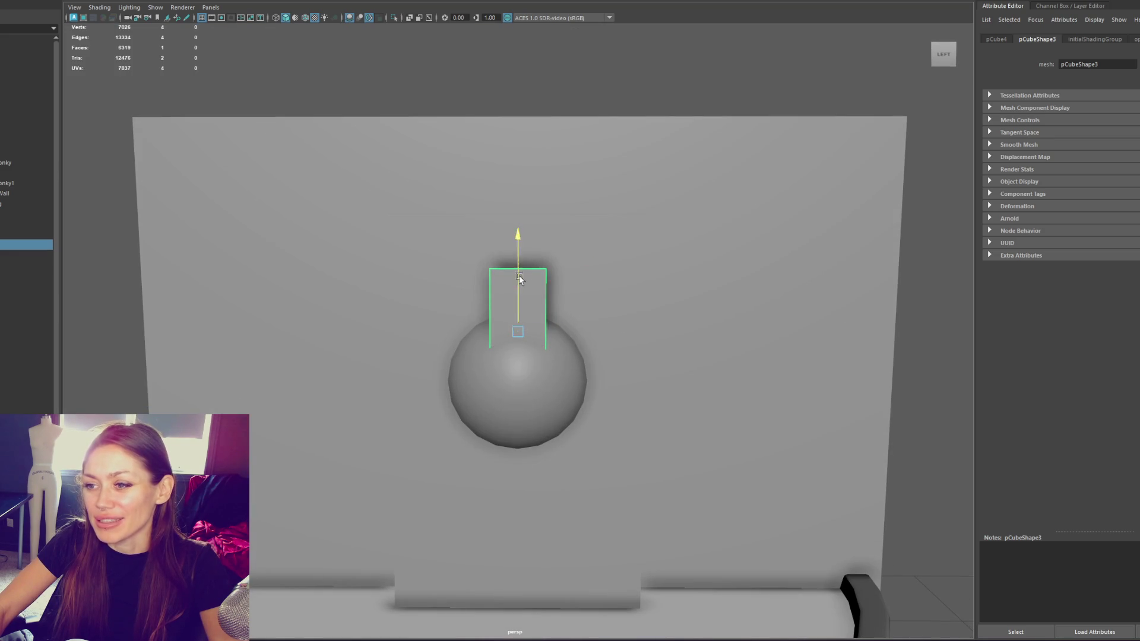
mouse_move(520, 280)
mouse_down()
mouse_move(533, 417)
mouse_move(519, 463)
mouse_move(657, 421)
mouse_move(594, 462)
mouse_move(537, 312)
mouse_move(511, 333)
mouse_move(473, 338)
mouse_up()
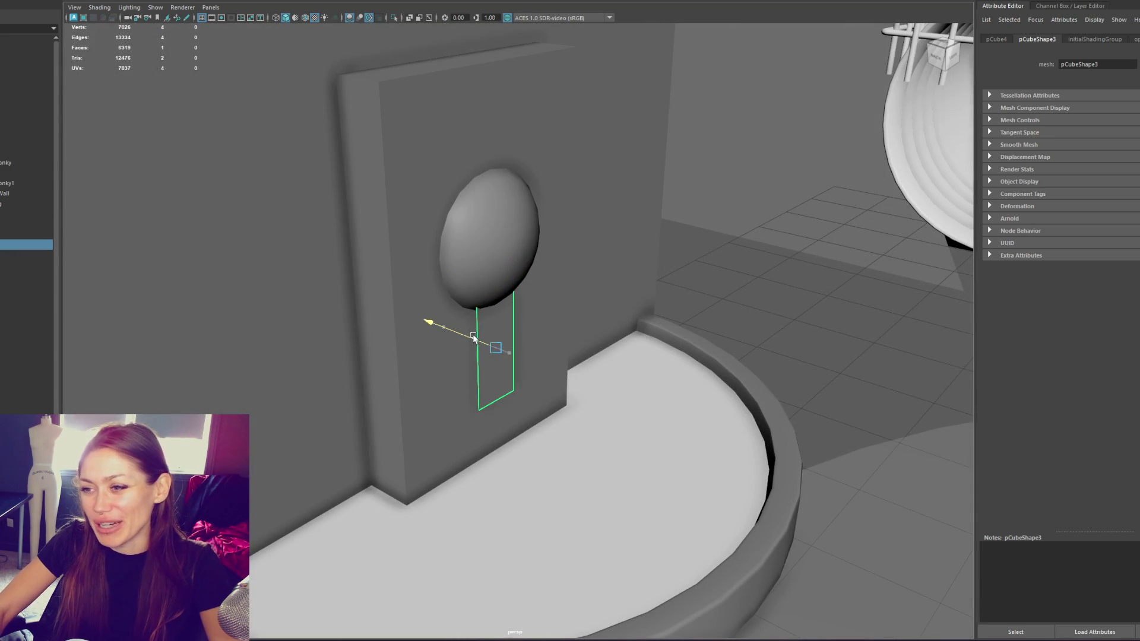
mouse_move(585, 308)
alt+mouse_down()
mouse_move(488, 315)
mouse_move(497, 367)
mouse_move(552, 383)
mouse_move(539, 368)
mouse_move(582, 363)
alt+mouse_up()
scroll(573, 365, down, 5)
key(4)
key(6)
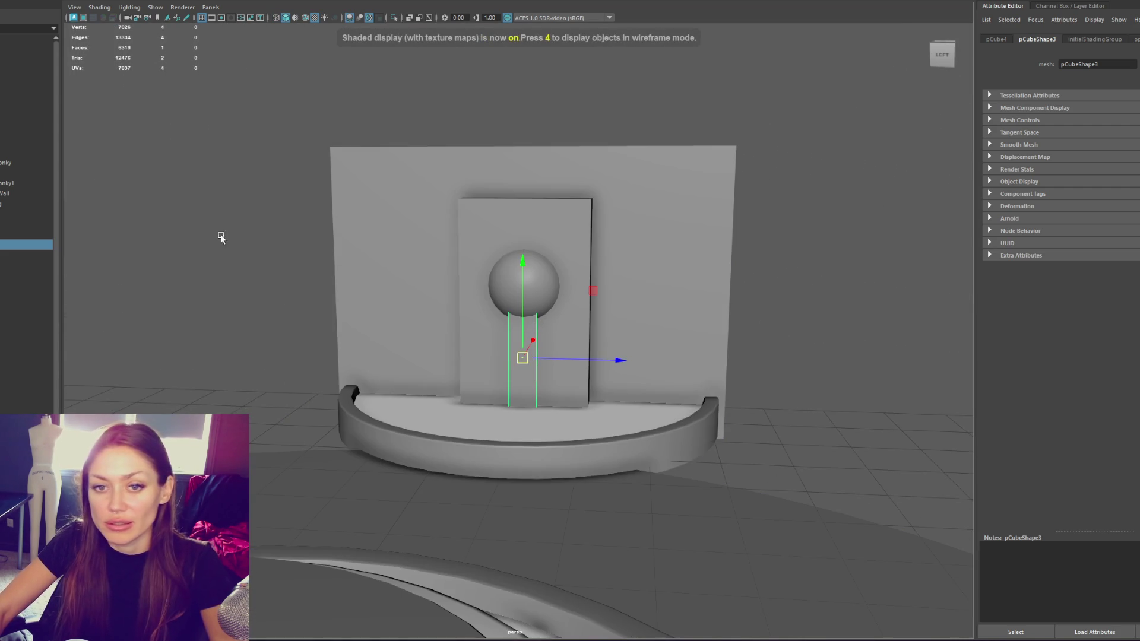
Assign the existing Water_Flowing1 material to the water-stream plane
right_click(225, 198)
mouse_move(258, 480)
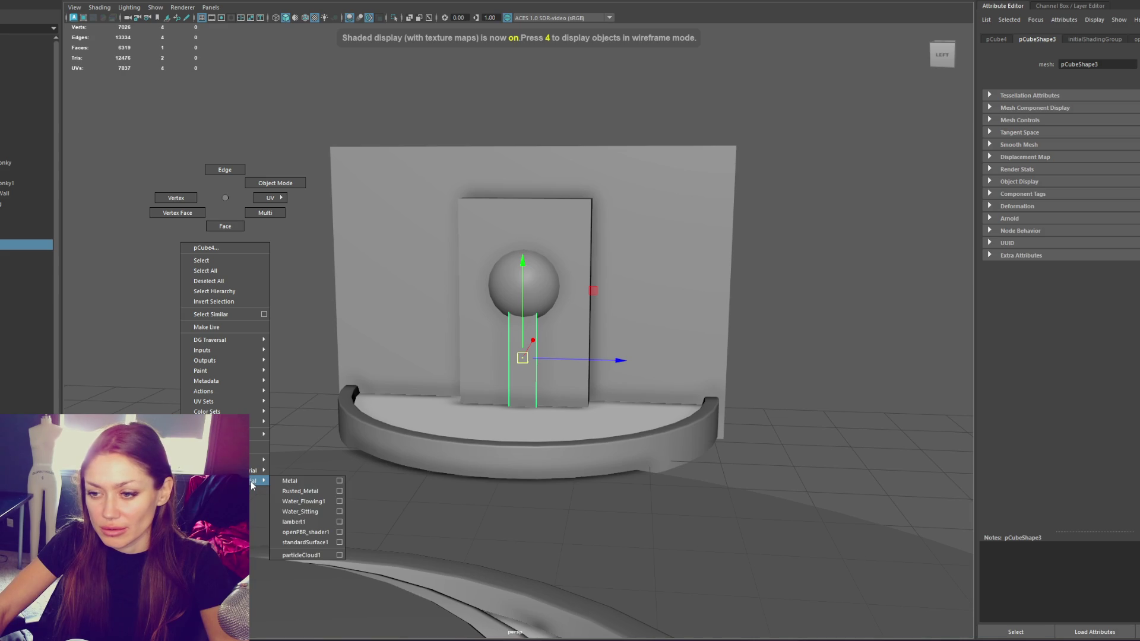
click(292, 502)
click(208, 178)
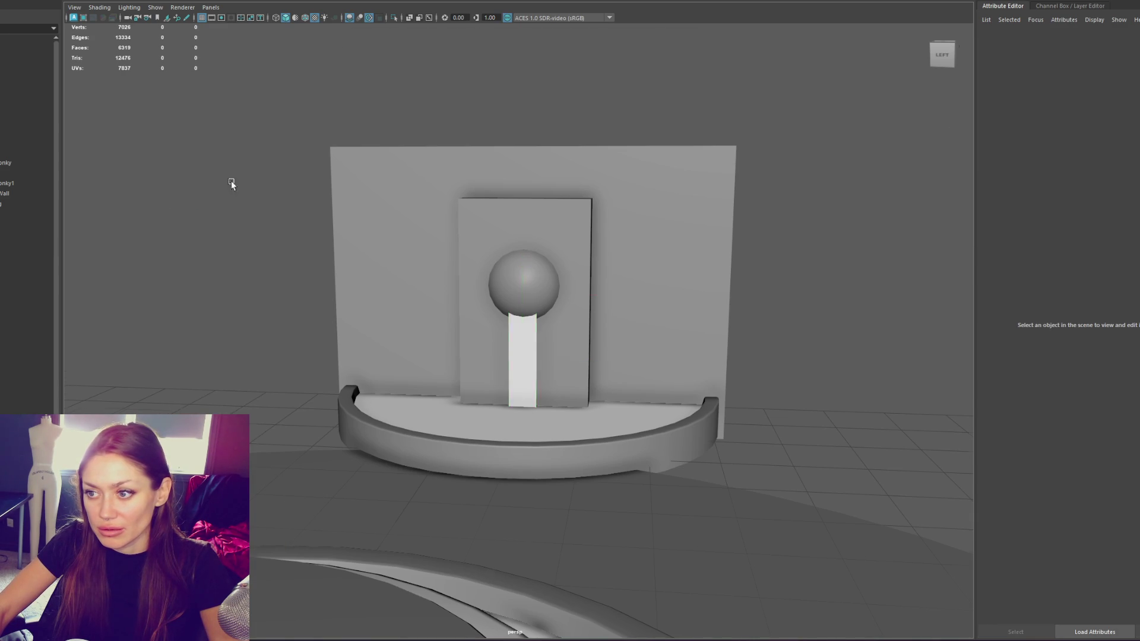
scroll(267, 172, down, 3)
drag(338, 165, 700, 394)
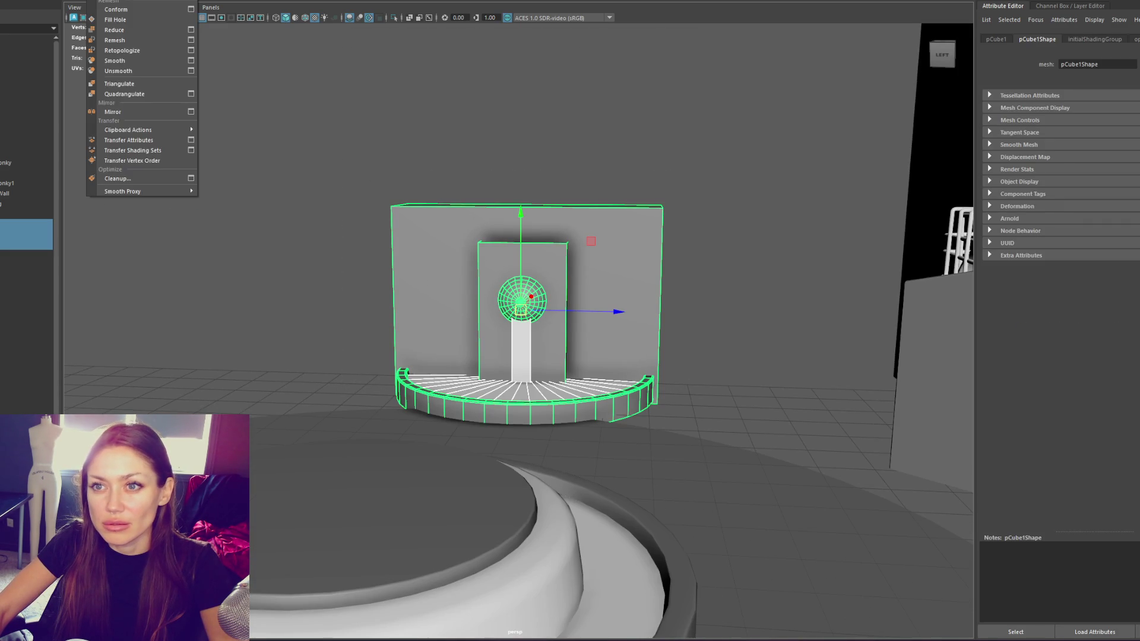
Combine the wall pieces, delete their history, and rename the mesh Water_Fountain_Wall
click(89, 17)
key(alt+shift+d)
double_click(12, 224)
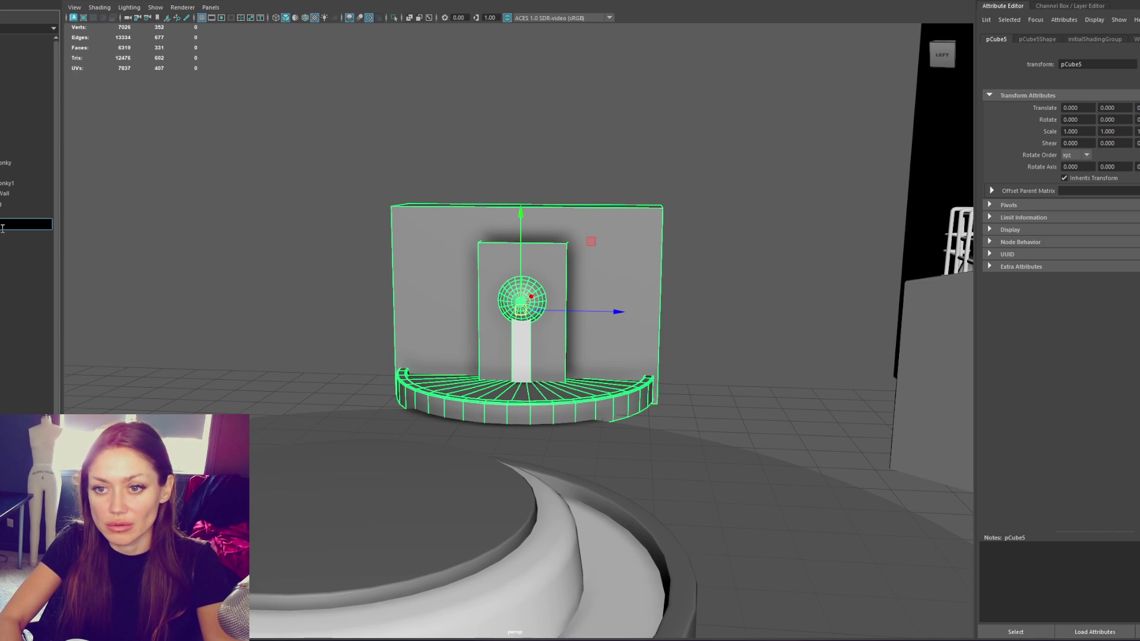
text(all)
key(Return)
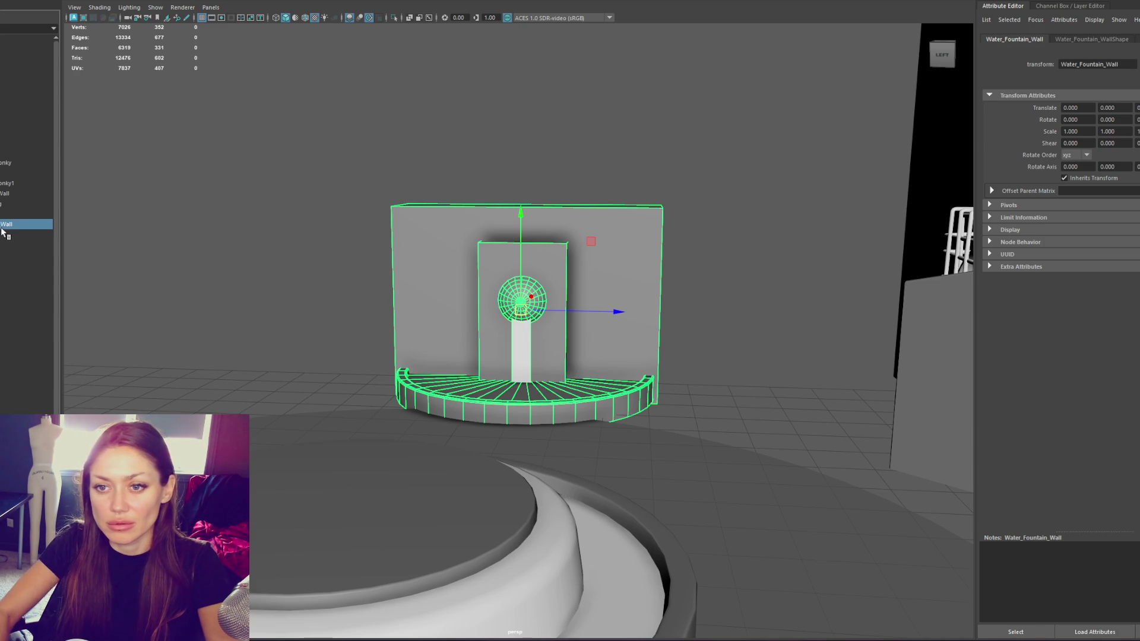
key(f)
Combine the fountain basin parts into one mesh named Platform
click(362, 462)
shift+click(363, 482)
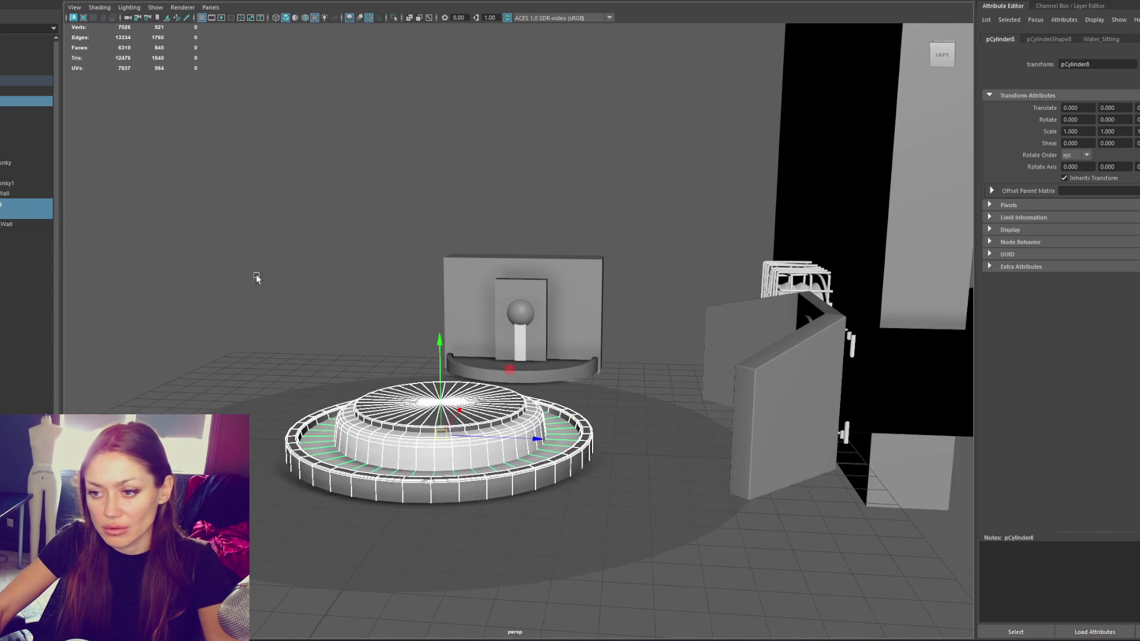
click(112, 21)
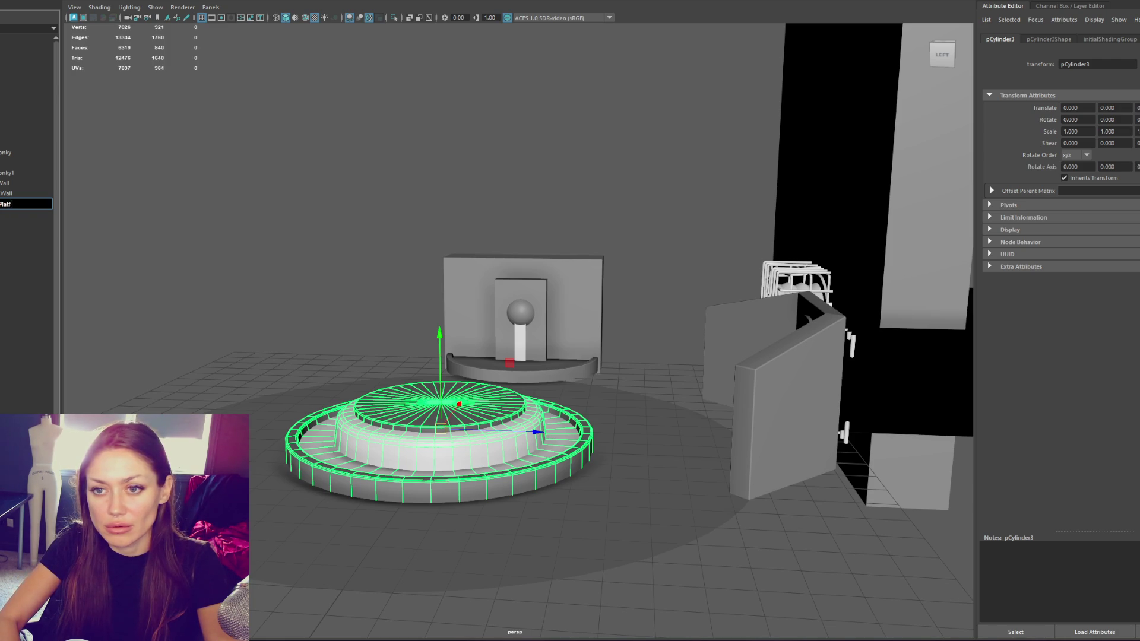
text(orm)
key(Return)
Reorder the Platform and Wall entries in the Outliner, then select the ground disc
ctrl+click(6, 194)
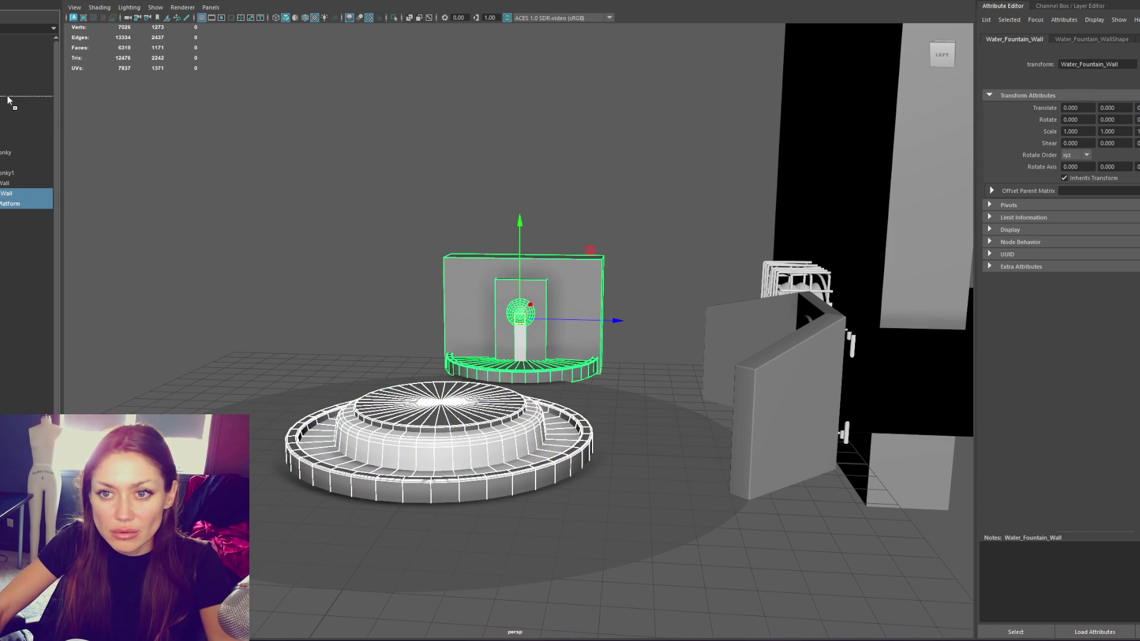
drag(8, 123, 10, 174)
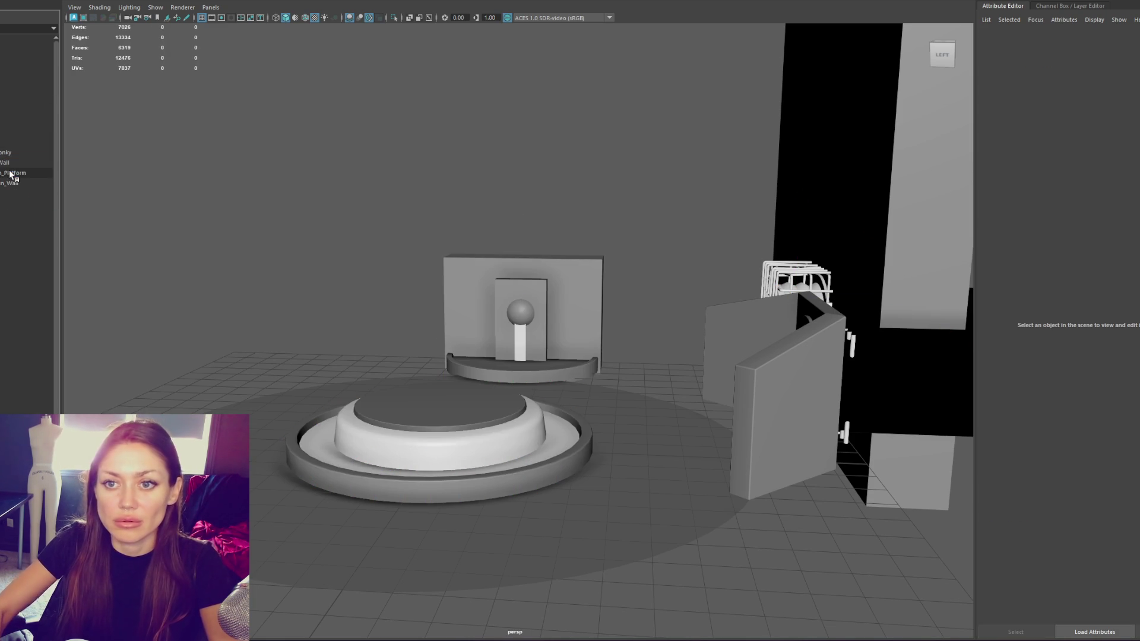
click(23, 103)
ctrl+click(23, 103)
click(19, 88)
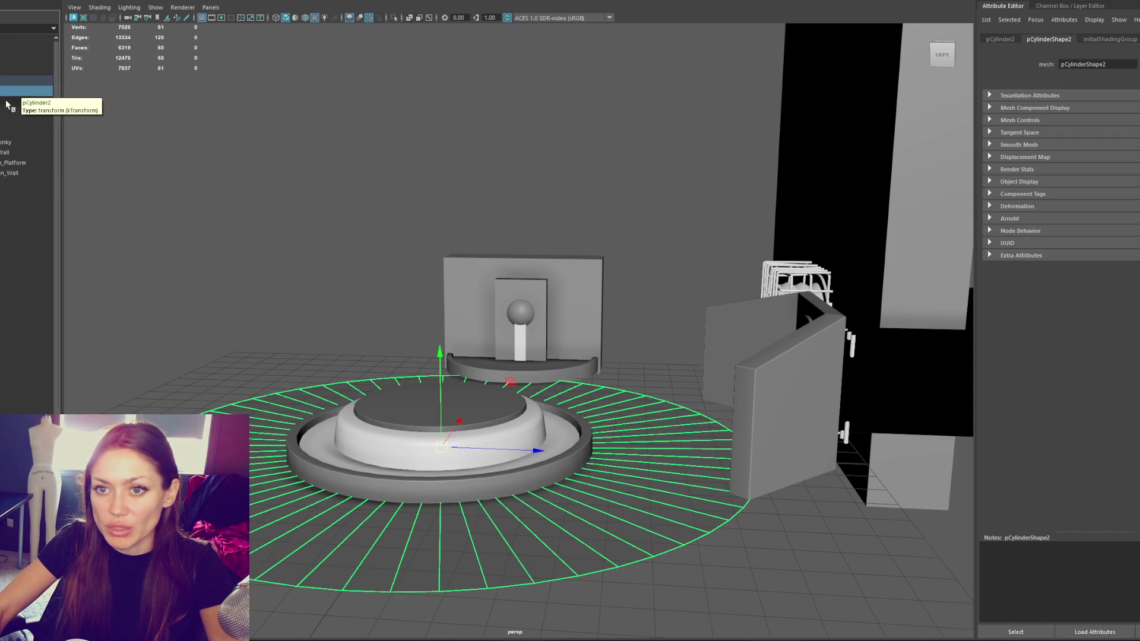
Switch the viewport to wireframe and rename the pCylinder2 ground disc to Walkway
click(7, 106)
key(4)
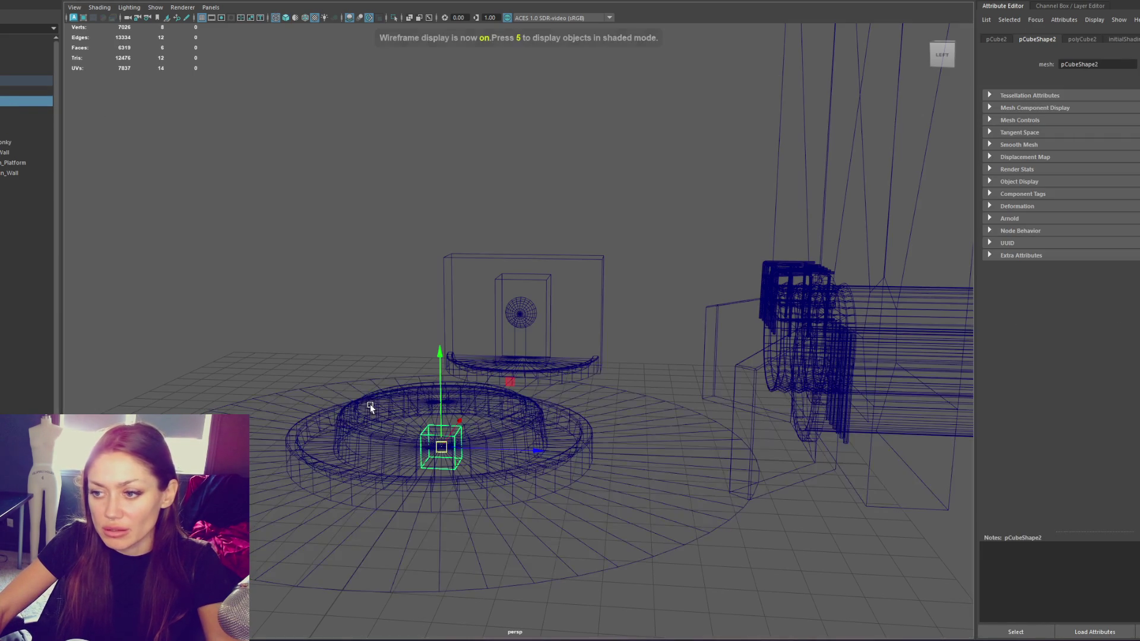
click(326, 355)
click(7, 113)
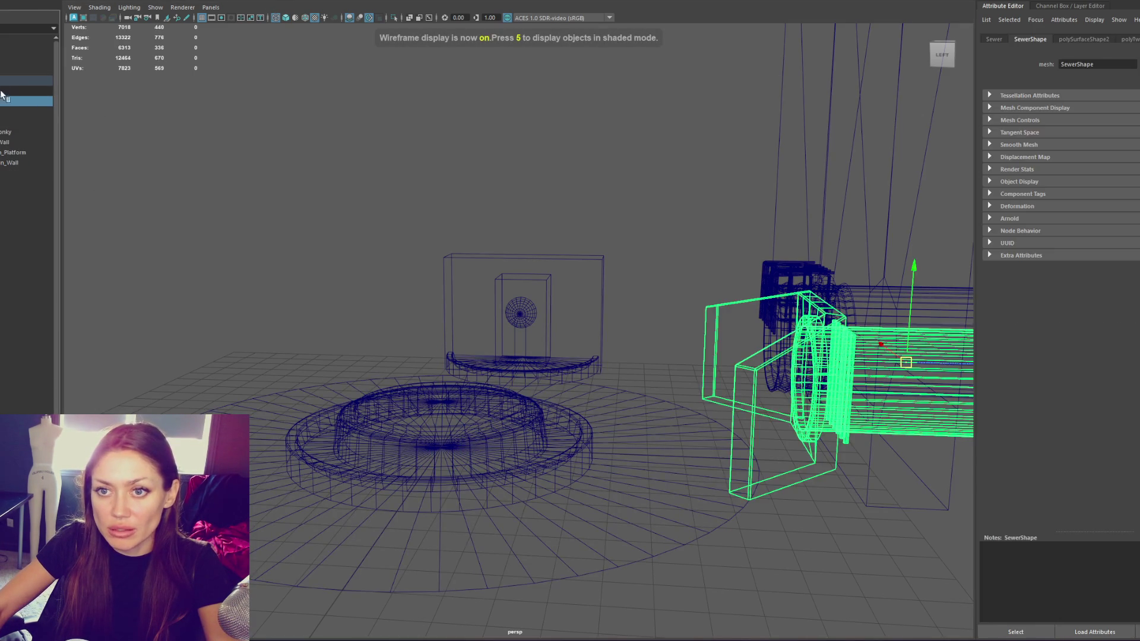
click(6, 101)
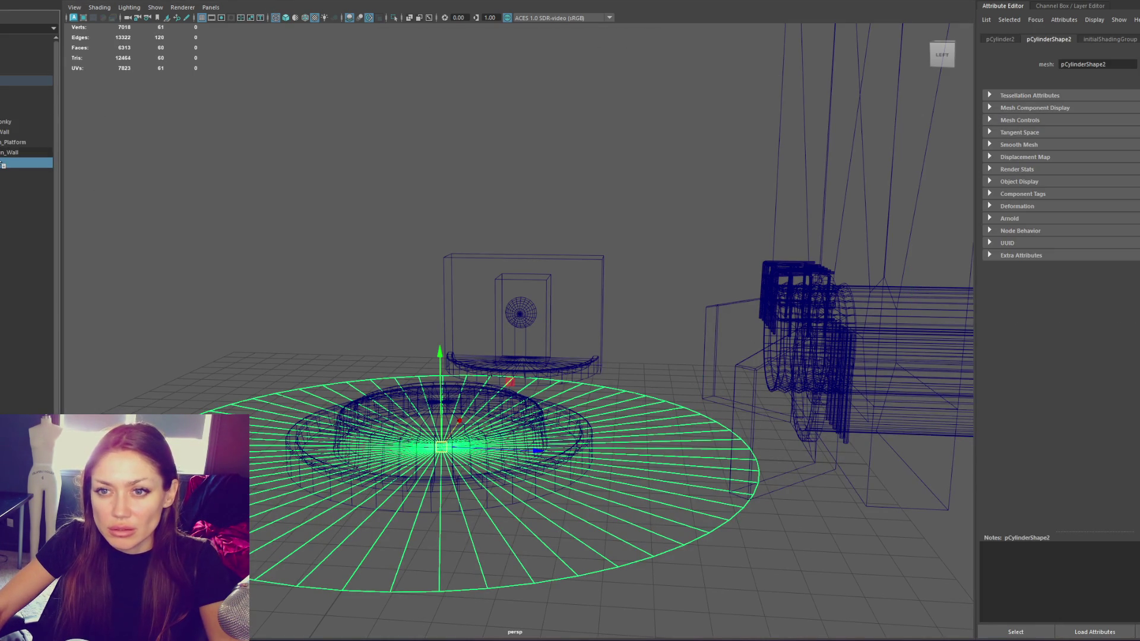
double_click(24, 162)
text(Walkway)
key(Return)
click(41, 82)
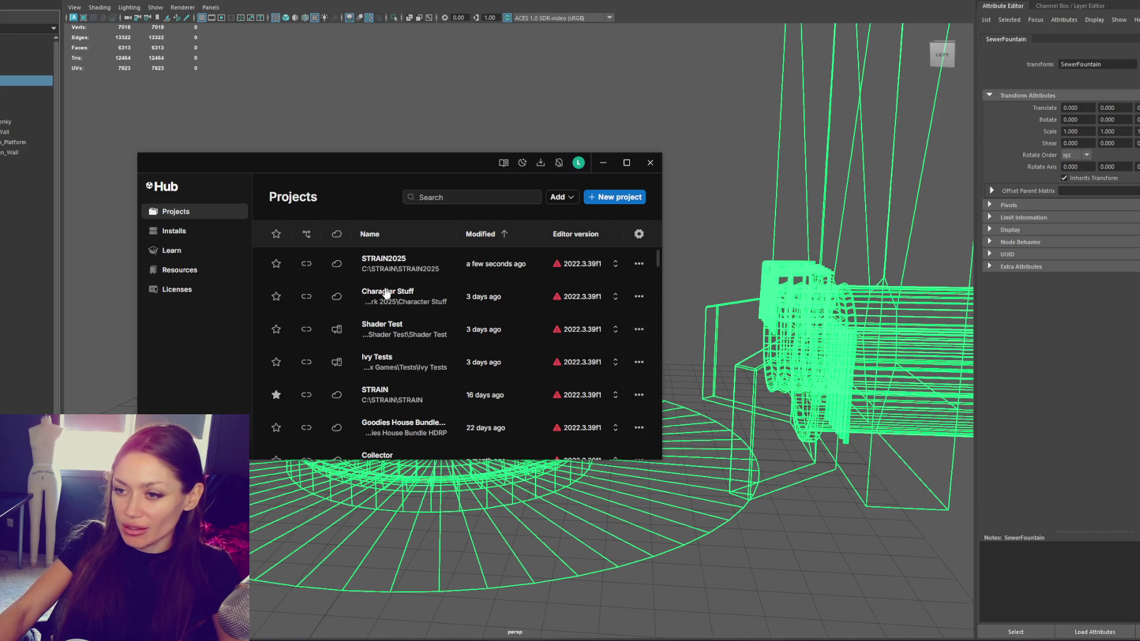
Move the Hub window aside and launch the Shader Test project
drag(392, 165, 358, 125)
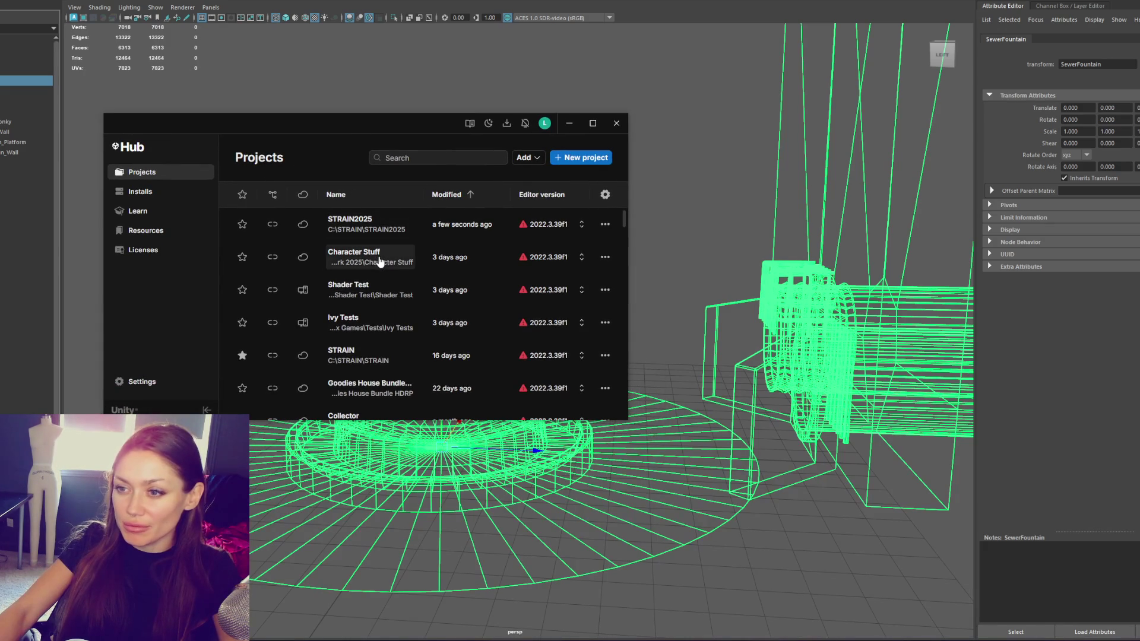
click(355, 296)
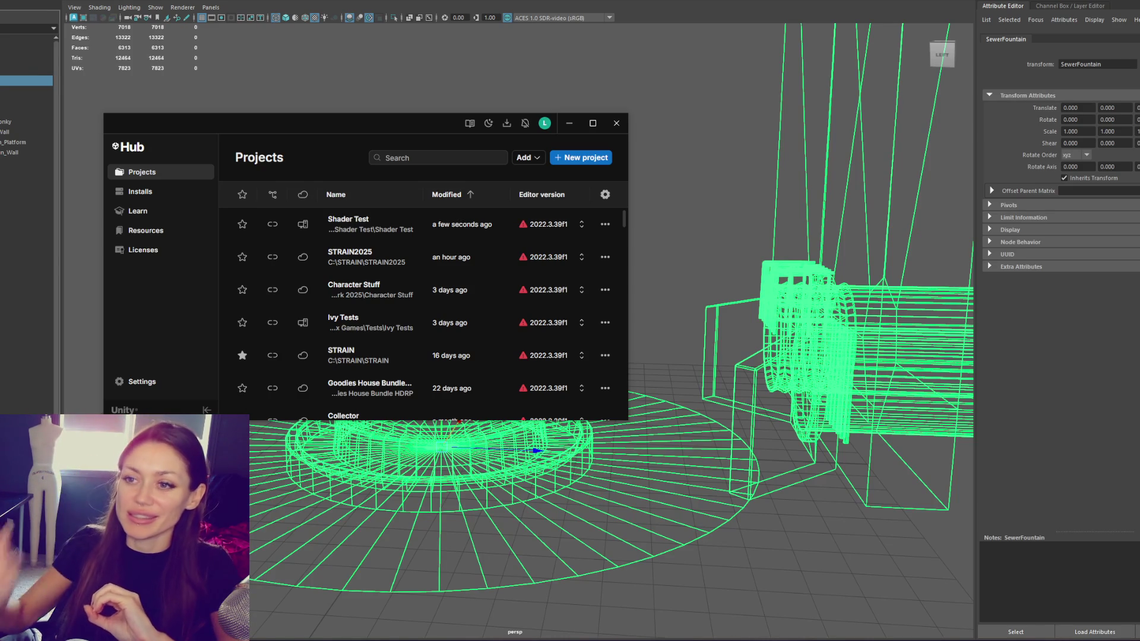
Close Unity Hub so the Shader Test editor finishes loading
click(617, 123)
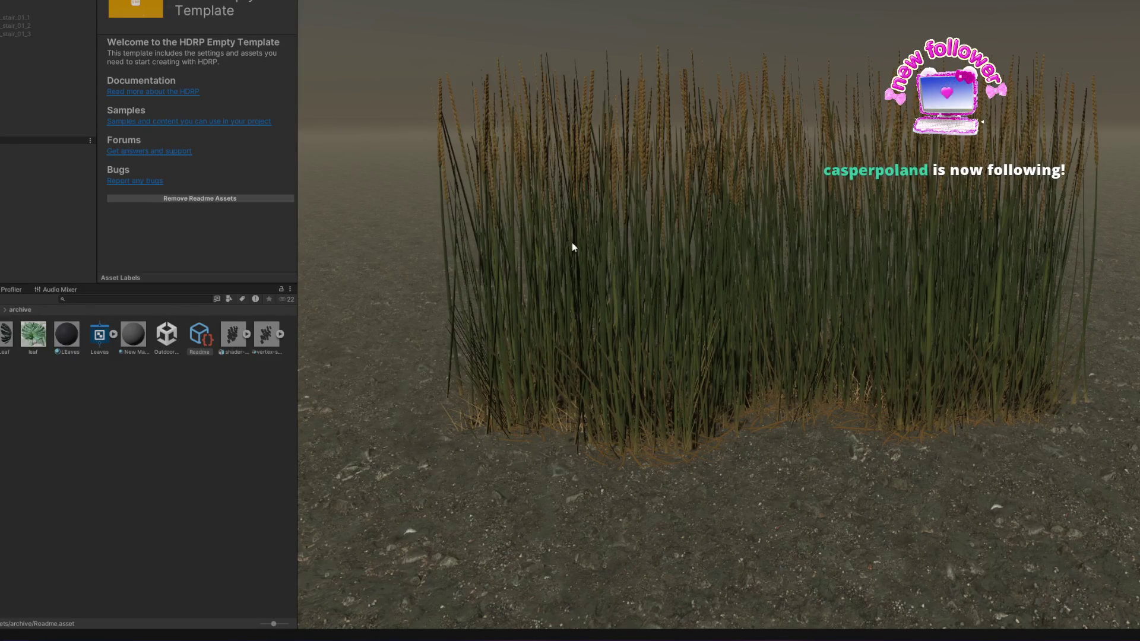
View the wheat grass scene full screen
key(ctrl+p)
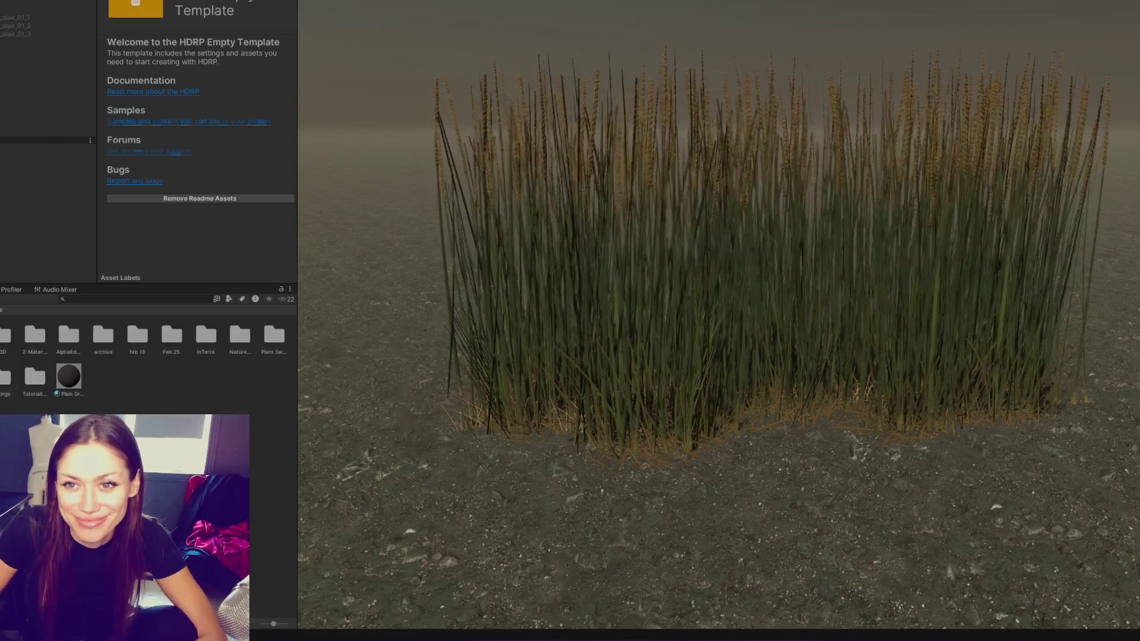
Deselect the HDRP readme and open the Feb 18 folder with its materials
click(158, 372)
double_click(137, 335)
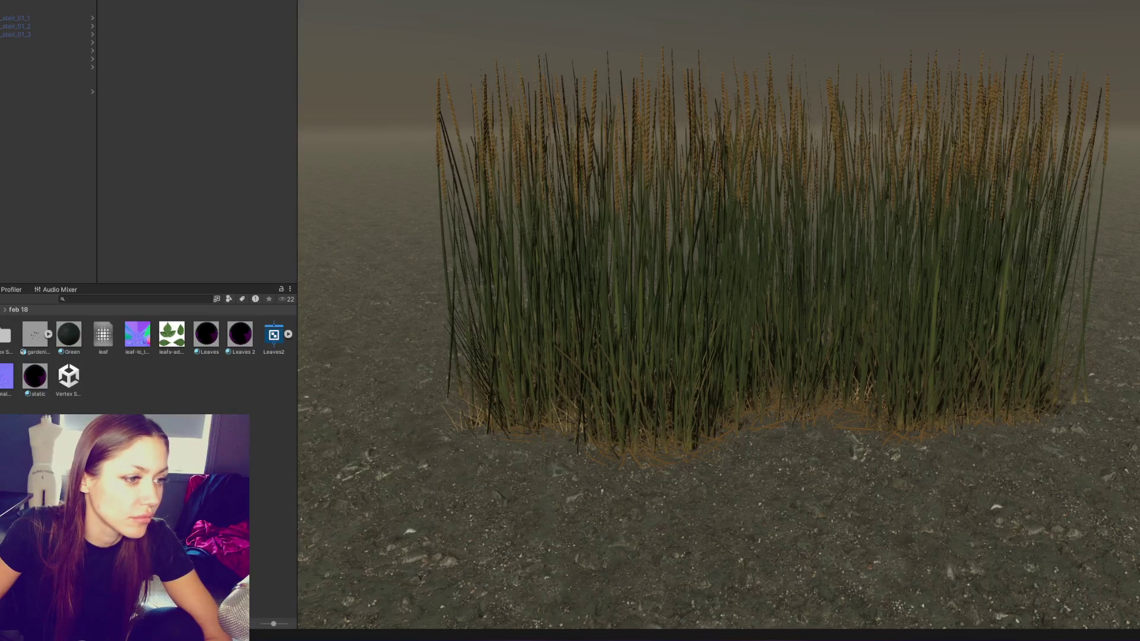
key(alt+Tab)
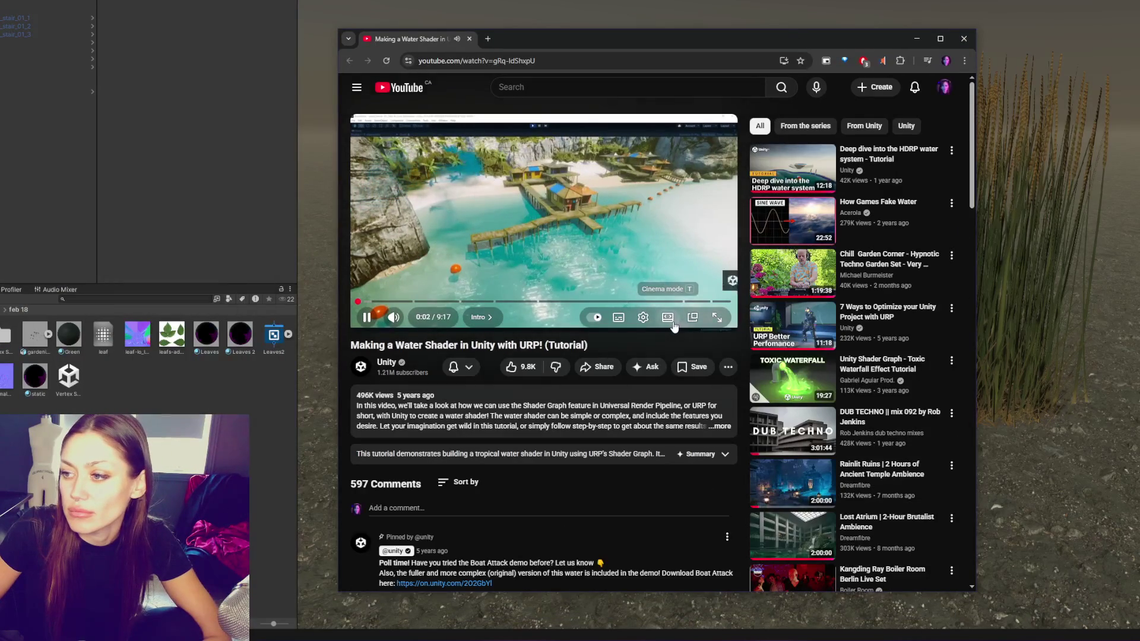
click(669, 318)
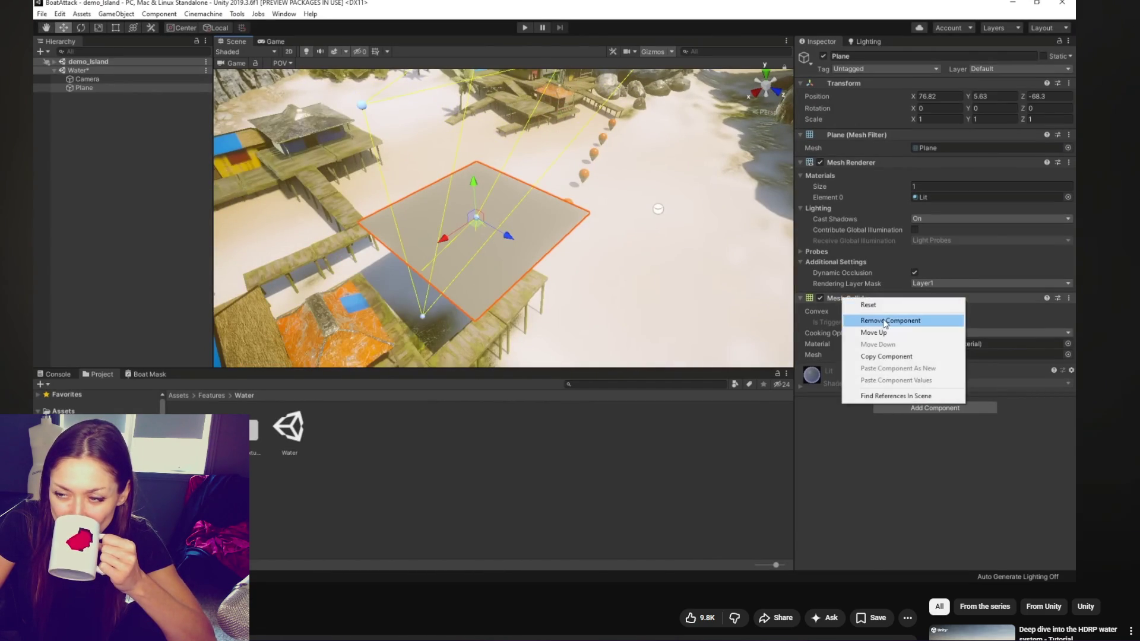
key(space)
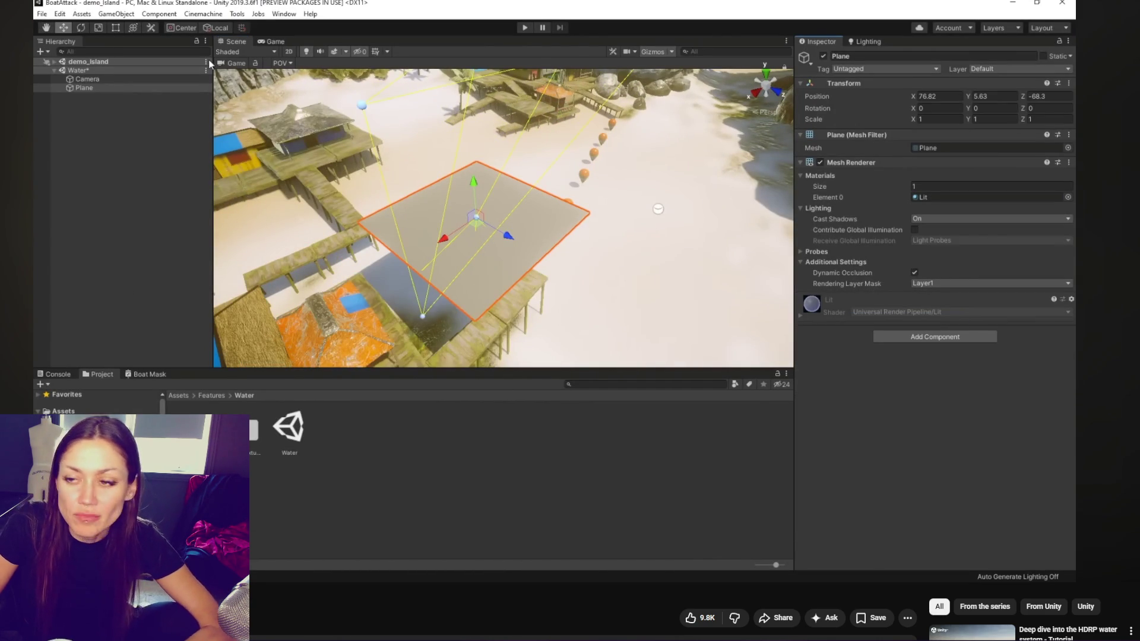
mouse_move(165, 288)
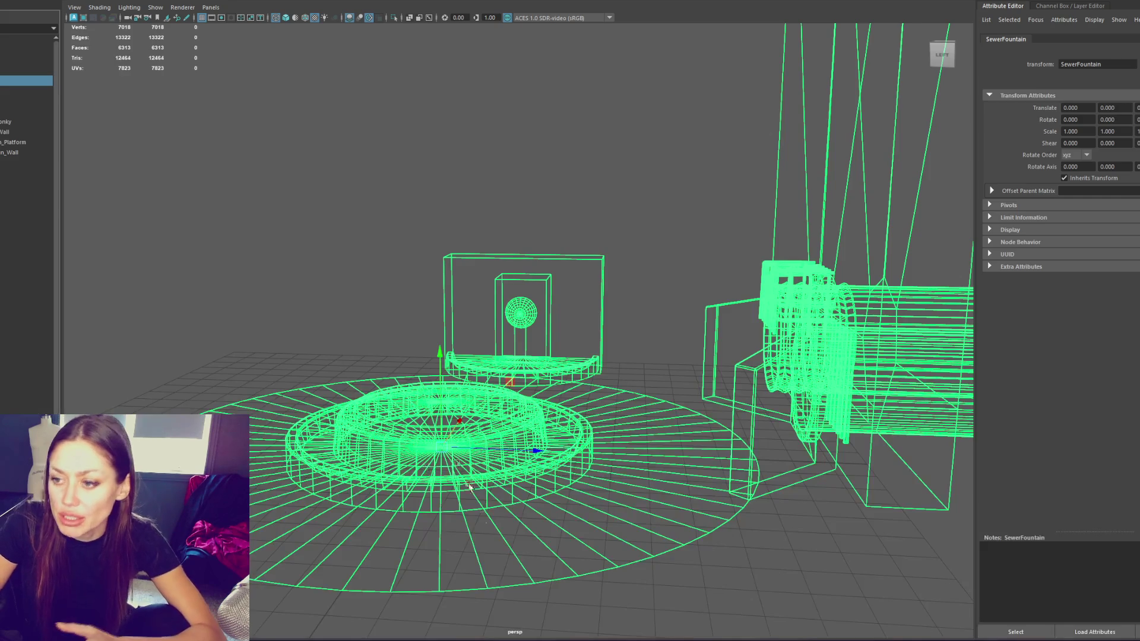
click(501, 452)
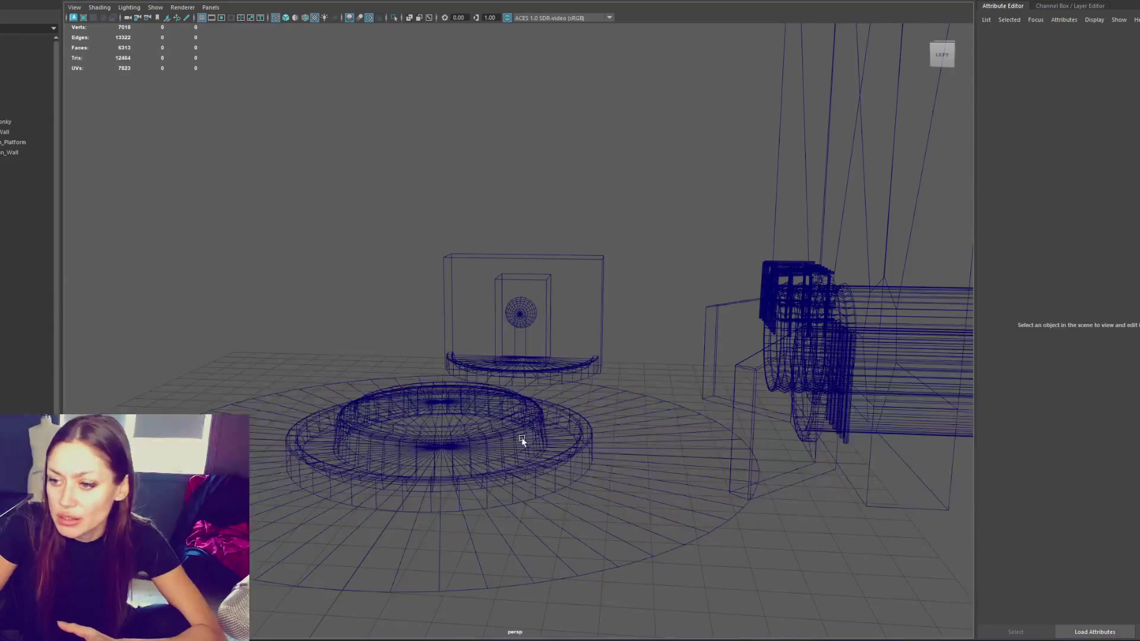
Select only the fountain wall model in the Maya viewport
click(541, 369)
scroll(541, 368, up, 1)
click(583, 360)
click(581, 362)
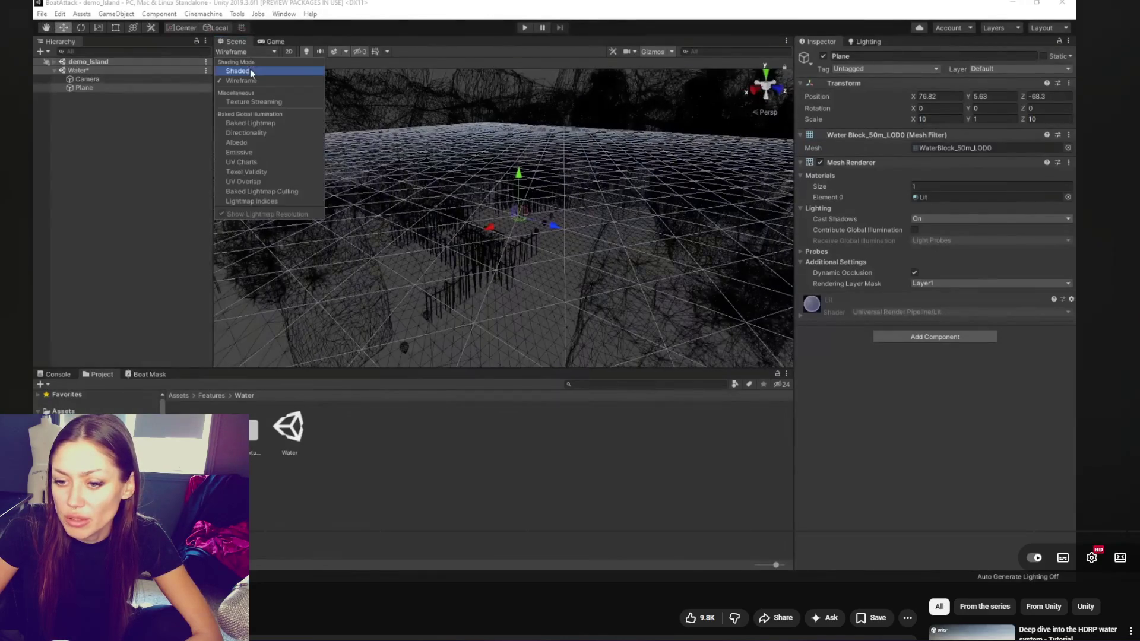
Play a few more seconds of the tutorial, pause it, and bring Unity forward
click(471, 295)
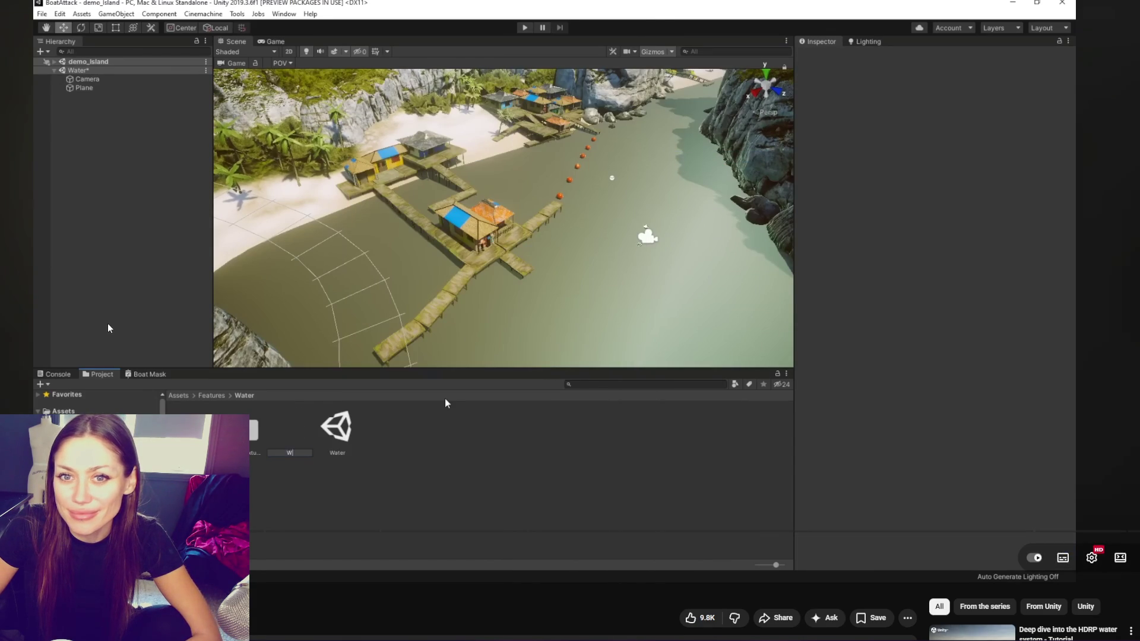
click(276, 316)
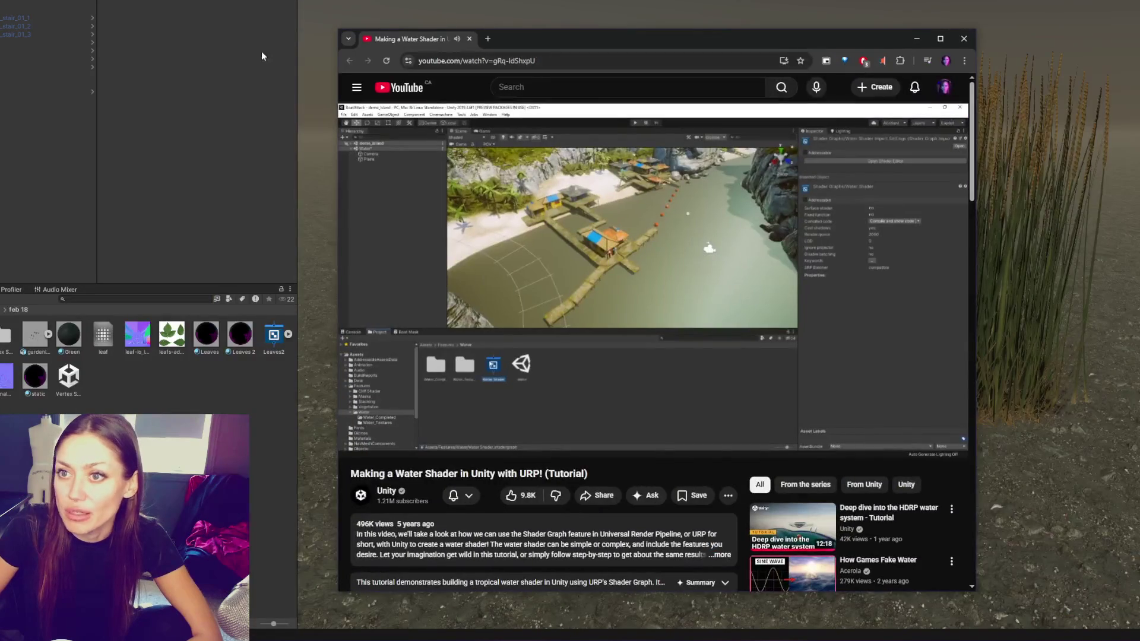
click(251, 50)
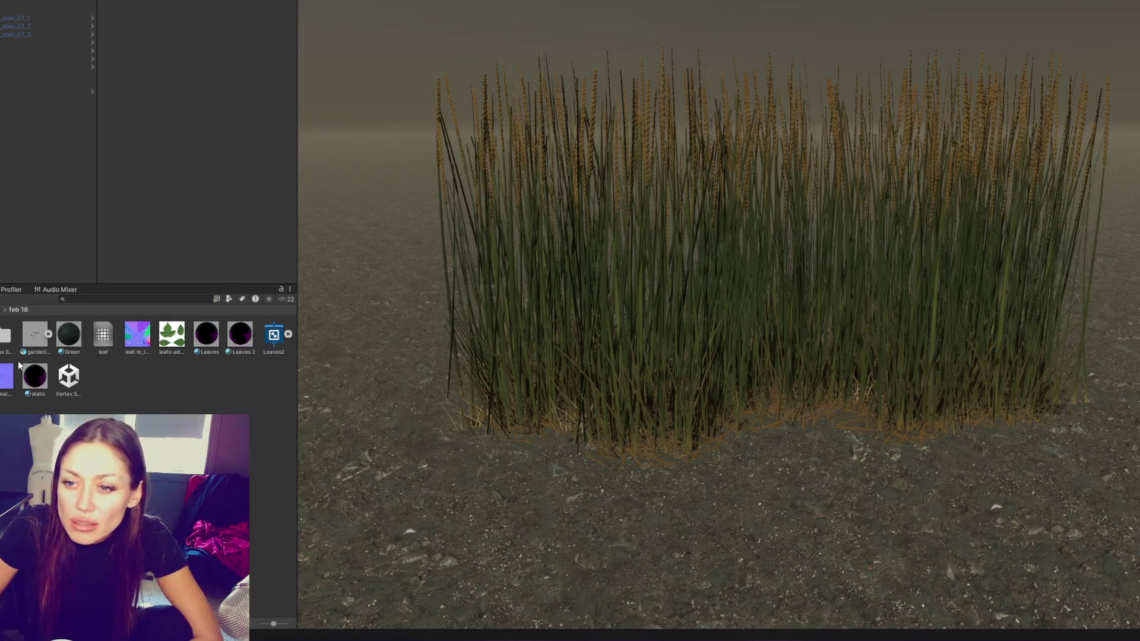
Browse InTerra and AlphaEdges, try dragging an Edge material into the scene, then return to InTerra
click(71, 381)
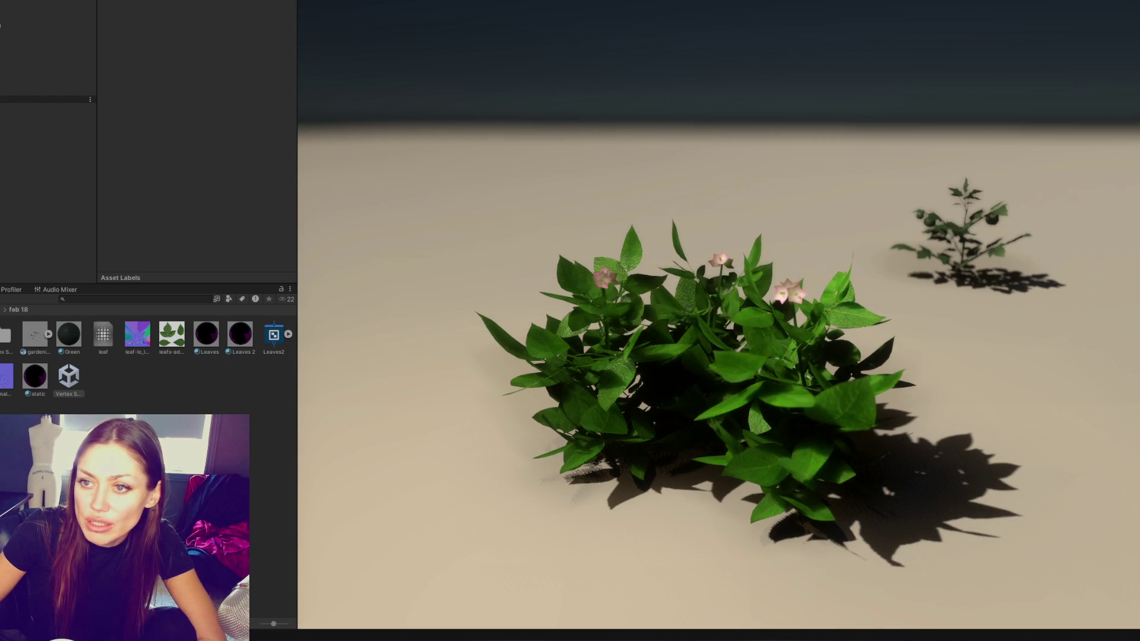
click(2, 344)
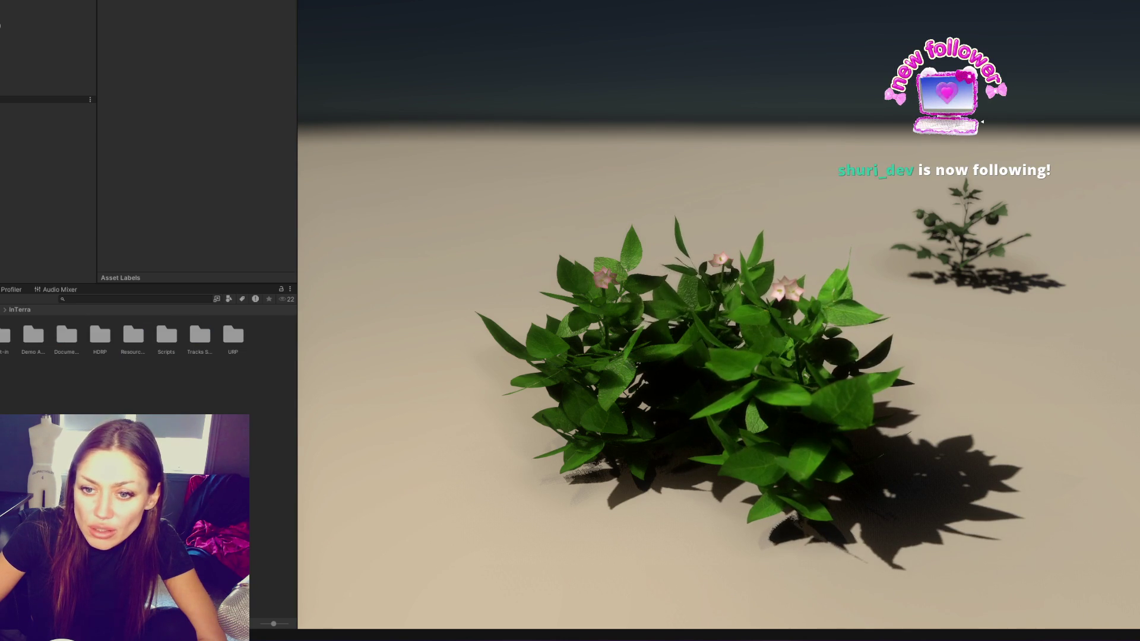
click(1, 321)
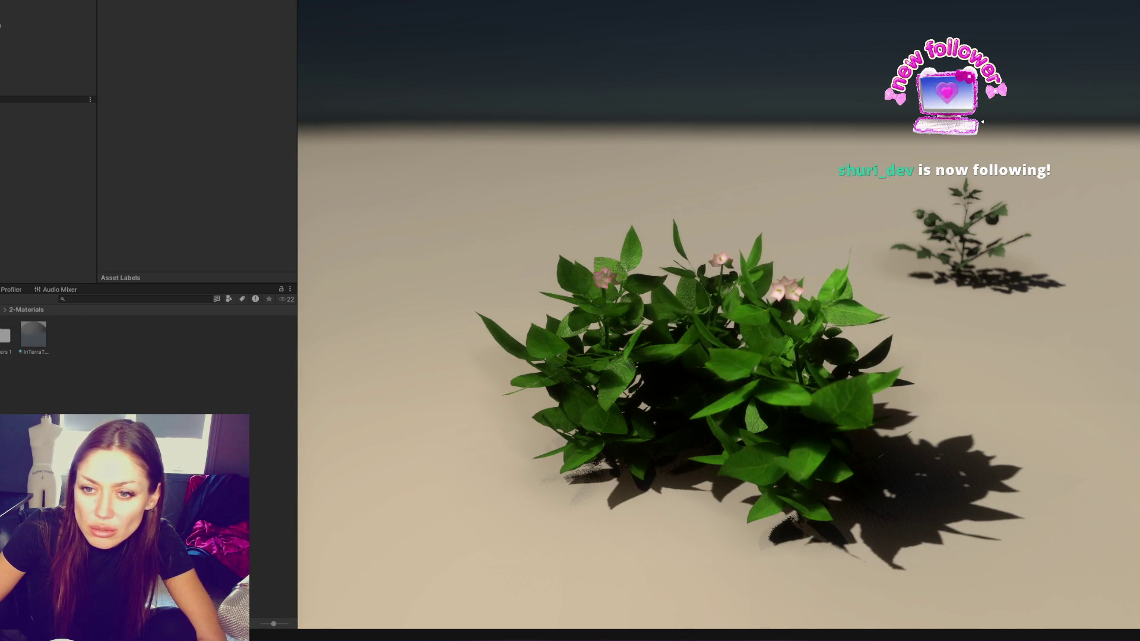
drag(1, 337, 452, 279)
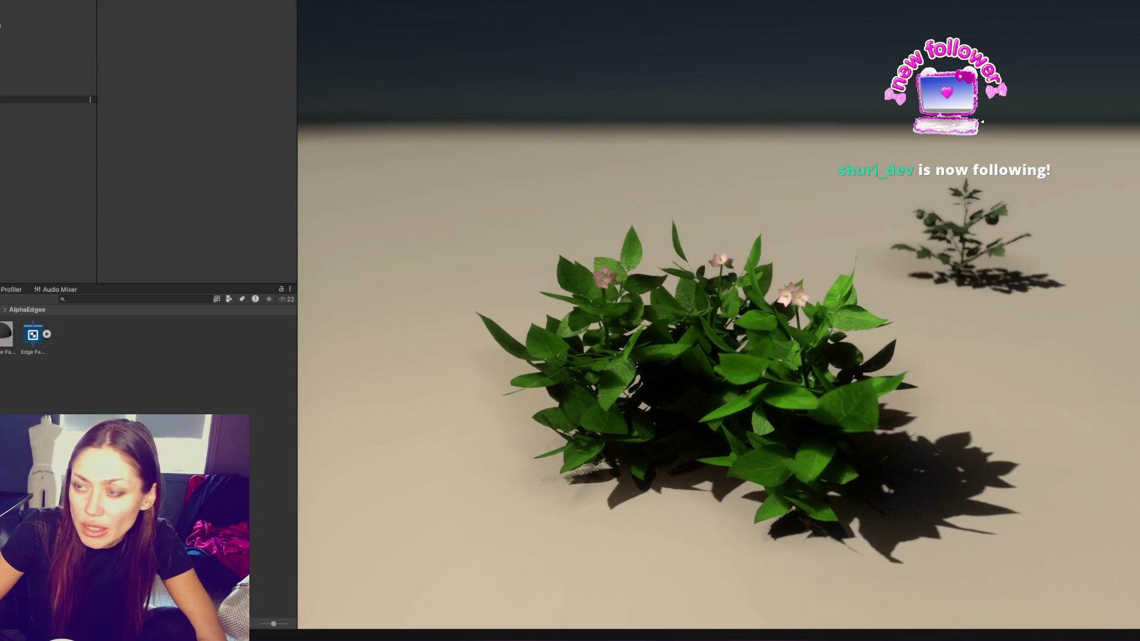
click(2, 309)
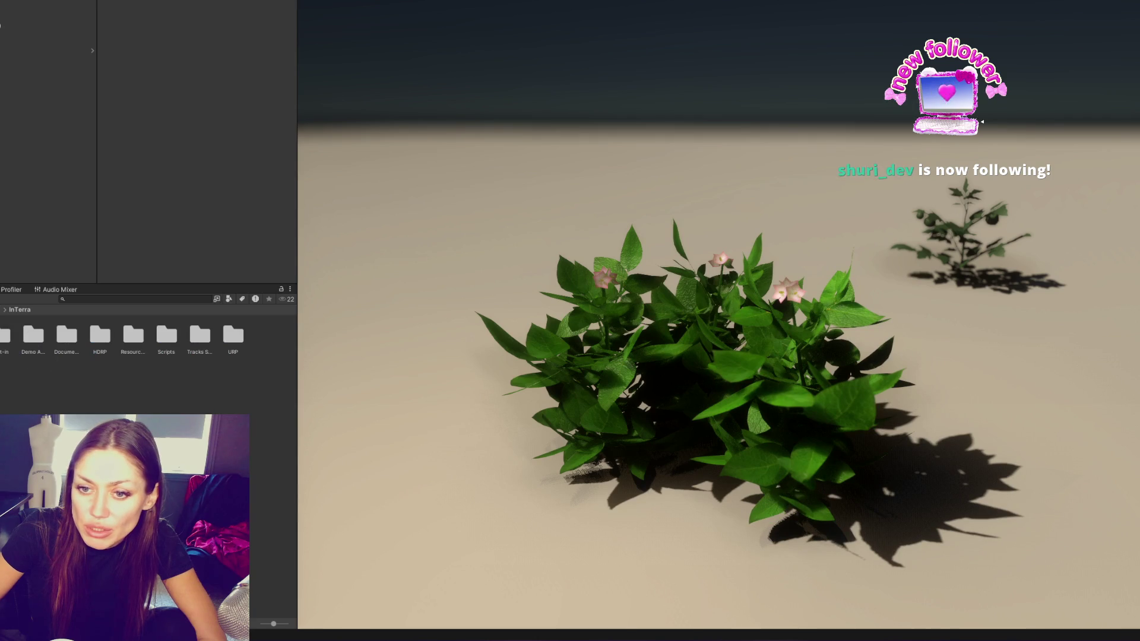
Create a Water Shader folder in the Project window and open it
right_click(58, 414)
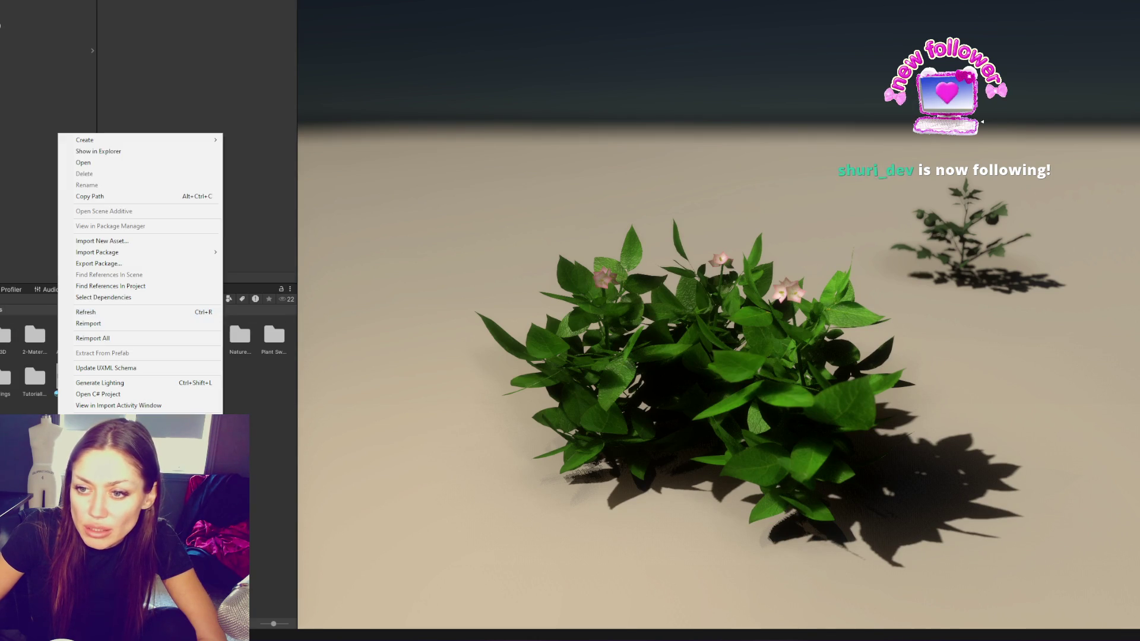
mouse_move(207, 140)
click(265, 127)
text(Wat)
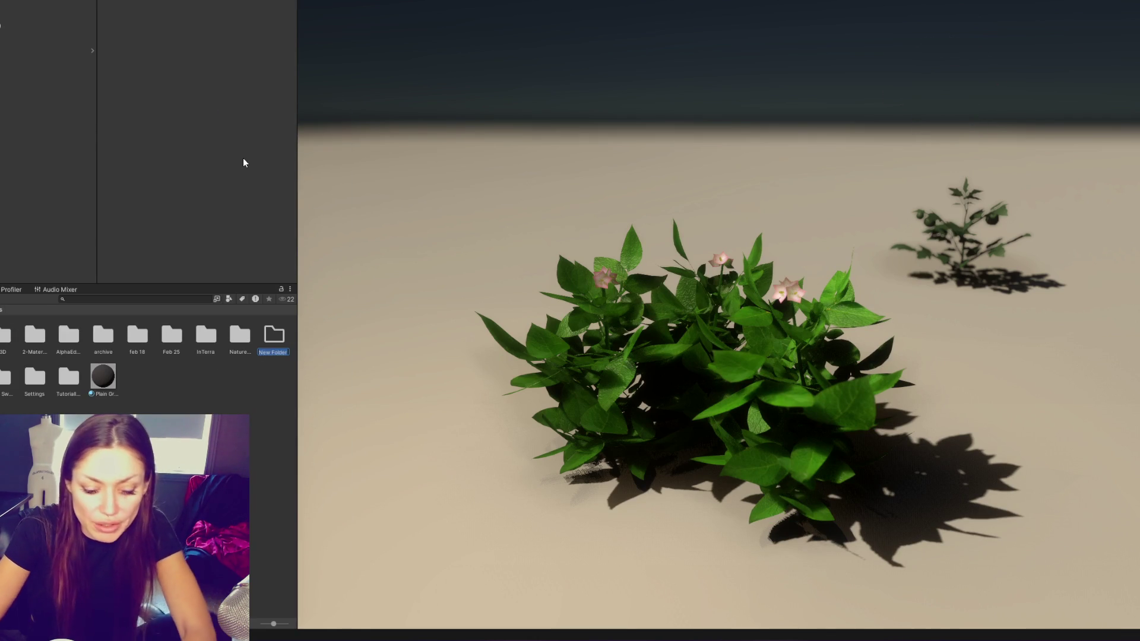
text(er Shader)
key(Return)
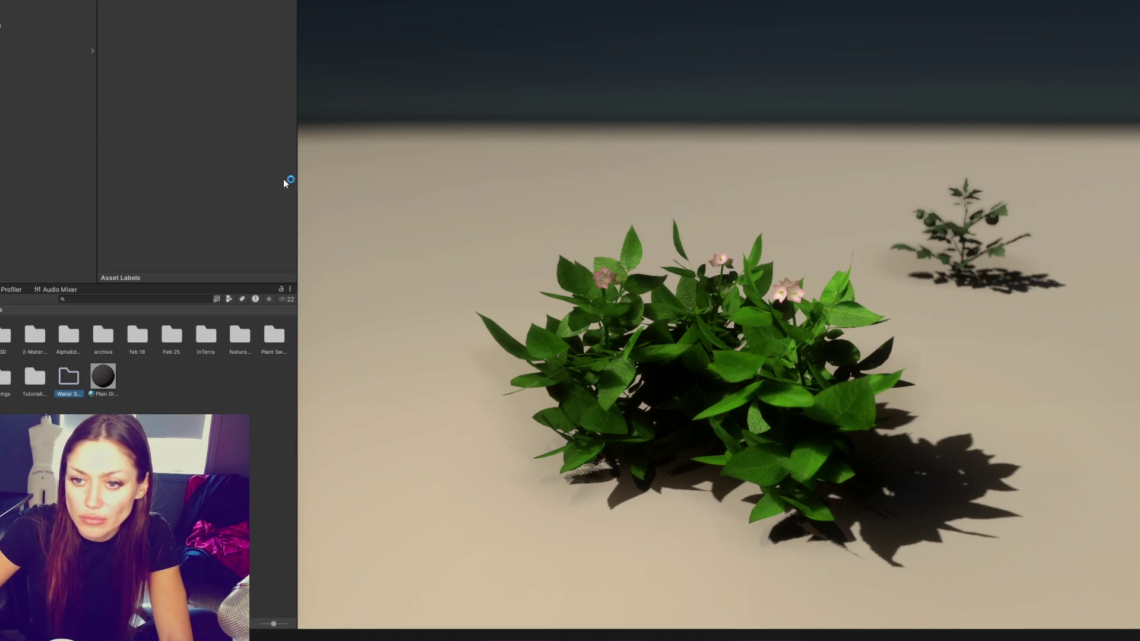
double_click(67, 380)
Create and open a Water Scene there, then add an empty object to it
right_click(110, 393)
mouse_move(205, 109)
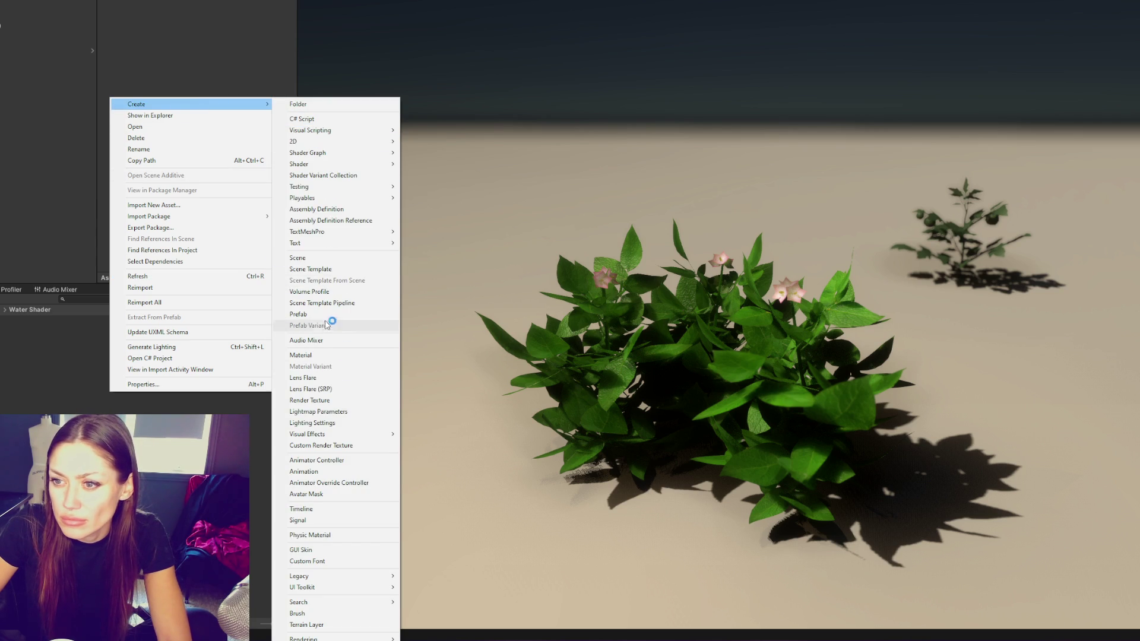
click(324, 259)
text(Water Scene)
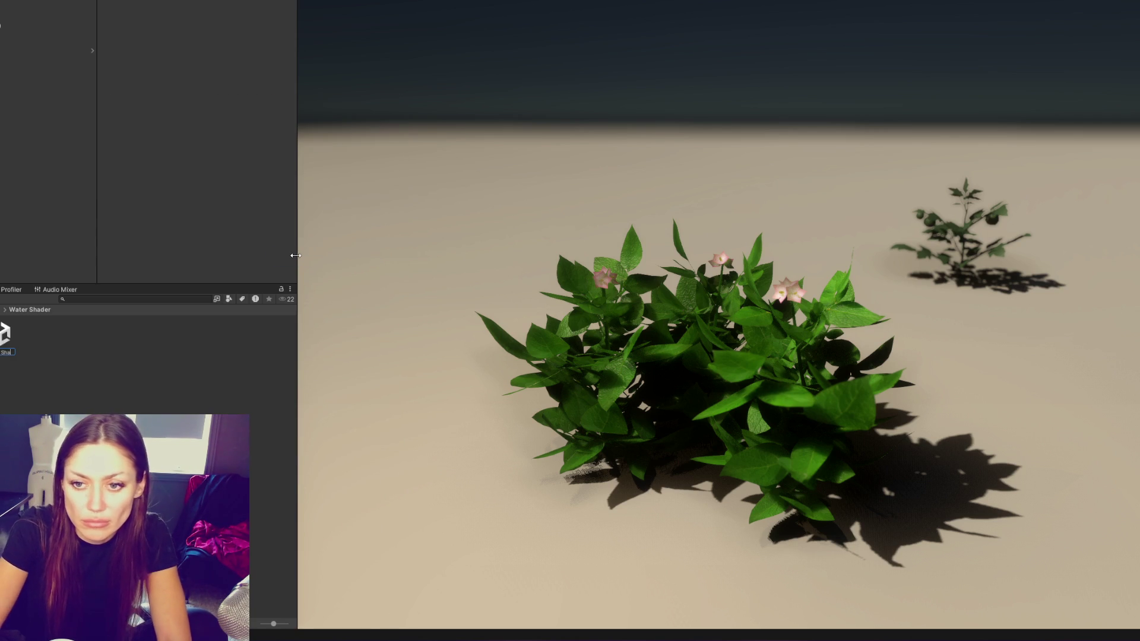
key(Return)
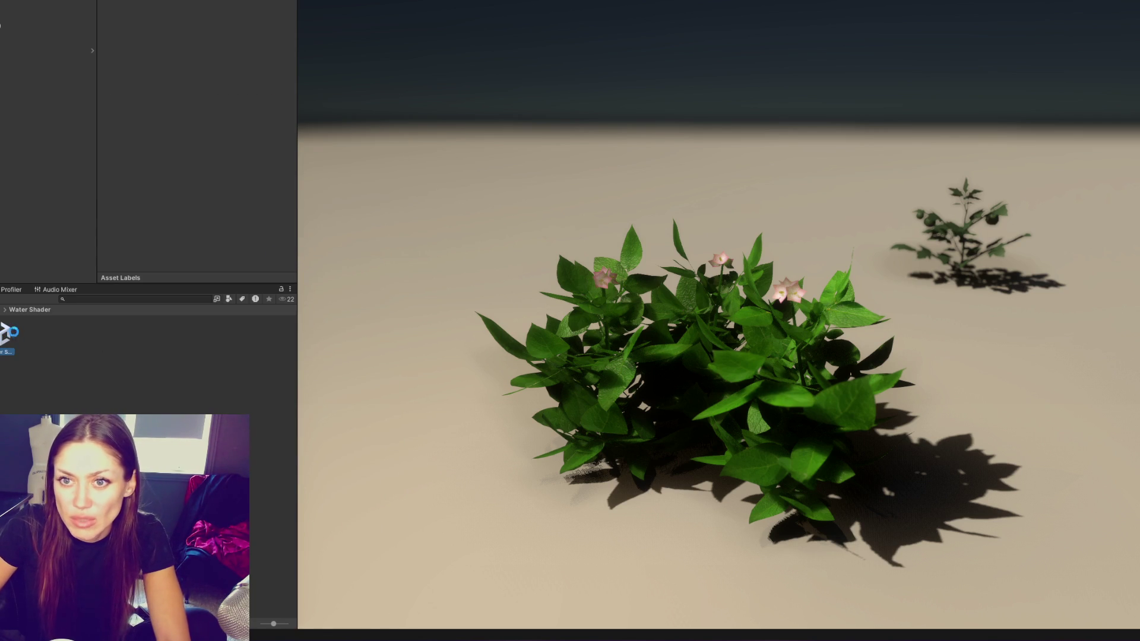
double_click(7, 336)
right_click(1, 87)
click(64, 224)
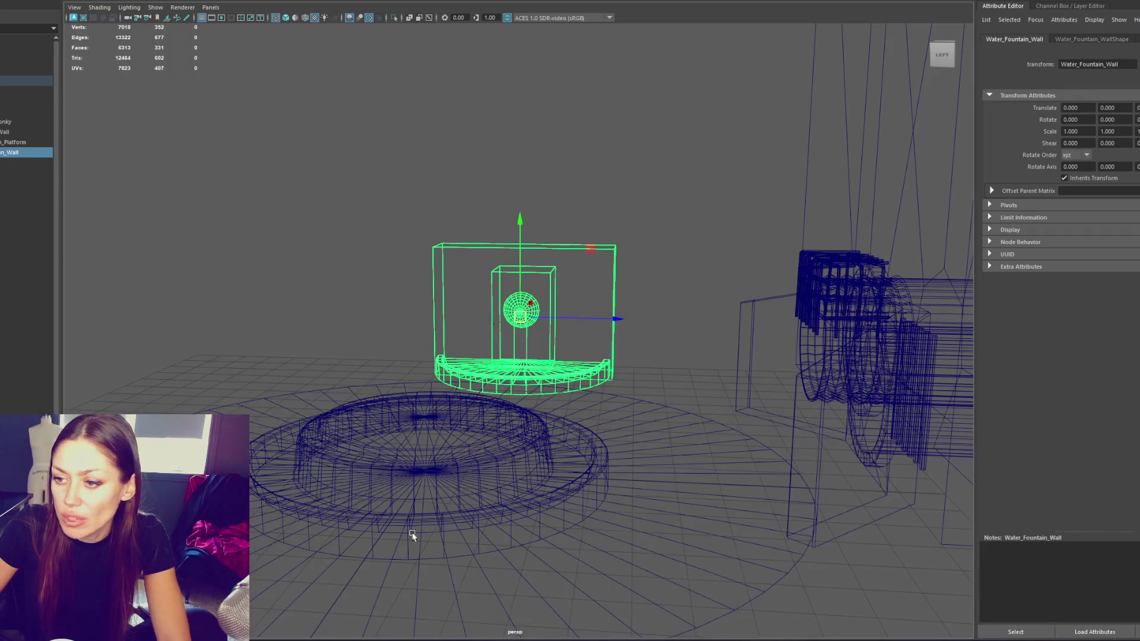
Separate the fountain platform mesh and the Water_Fountain_Wall mesh into their pieces
click(415, 531)
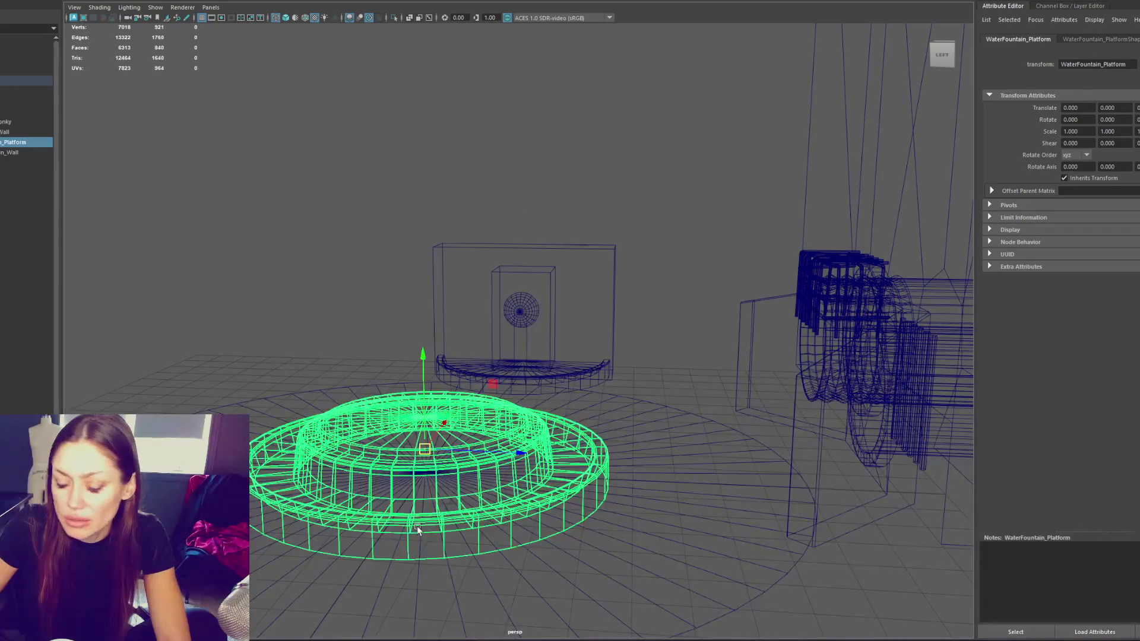
shift+click(366, 554)
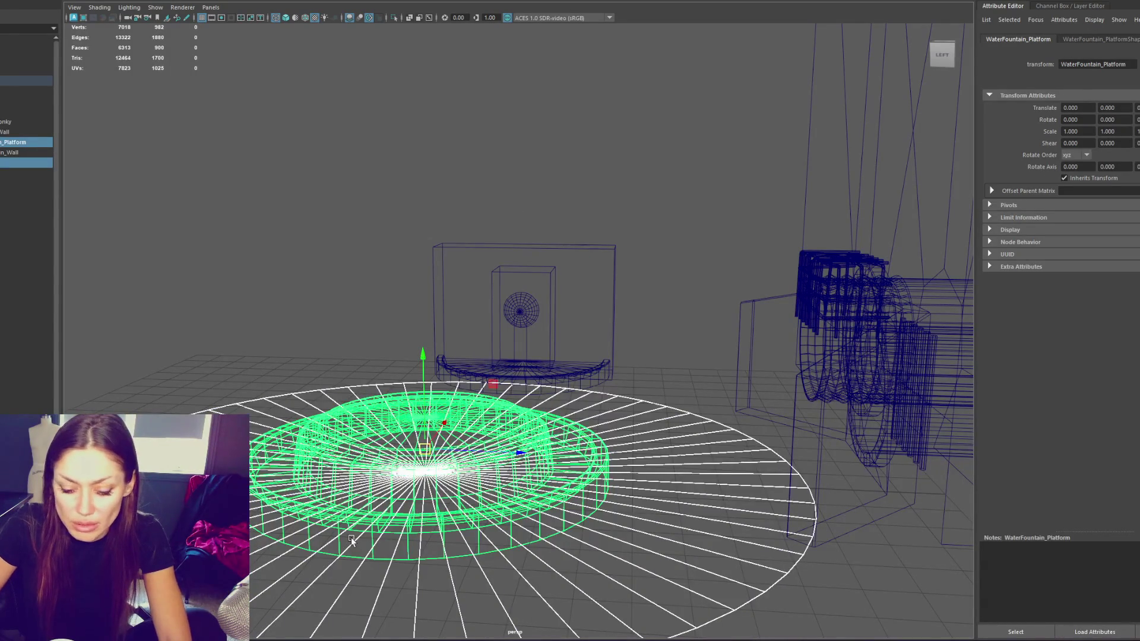
click(590, 366)
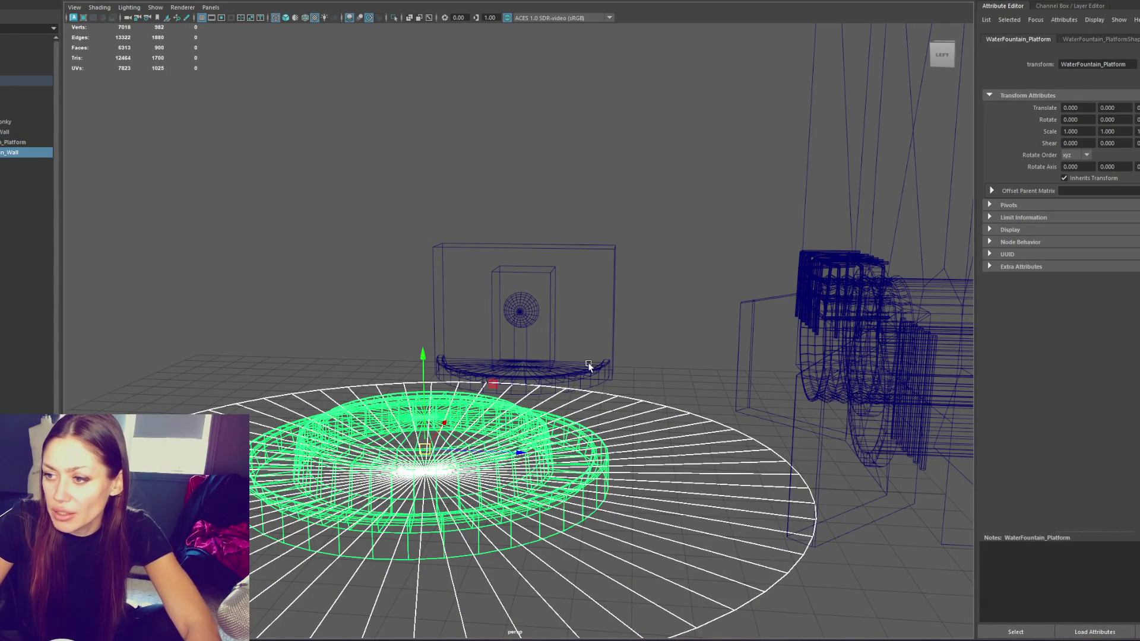
click(398, 528)
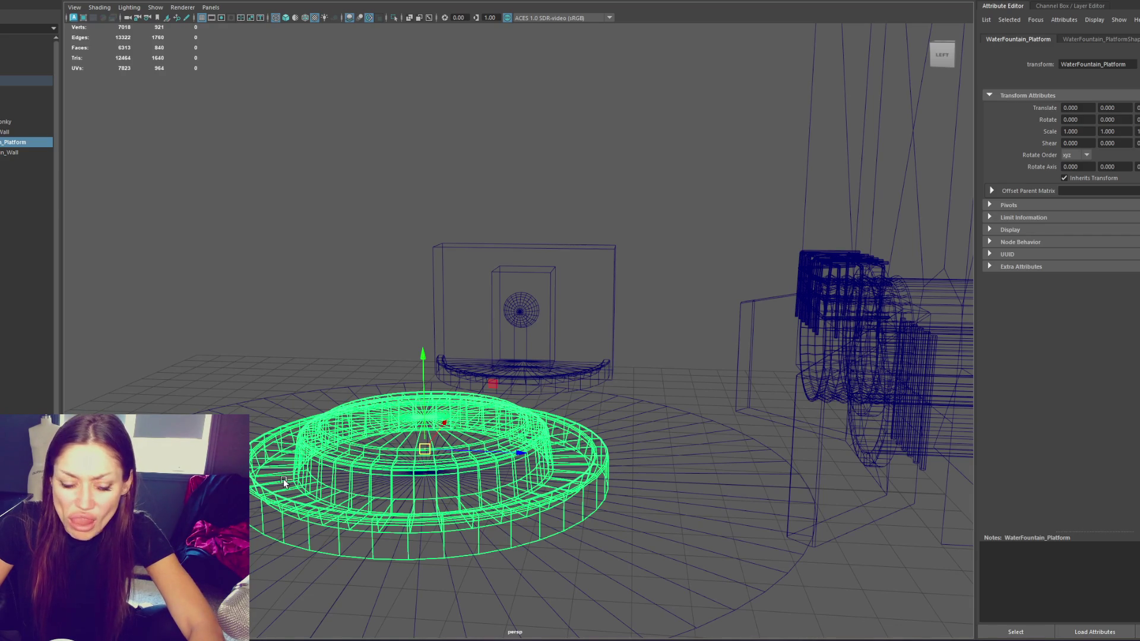
click(118, 27)
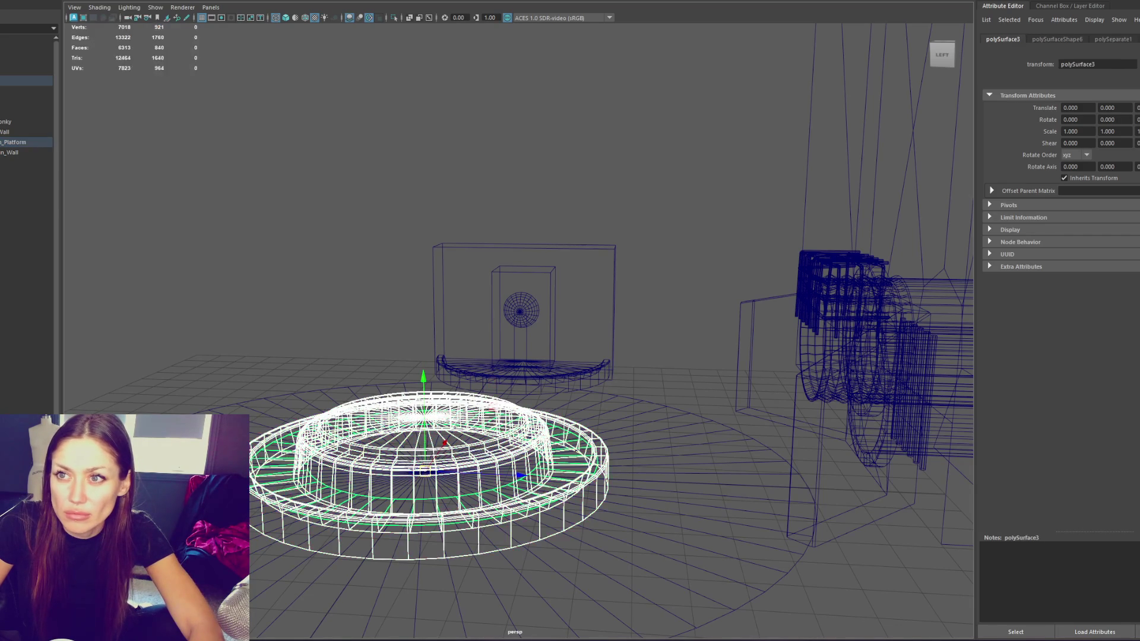
click(341, 211)
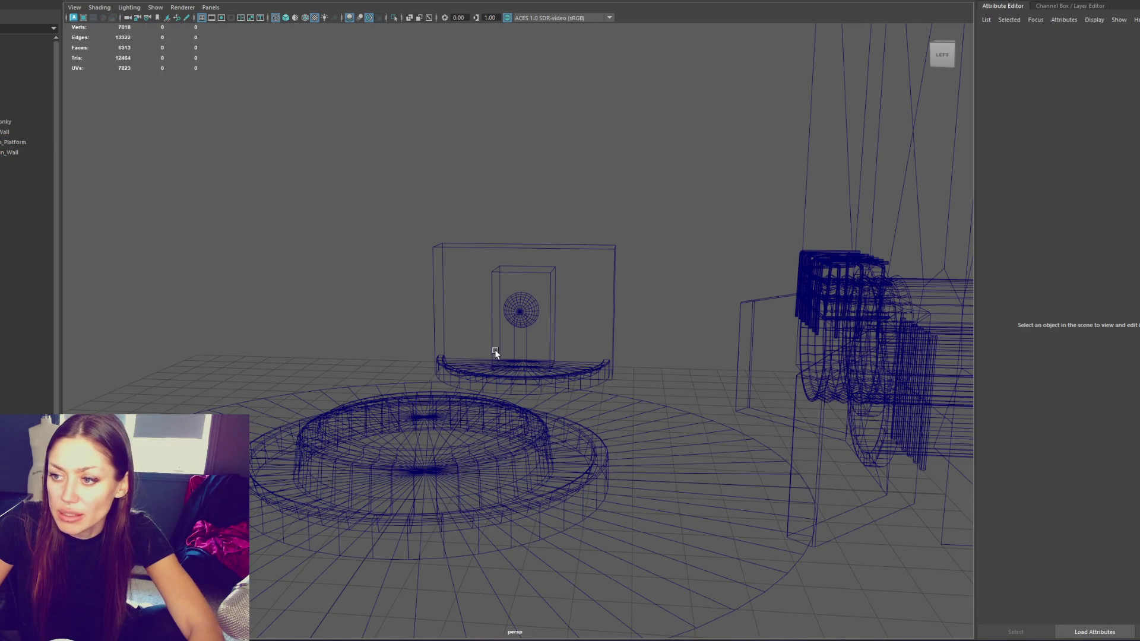
click(499, 370)
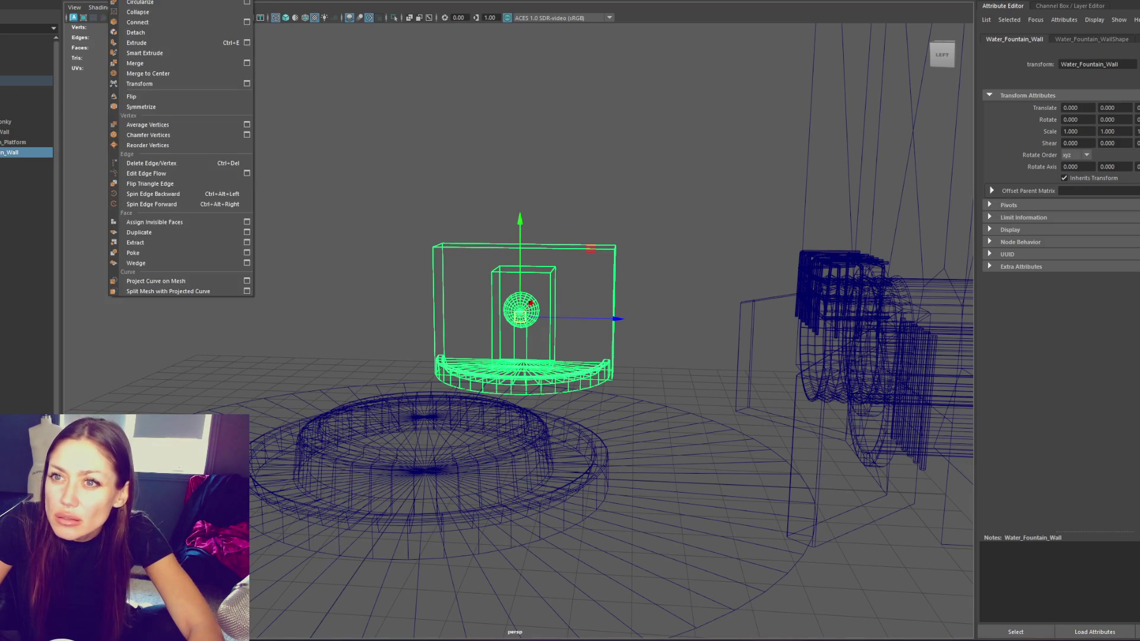
click(118, 0)
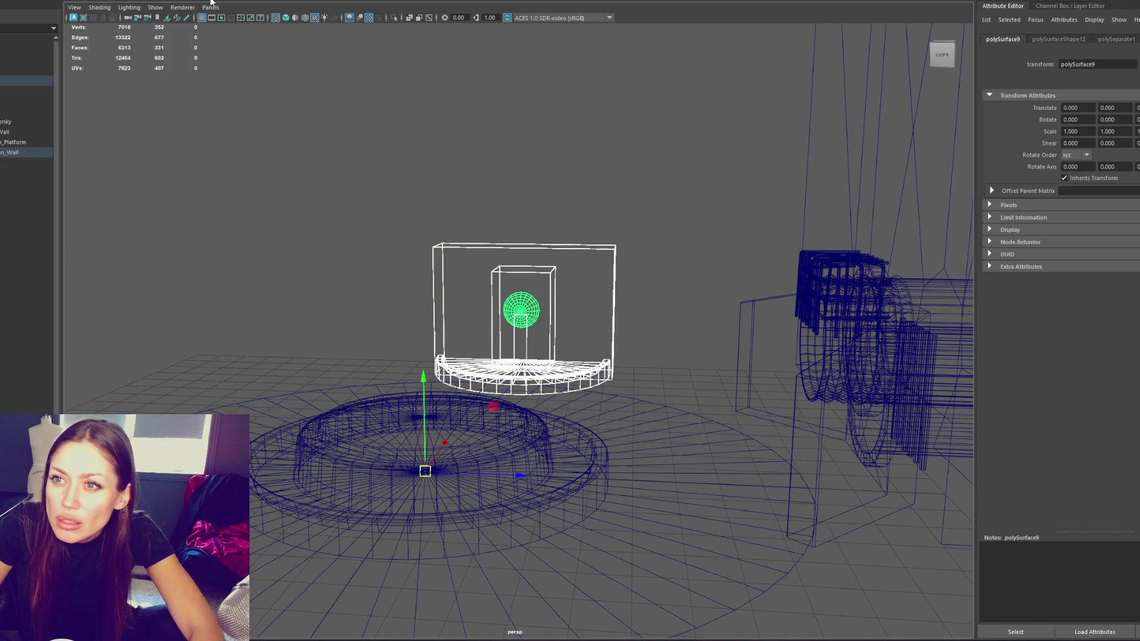
Combine the separated wall pieces and the bottom platform into one mesh
scroll(326, 209, up, 5)
drag(238, 92, 542, 226)
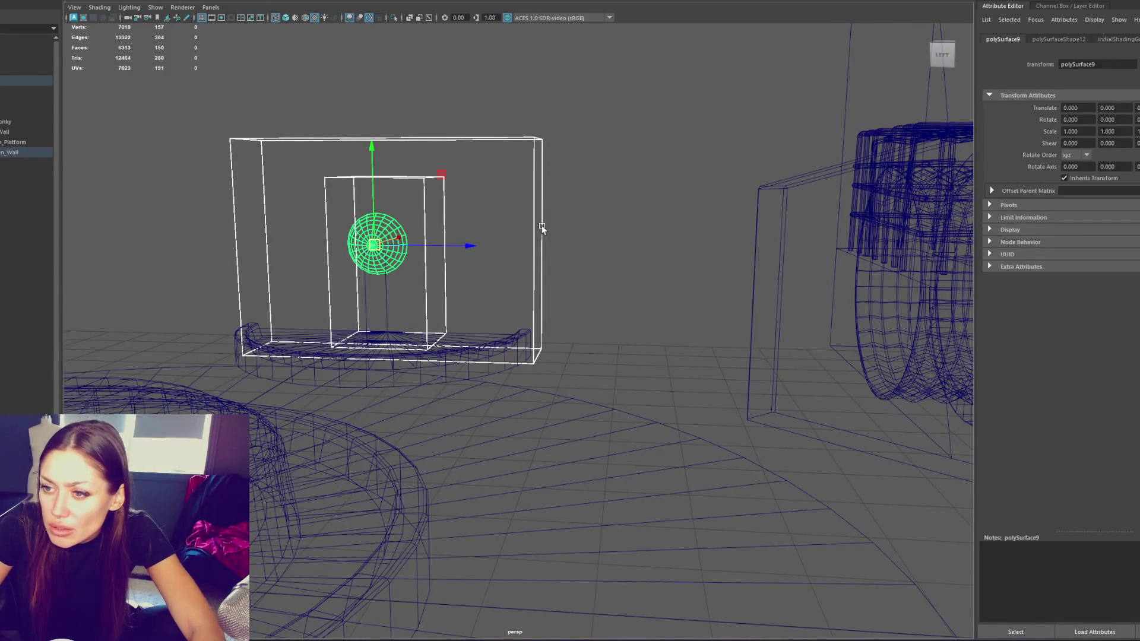
shift+click(301, 383)
click(261, 1)
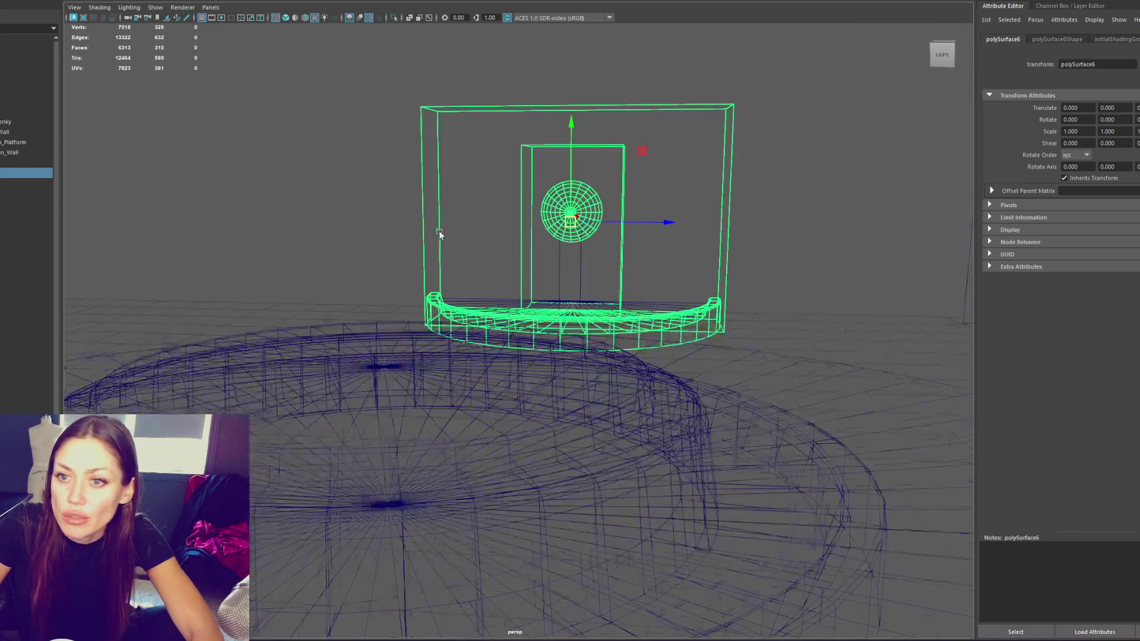
Duplicate the outer ring piece and isolate the copy on its own
click(386, 401)
key(5)
scroll(521, 432, down, 5)
key(4)
key(5)
click(517, 440)
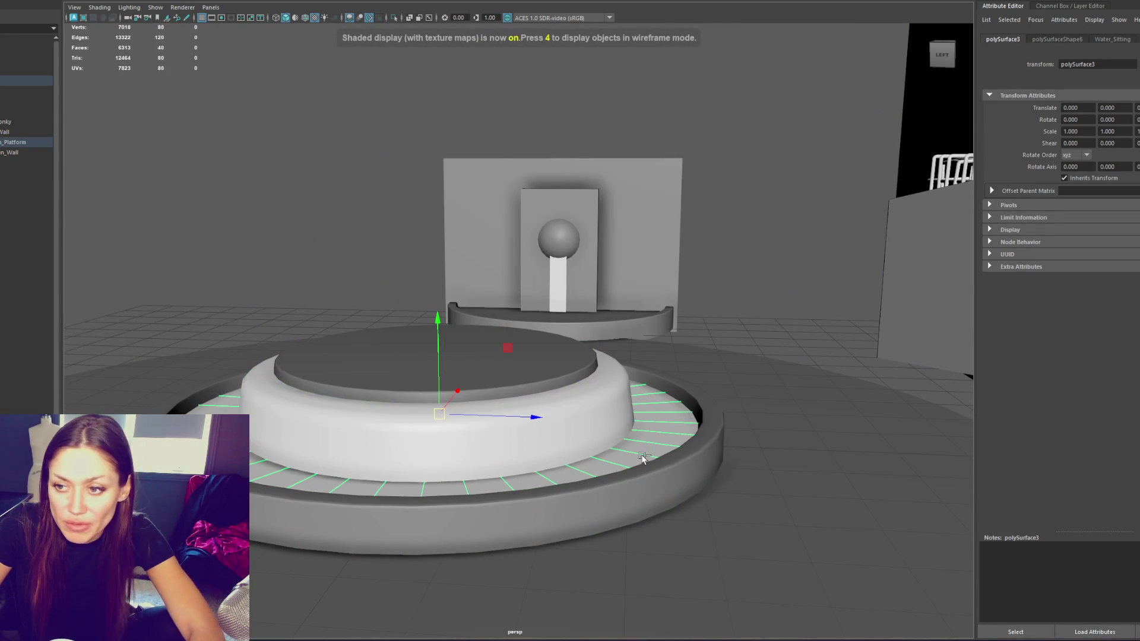
key(ctrl+d)
key(ctrl+1)
Frame the ring copy and test six inserted edge loops, then undo them
key(f)
alt+drag(531, 328, 532, 333)
shift+right_click(796, 183)
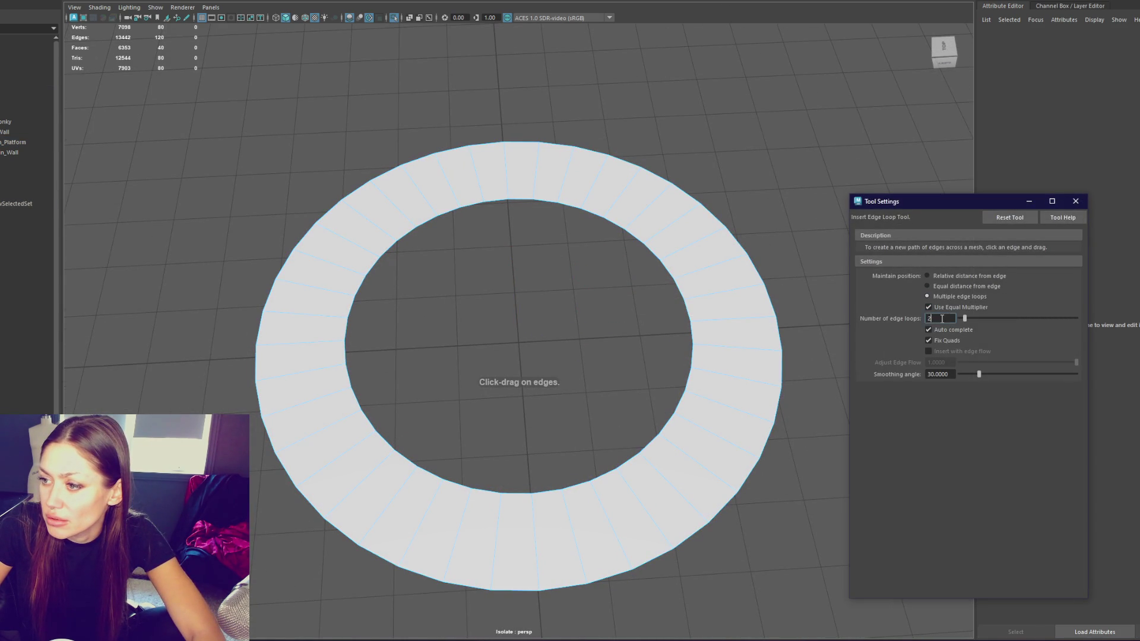
text(6)
click(764, 324)
click(765, 323)
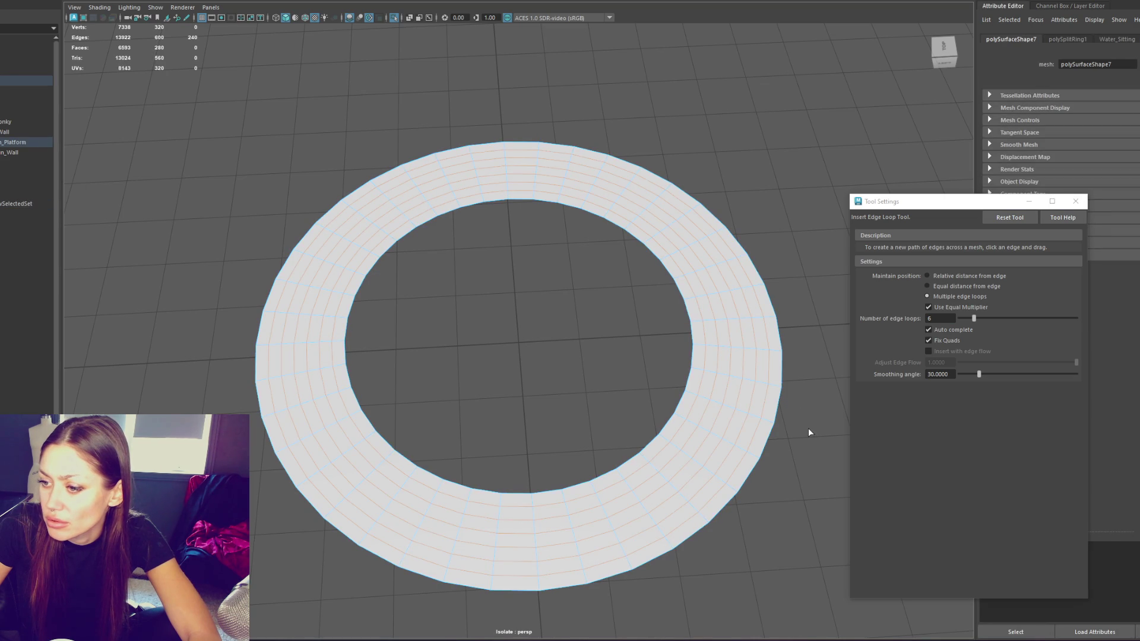
key(ctrl+z)
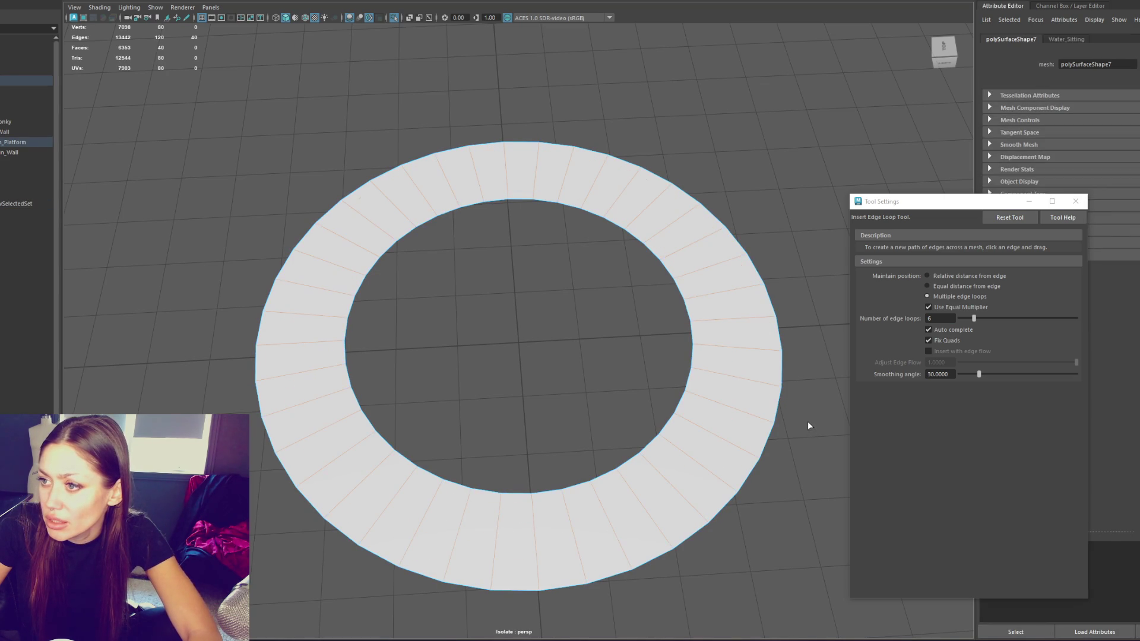
Try three edge loops, undo, and settle on two edge loops around the ring
double_click(922, 318)
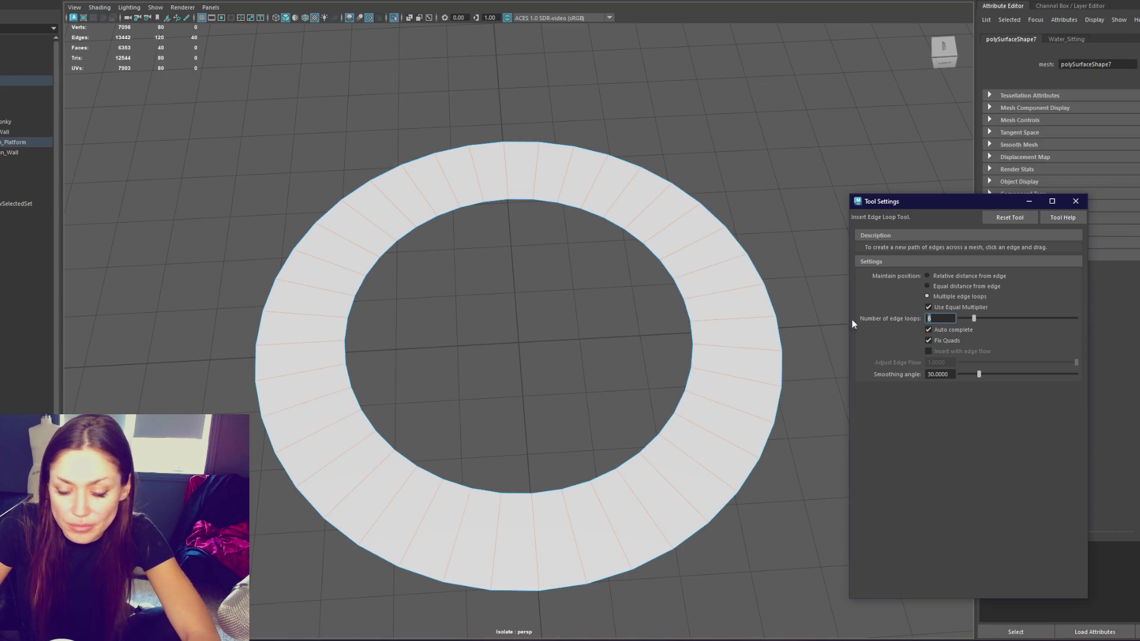
text(3)
click(774, 350)
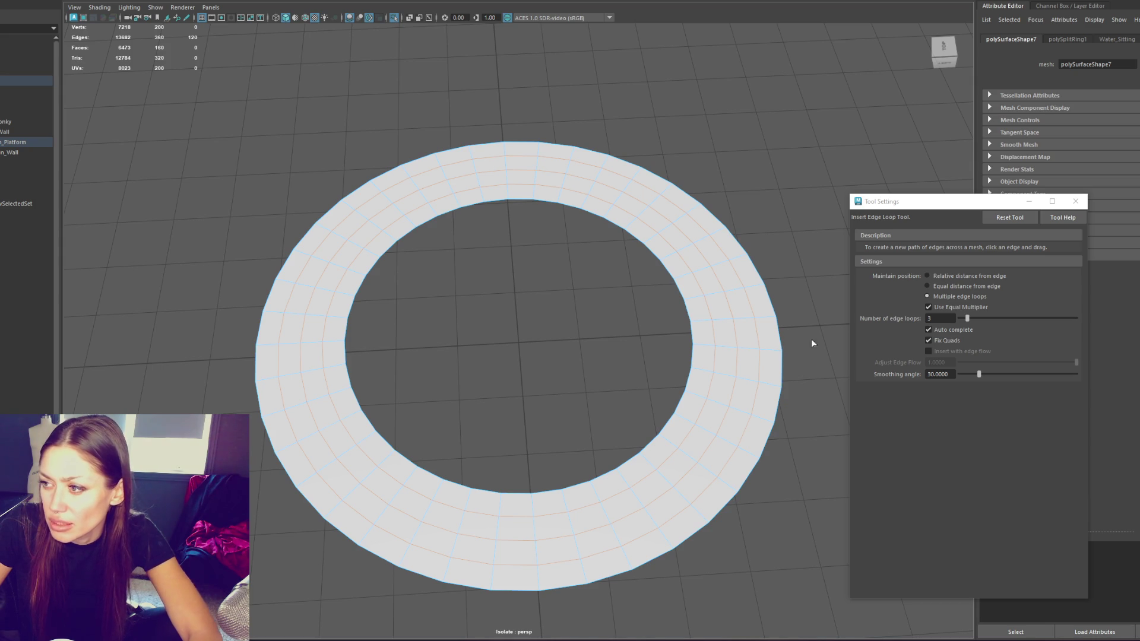
key(ctrl+z)
double_click(944, 319)
text(2)
click(757, 319)
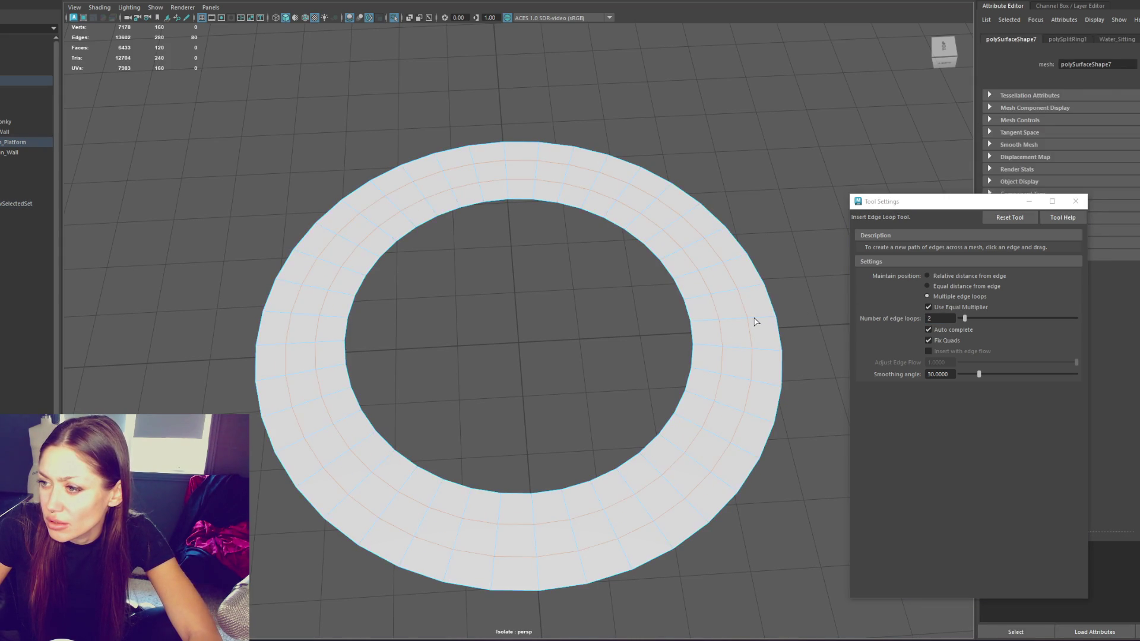
key(q)
Select the ring as a whole object and apply Mesh > Smooth
key(F8)
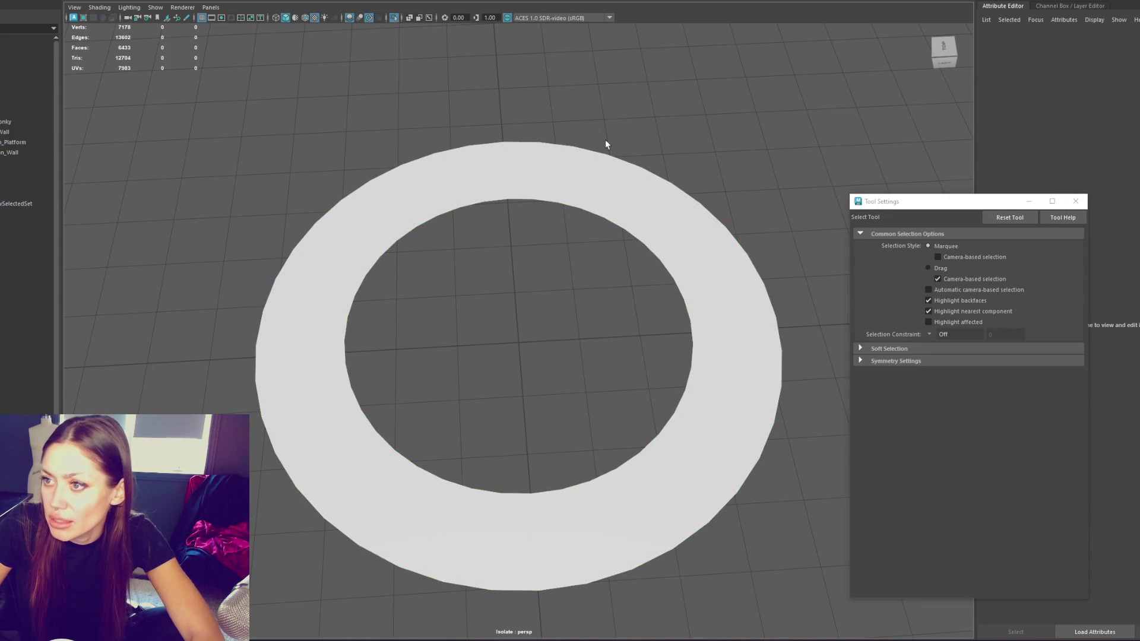
click(580, 176)
click(75, 1)
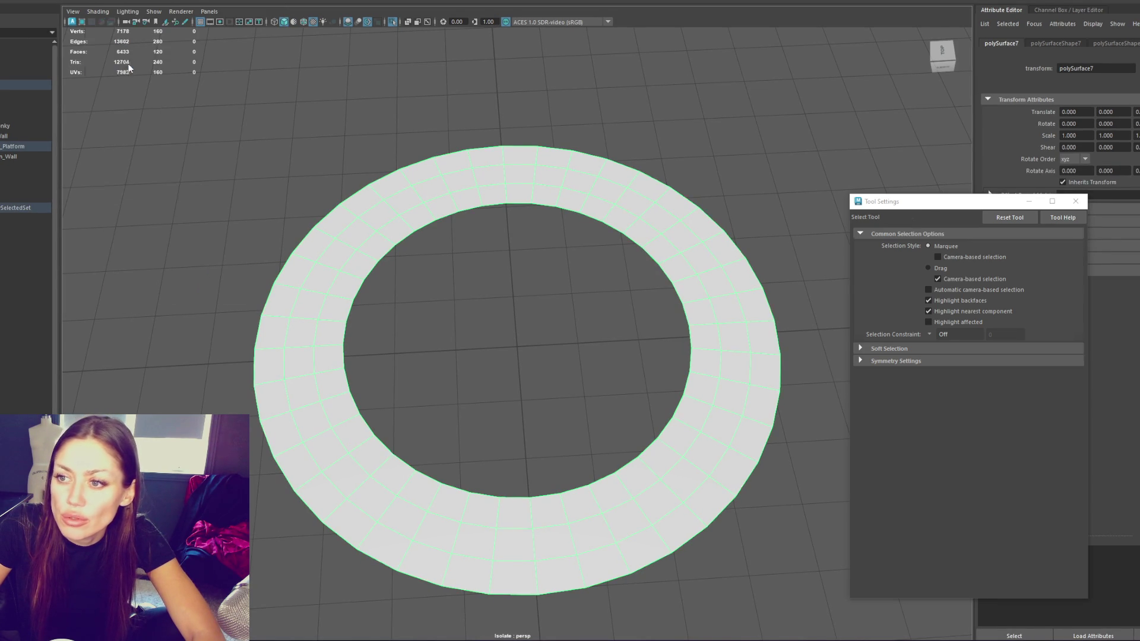
click(126, 65)
click(431, 111)
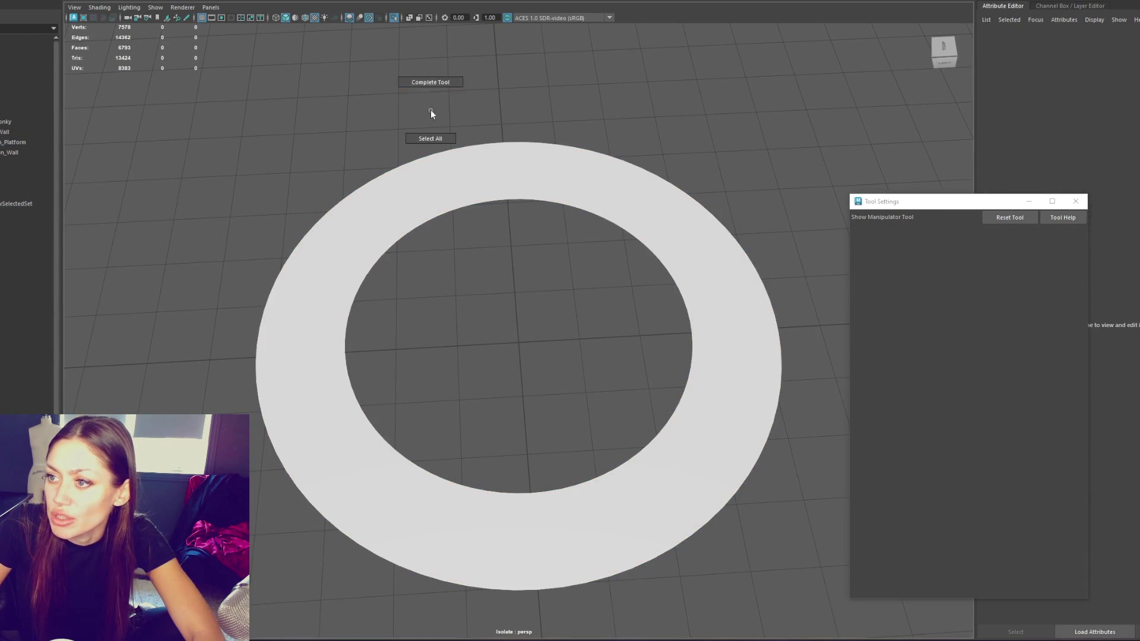
click(507, 146)
Rename the ring copy to StandingWaterWithGeo in the Outliner
drag(52, 120, 63, 153)
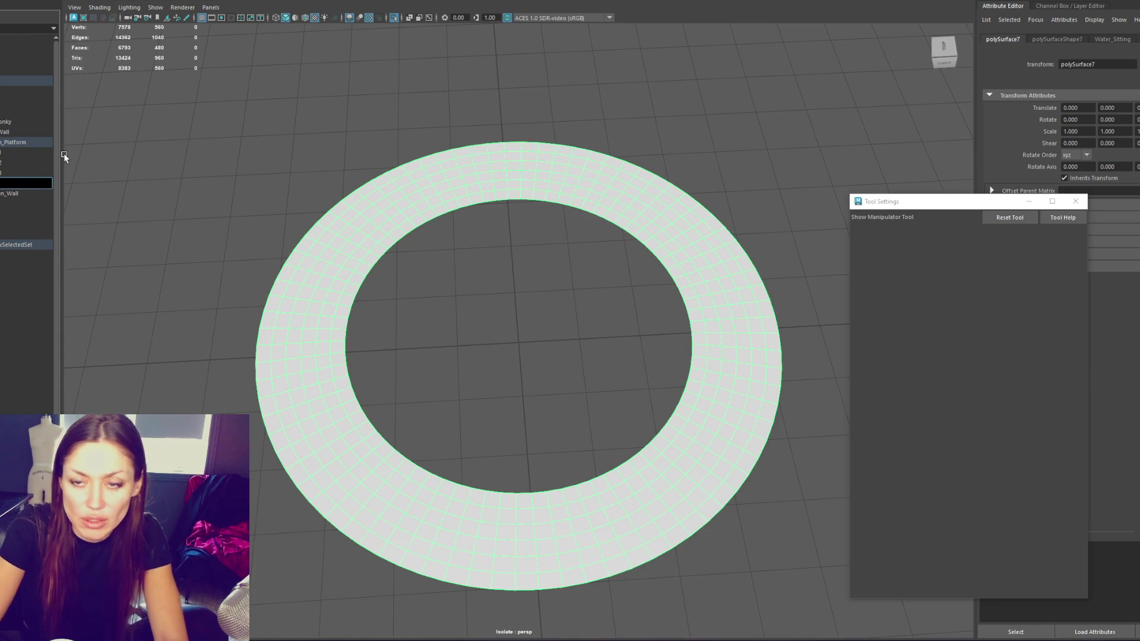
text(WaterWithGeo)
key(Return)
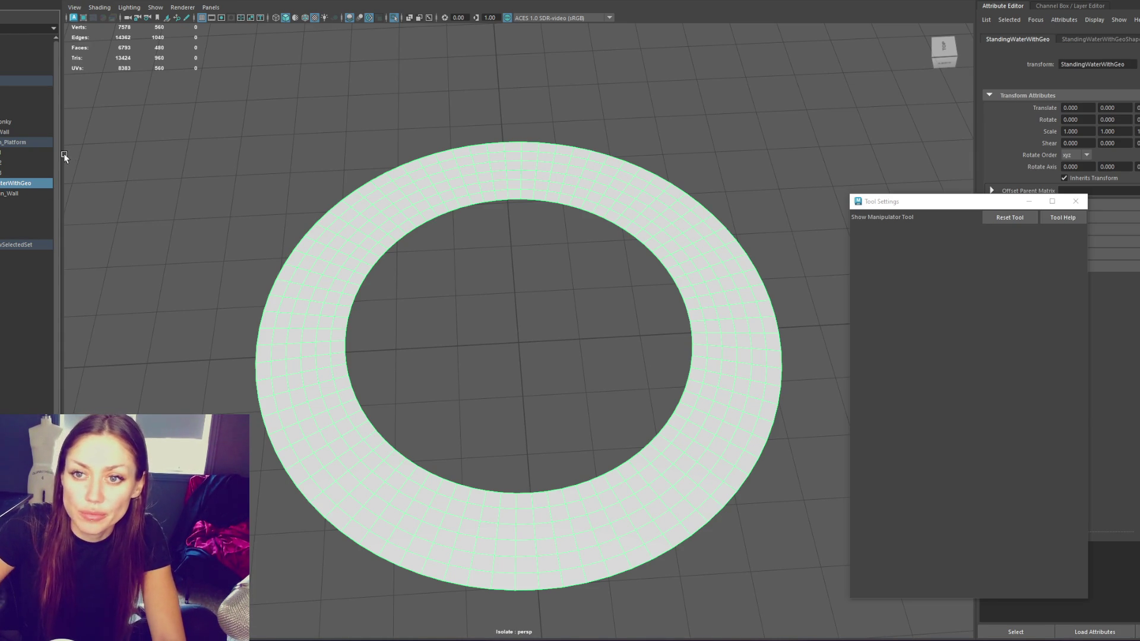
click(21, 79)
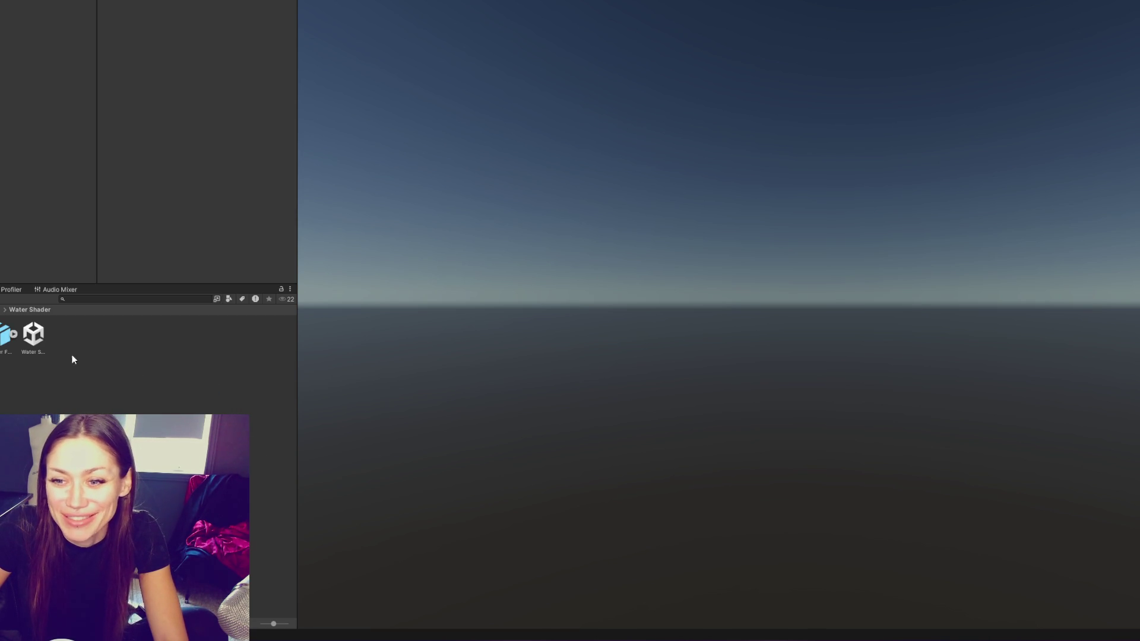
Drag the Water Fountains model into the scene and set its Rig Animation Type to None
click(16, 338)
mouse_move(17, 338)
mouse_down()
mouse_move(7, 333)
mouse_move(751, 355)
mouse_up()
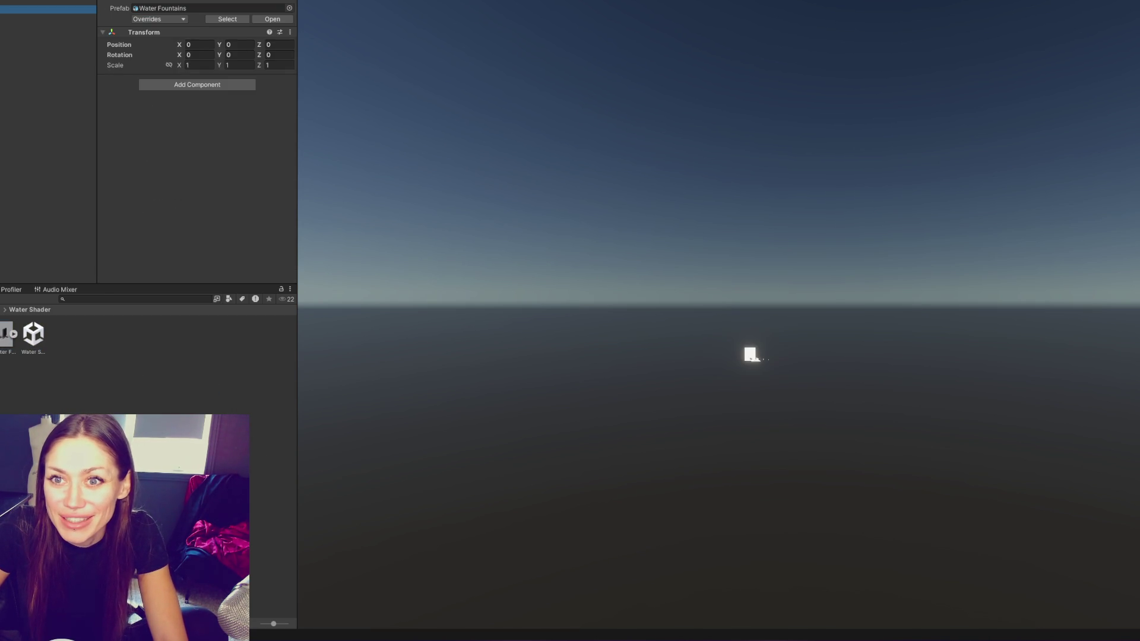
click(227, 19)
click(233, 28)
click(231, 43)
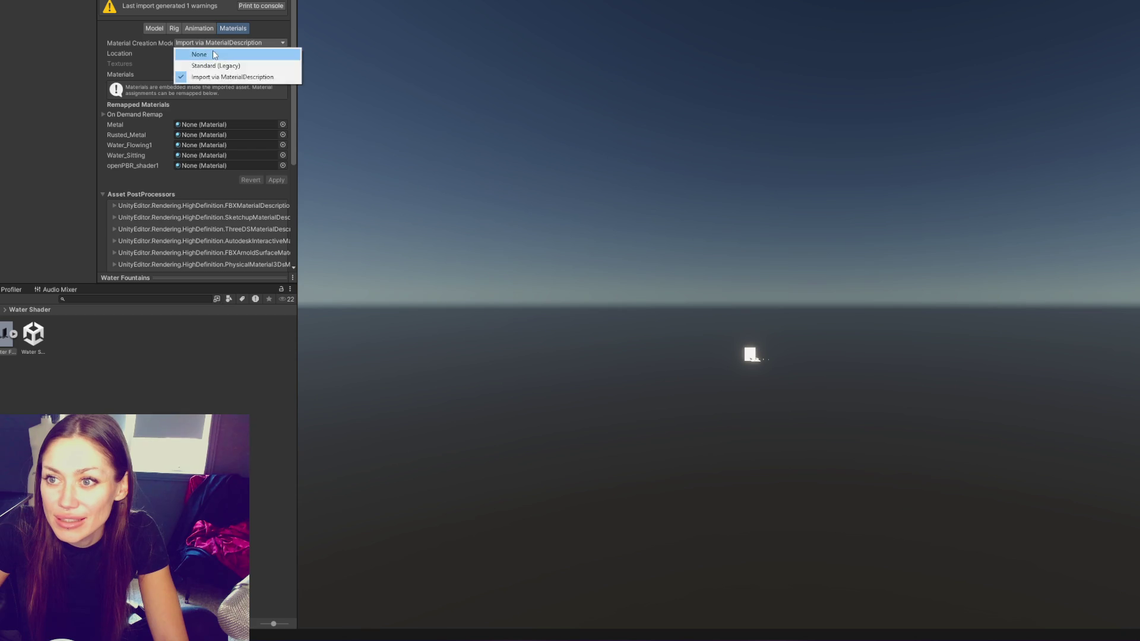
click(199, 29)
click(174, 28)
click(178, 43)
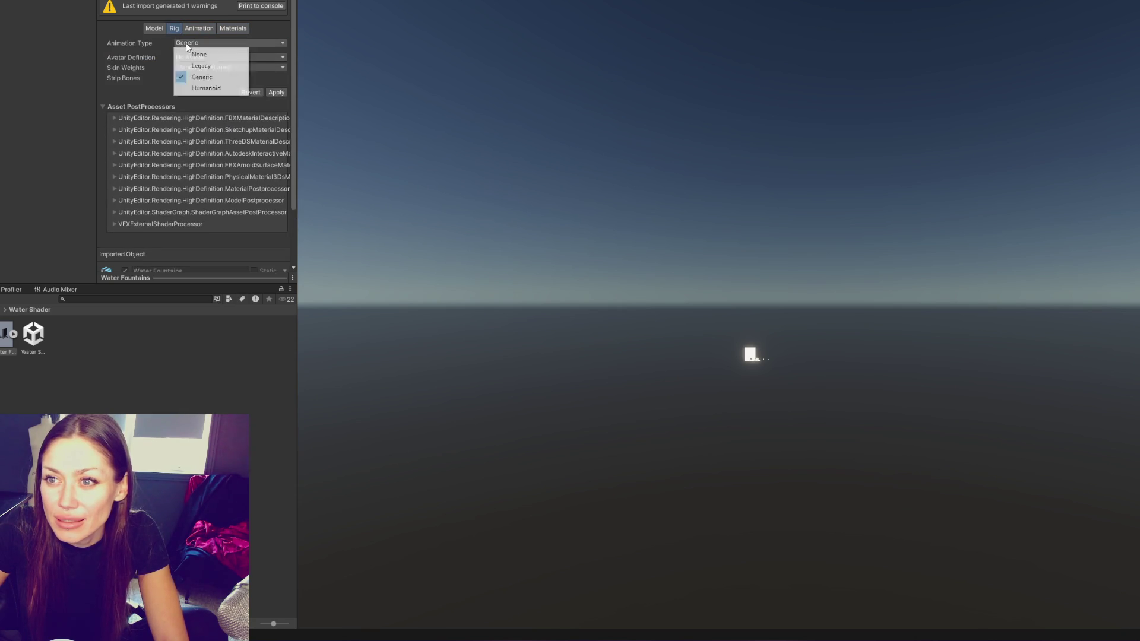
click(190, 54)
Turn off light and visibility import, enable Generate Lightmap UVs, and apply the reimport
click(155, 29)
click(177, 83)
click(177, 113)
click(177, 93)
click(177, 134)
click(177, 124)
click(177, 61)
click(177, 62)
scroll(201, 172, down, 4)
click(177, 168)
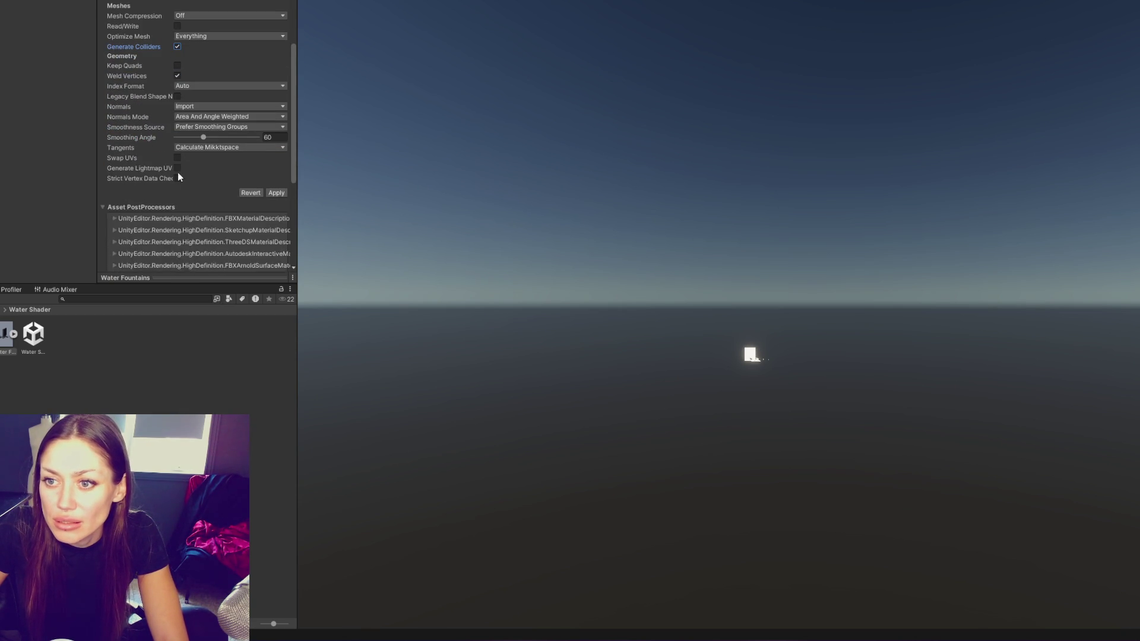
click(276, 202)
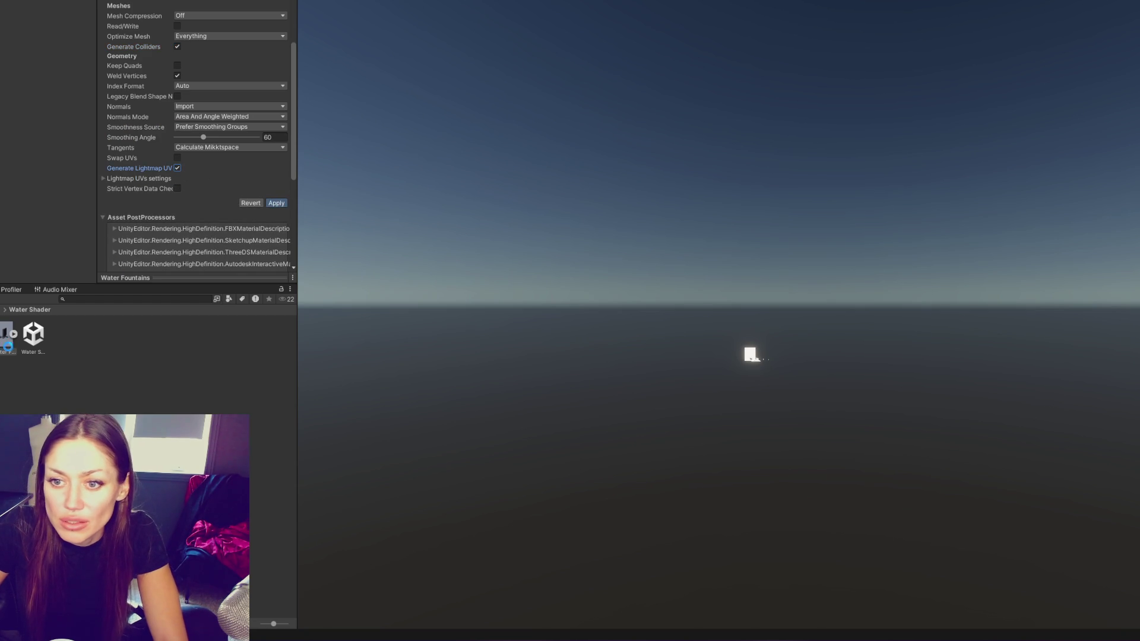
click(3, 343)
Select the placed Water Fountains instance and frame it in the Scene view
drag(3, 343, 47, 18)
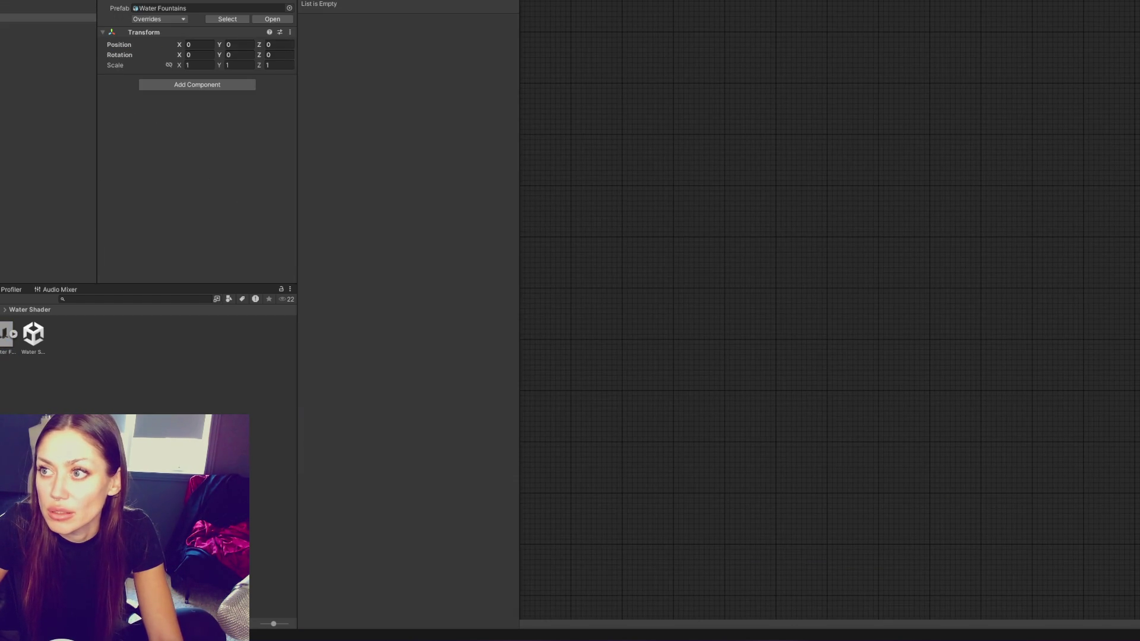
key(f)
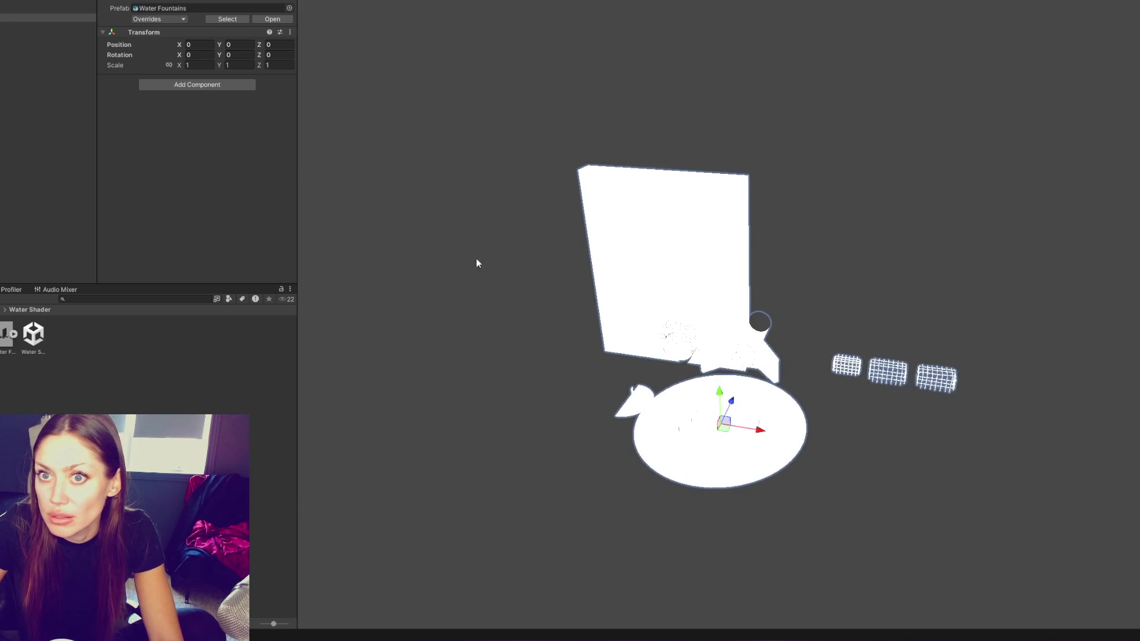
scroll(334, 198, up, 5)
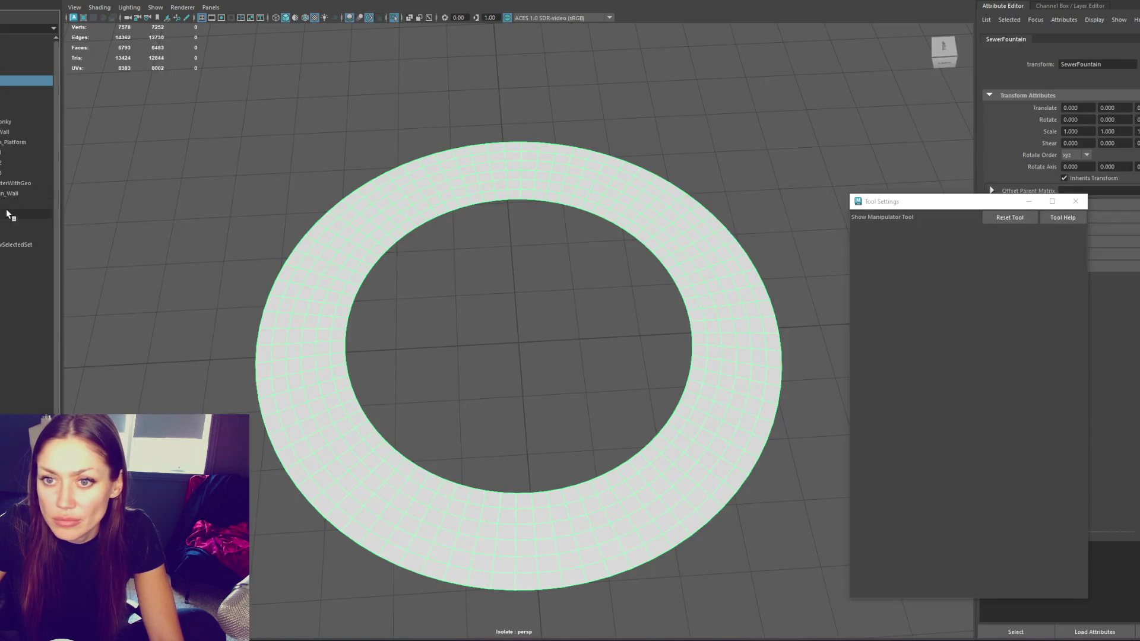
Exit isolation and parent the combined wall mesh under Water_Fountain_Wall, then select SewerFountain
click(7, 214)
key(ctrl+1)
scroll(354, 351, up, 5)
drag(354, 351, 361, 206)
click(511, 98)
drag(36, 212, 34, 152)
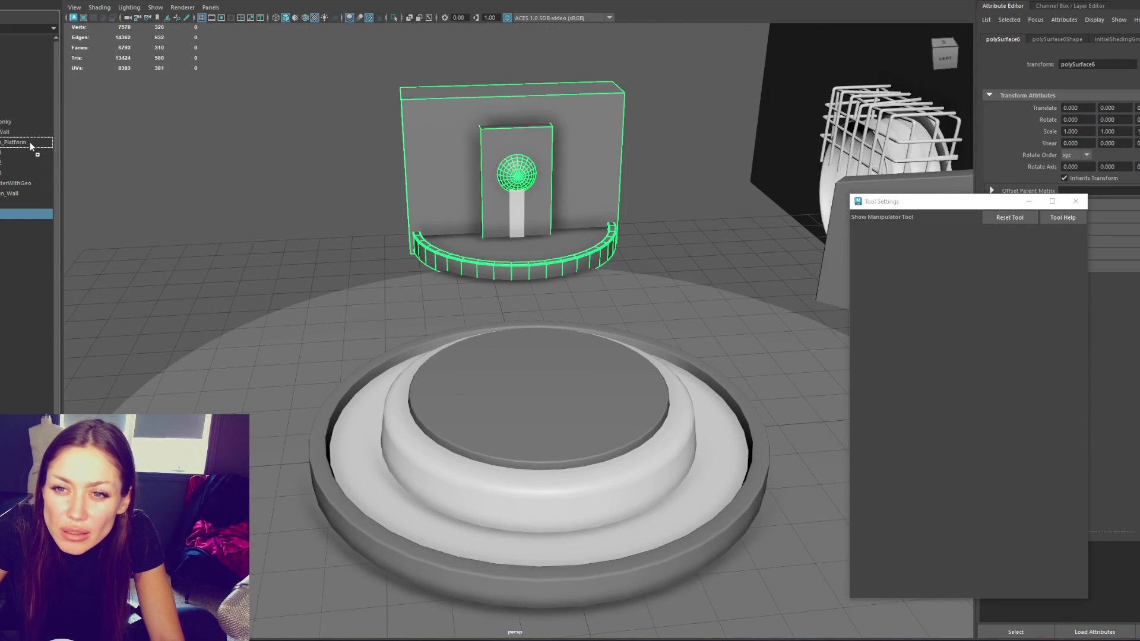
drag(17, 192, 17, 193)
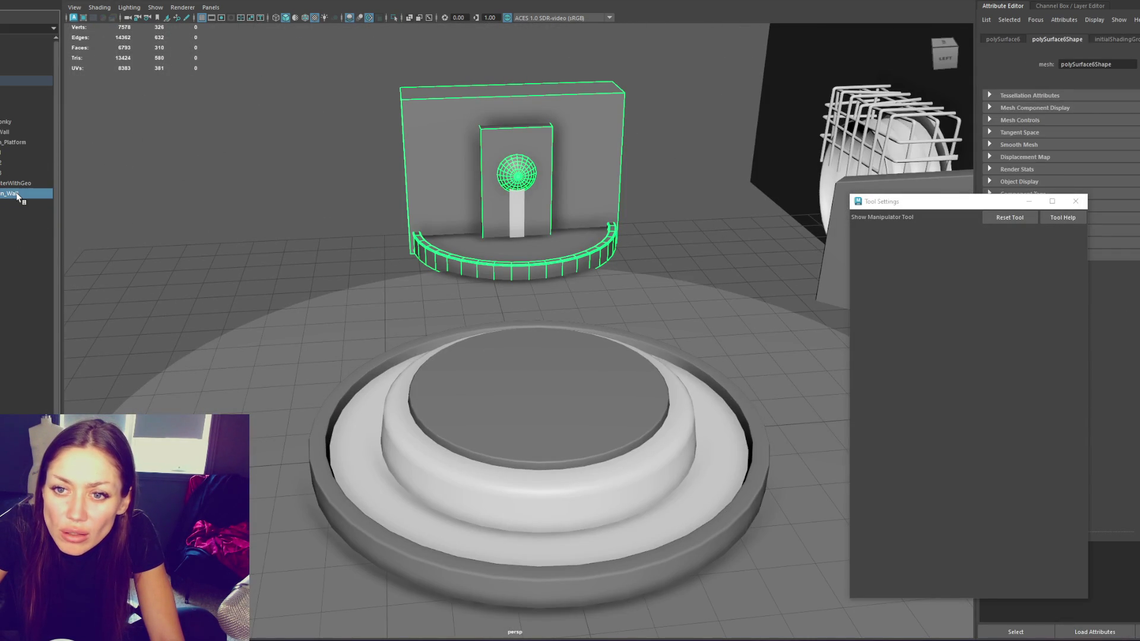
click(13, 143)
click(18, 80)
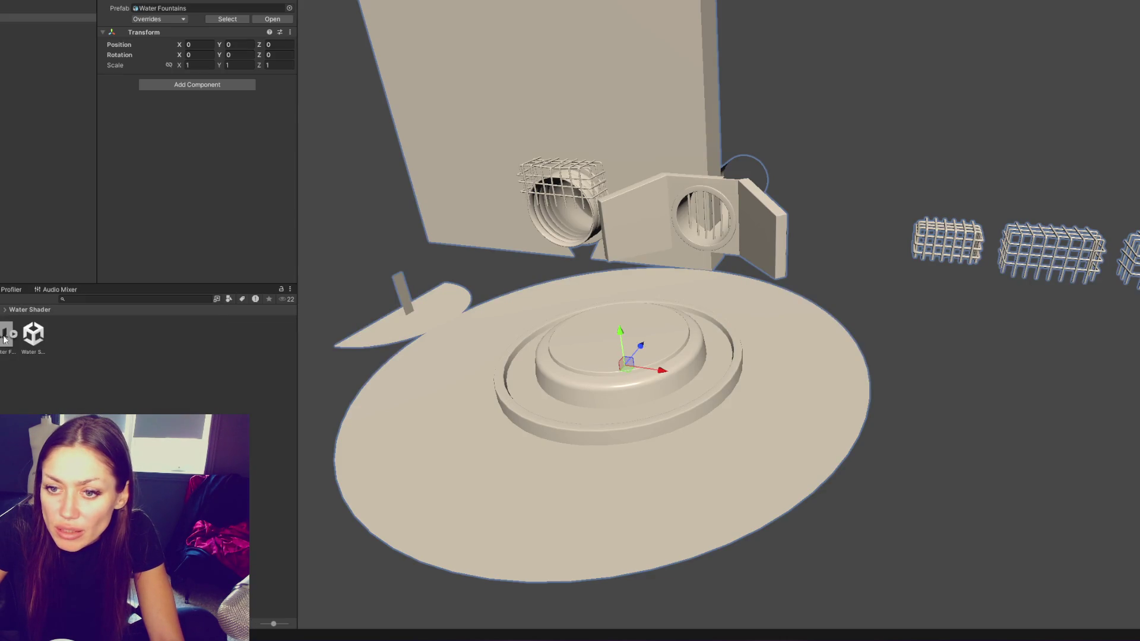
Reimport the Water Fountains asset and select its instance to view the transform
right_click(8, 338)
click(24, 351)
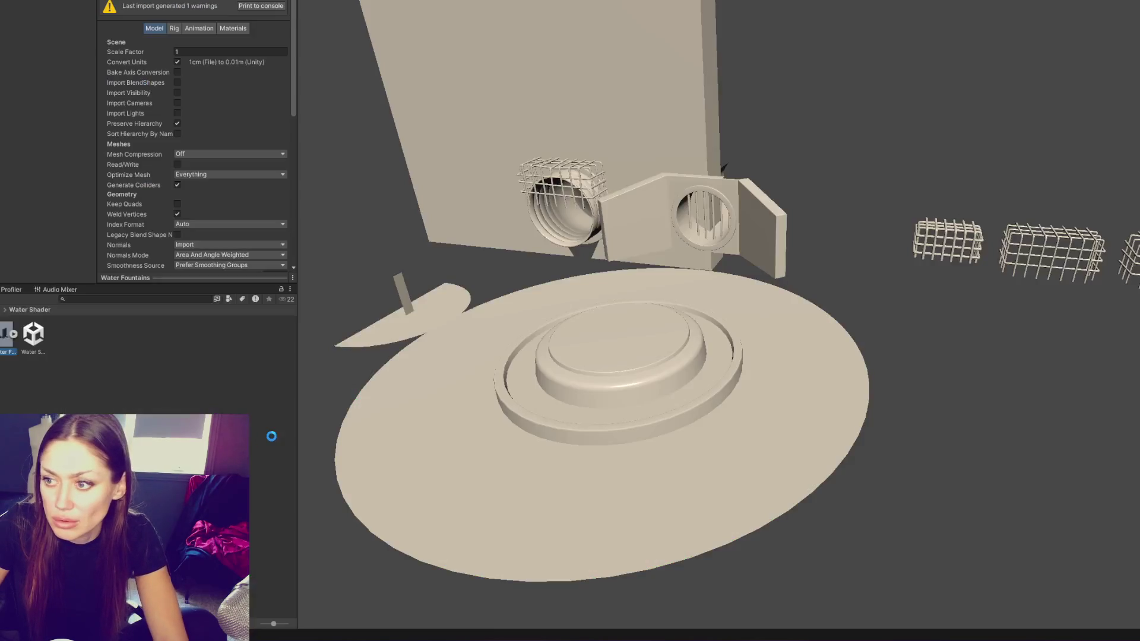
click(11, 10)
click(12, 58)
click(12, 20)
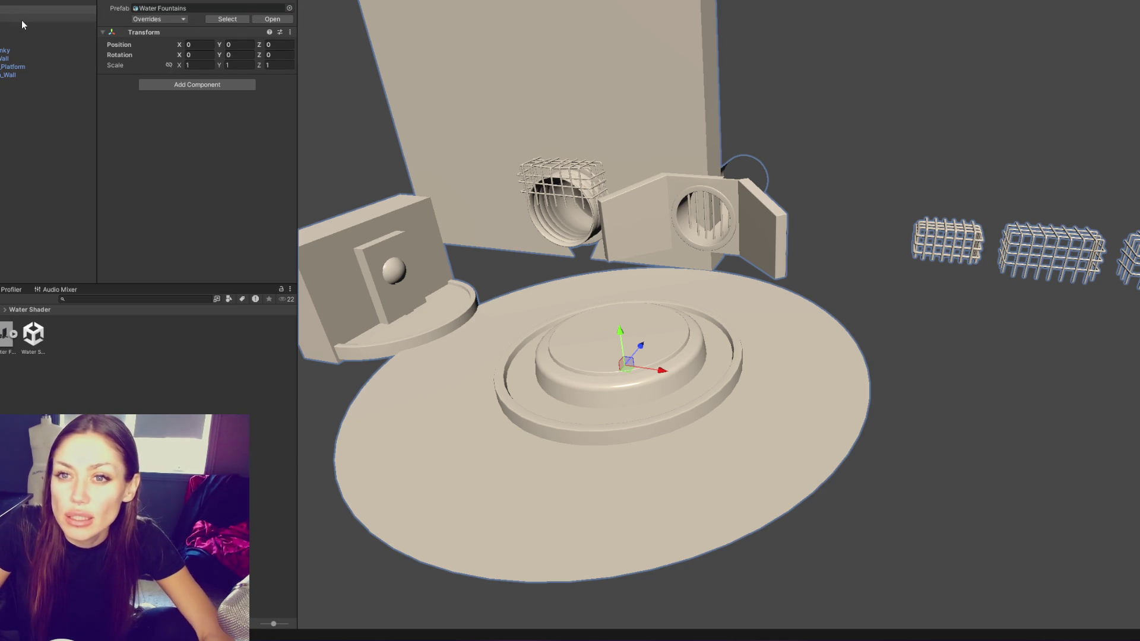
Select Walkway and _Platform, test a move along X, and undo it
click(47, 18)
key(Down)
key(Down)
key(Down)
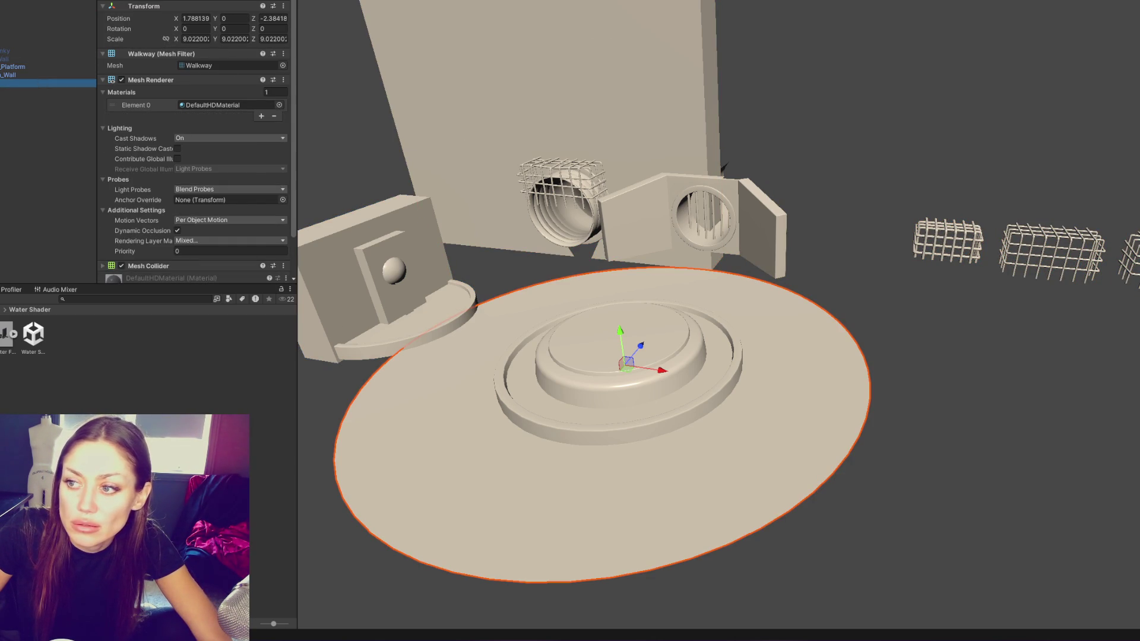
ctrl+click(52, 68)
drag(657, 360, 711, 372)
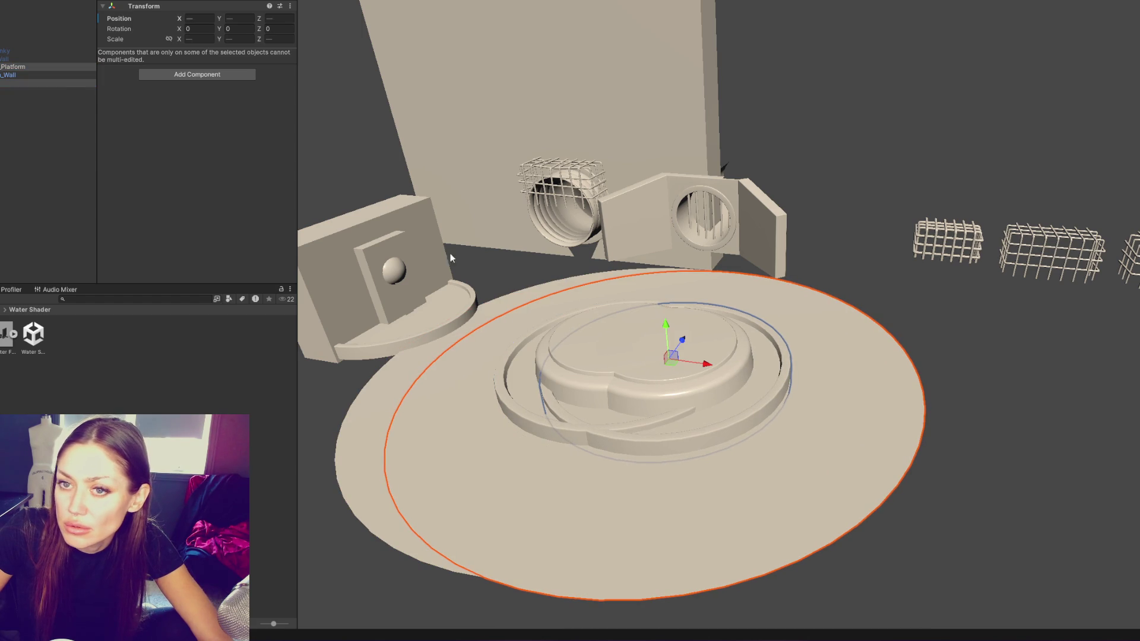
key(ctrl+z)
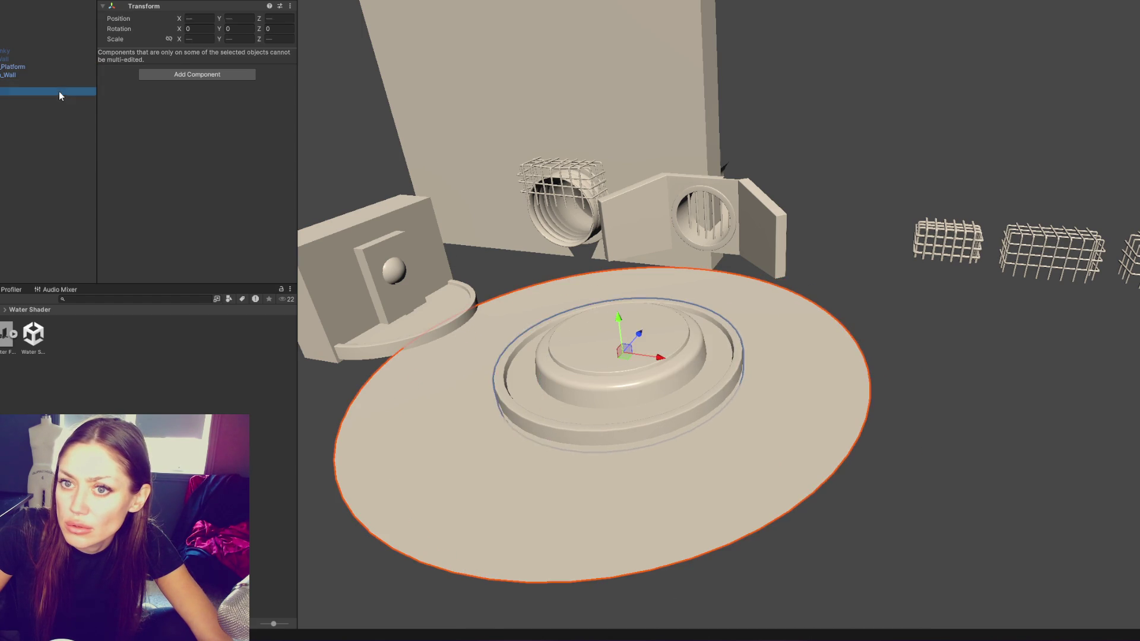
Isolate the Water Fountains prefab with Shift+H, then trial-move its ring and undo
click(59, 89)
key(shift+h)
click(518, 369)
mouse_move(973, 240)
mouse_down()
mouse_move(874, 409)
mouse_move(486, 624)
mouse_up()
click(722, 382)
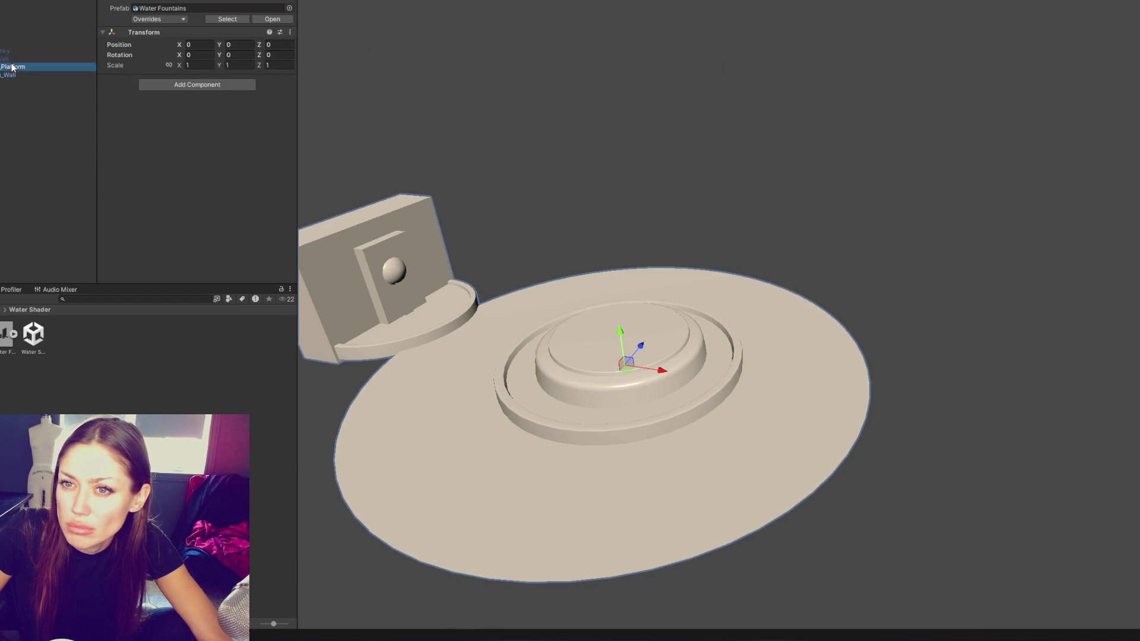
mouse_move(666, 356)
mouse_down()
mouse_move(718, 405)
mouse_move(596, 293)
mouse_move(732, 221)
mouse_move(587, 256)
mouse_up()
key(ctrl+z)
shift+click(685, 368)
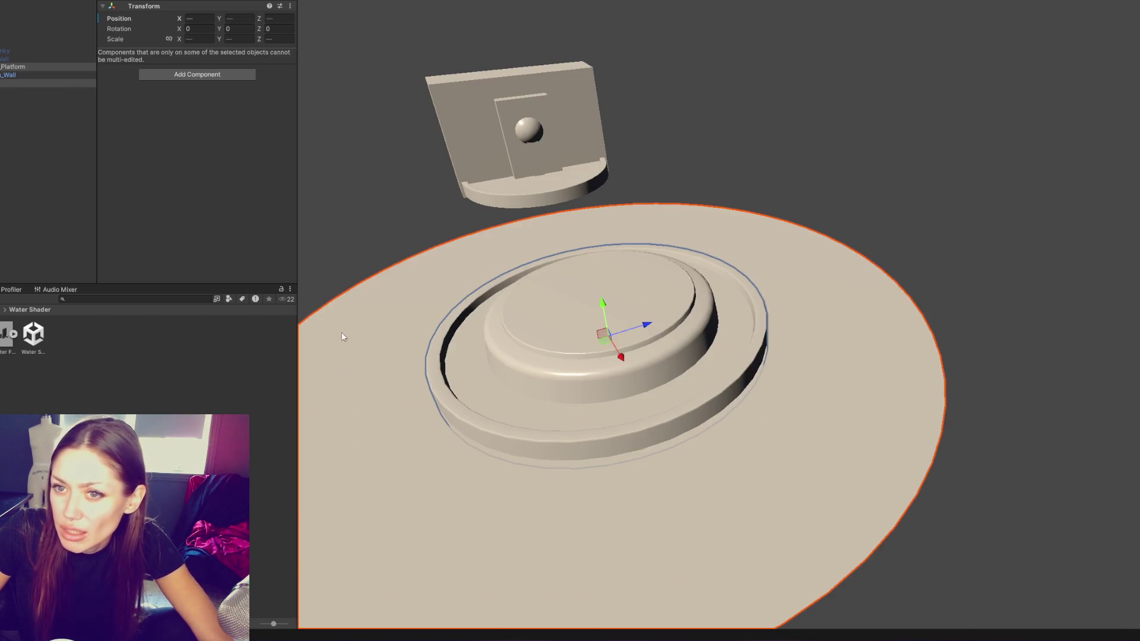
click(24, 73)
click(405, 235)
Search 'concrete', browse Shaders 1, AlphaEdges and feb 18, and preview then discard the Green material
click(103, 298)
text(concrete)
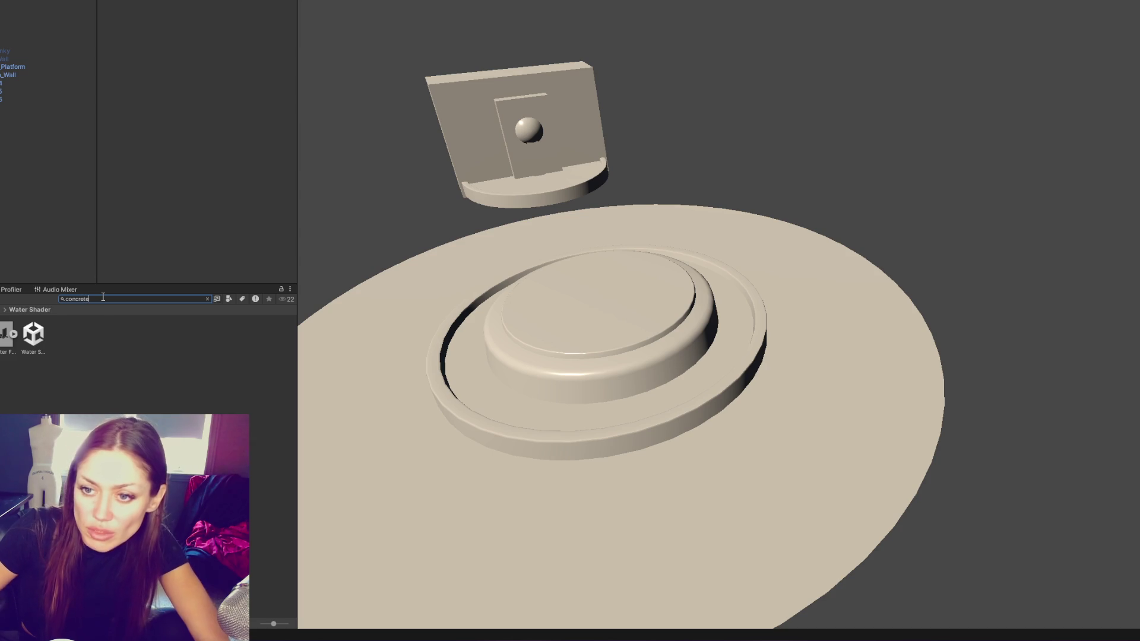
key(BackSpace)
key(BackSpace)
key(BackSpace)
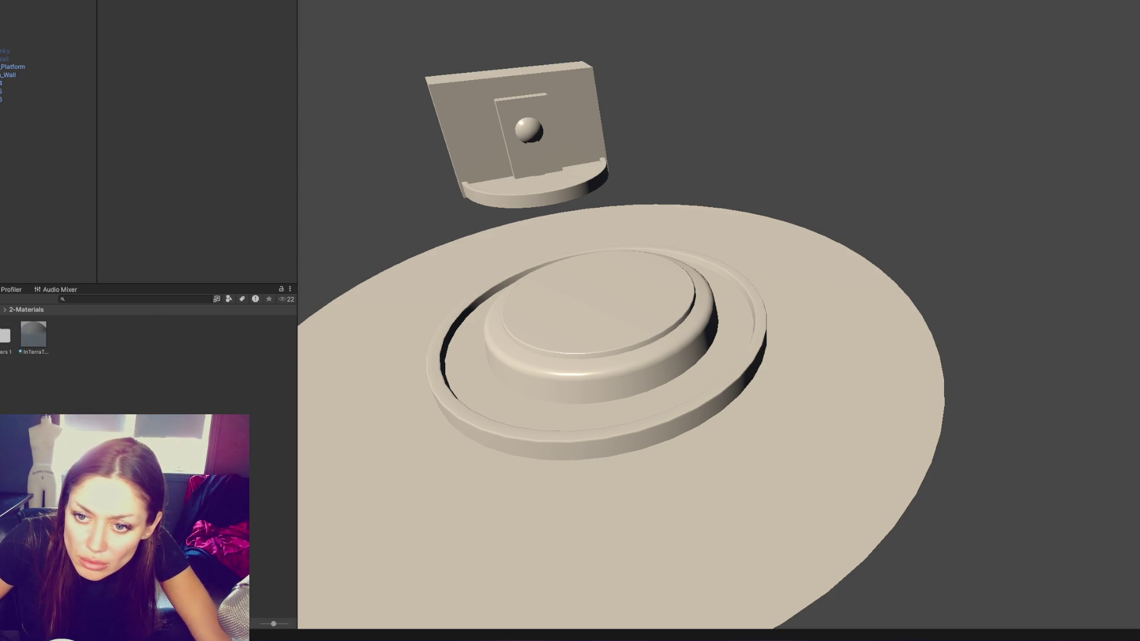
click(7, 338)
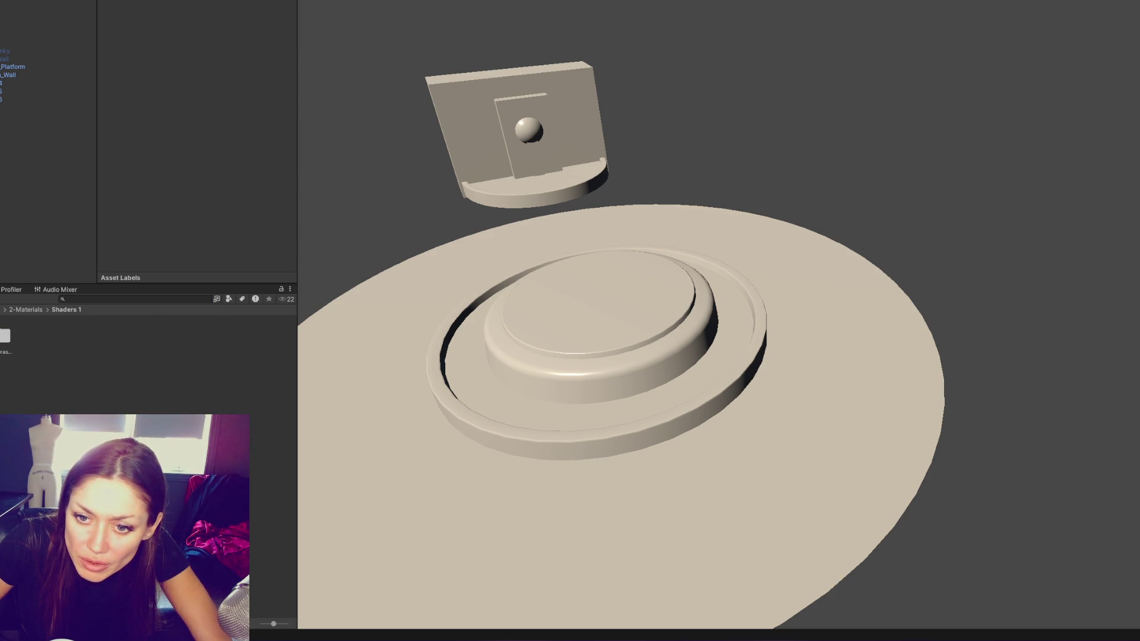
key(Up)
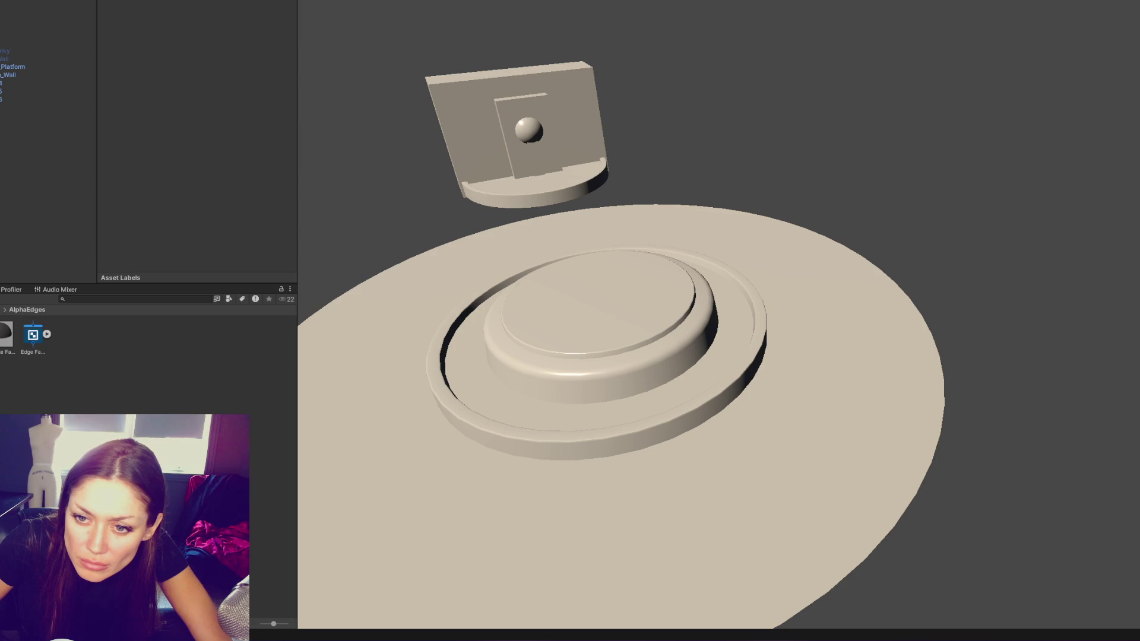
key(Up)
mouse_move(68, 335)
mouse_down()
mouse_move(317, 494)
mouse_move(61, 244)
mouse_up()
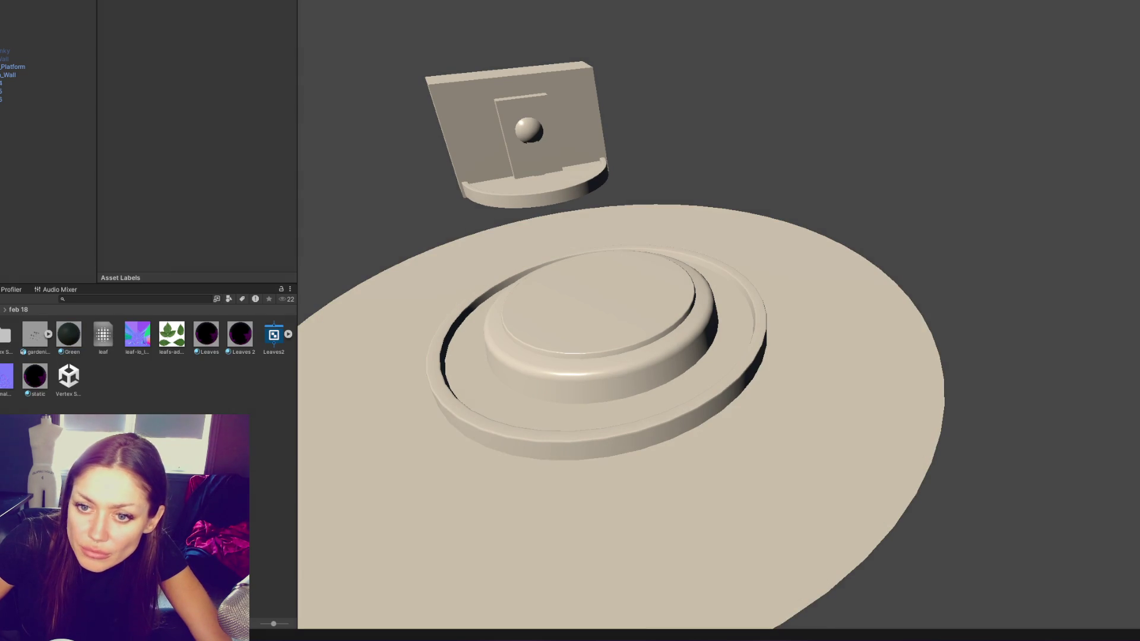
key(Up)
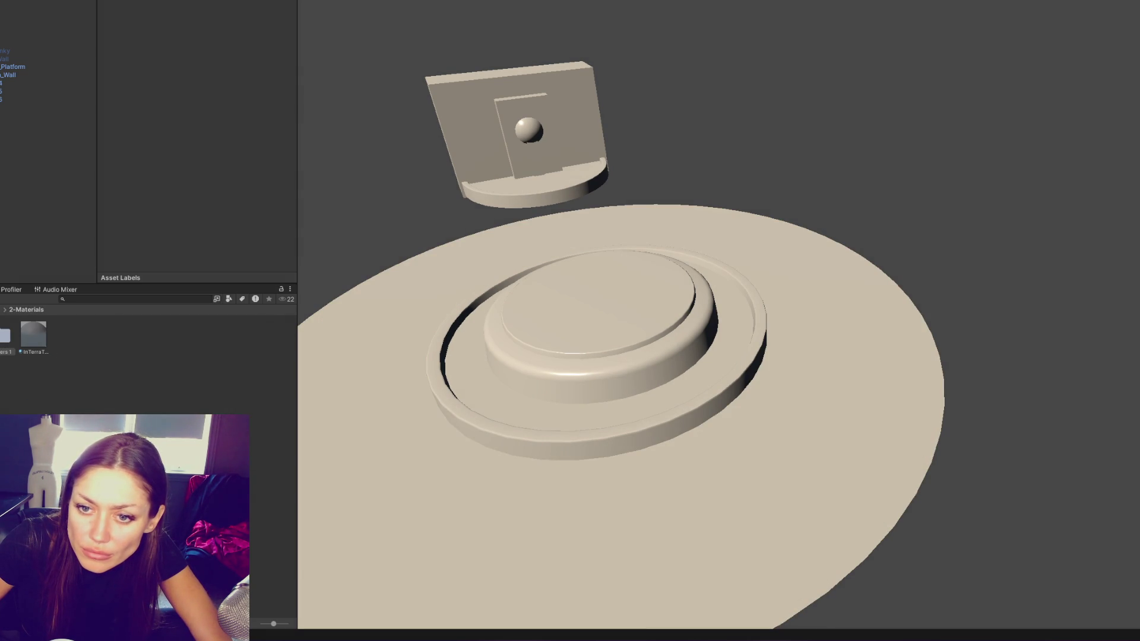
key(Up)
Create a new material named Grey and drag it onto the fountain
right_click(89, 132)
key(Escape)
right_click(155, 117)
mouse_move(268, 126)
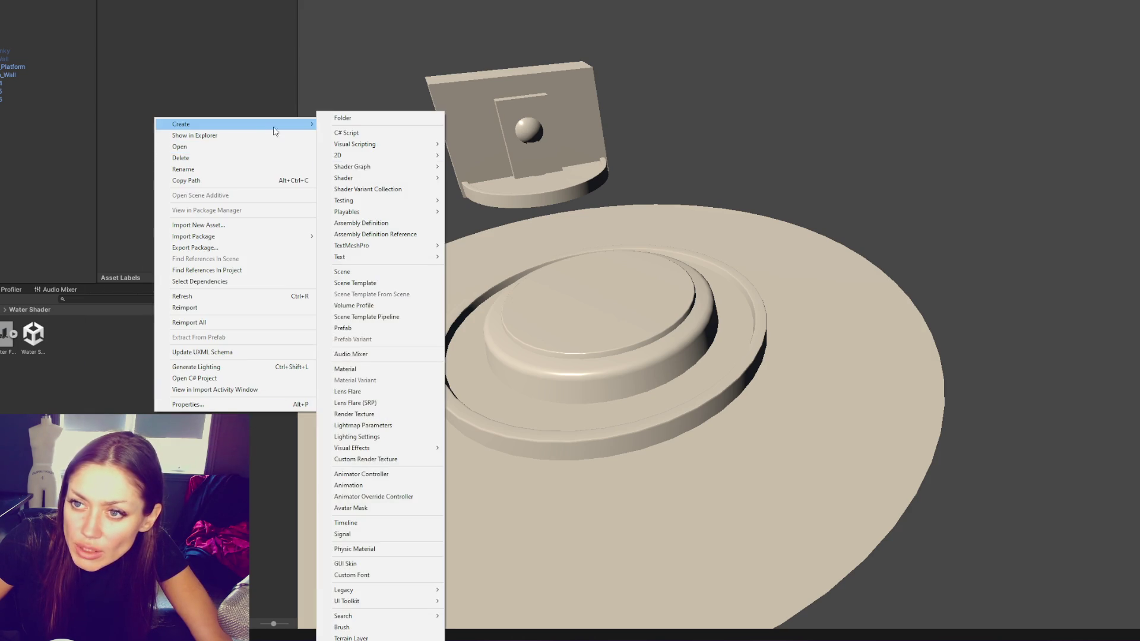
click(369, 364)
text(Grey)
key(Return)
mouse_move(6, 334)
mouse_down()
mouse_move(525, 358)
mouse_move(538, 380)
mouse_move(558, 348)
mouse_move(435, 263)
mouse_move(408, 107)
mouse_up()
Set the Grey material's base colour to grey
scroll(204, 119, down, 2)
click(205, 81)
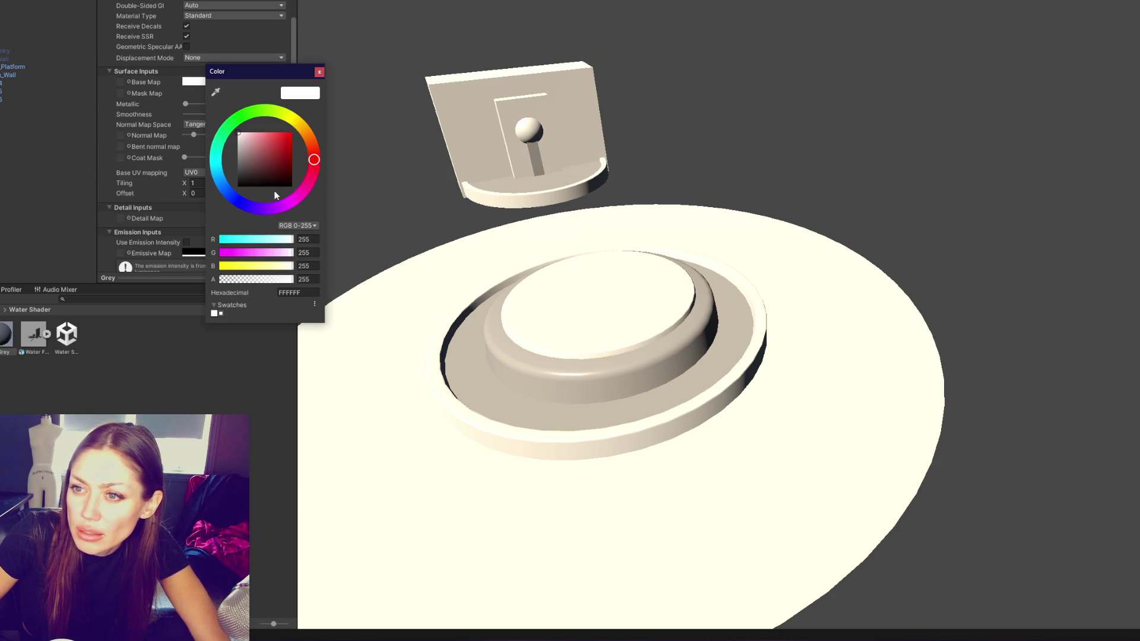
click(237, 178)
click(705, 71)
Select the standing water mesh and create another new material for it
click(624, 361)
click(624, 361)
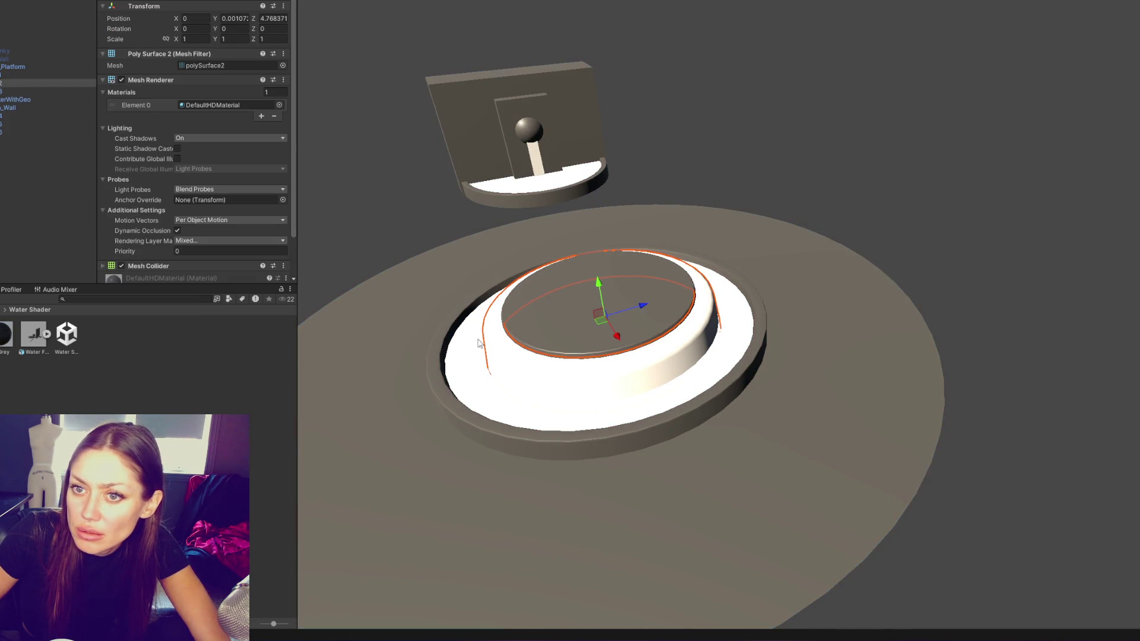
click(40, 95)
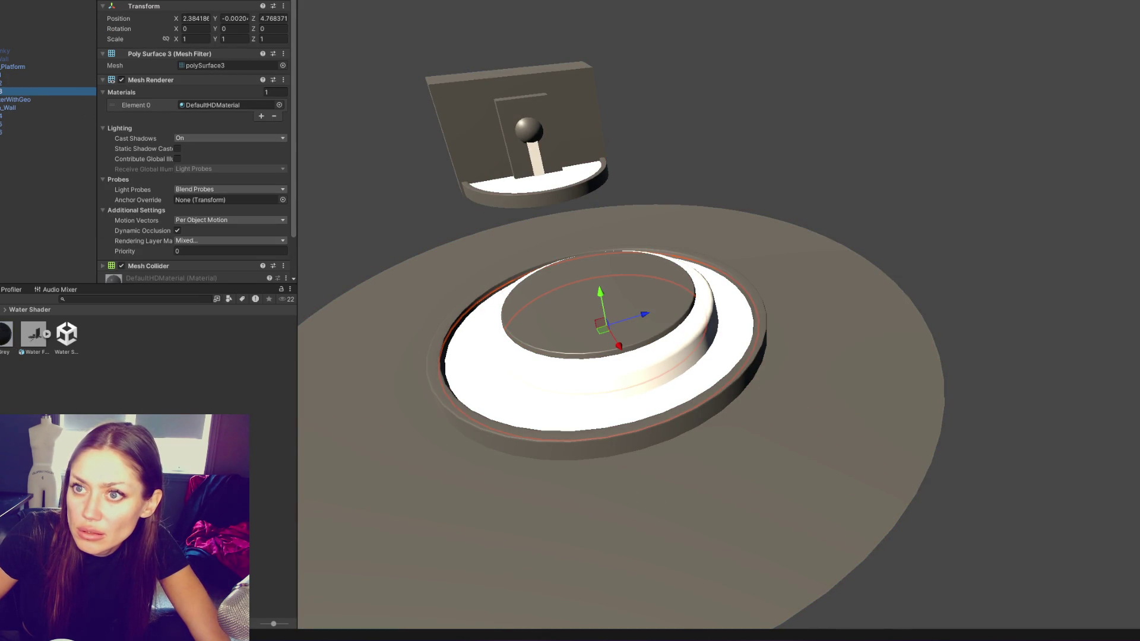
click(8, 101)
right_click(144, 368)
mouse_move(234, 83)
click(368, 331)
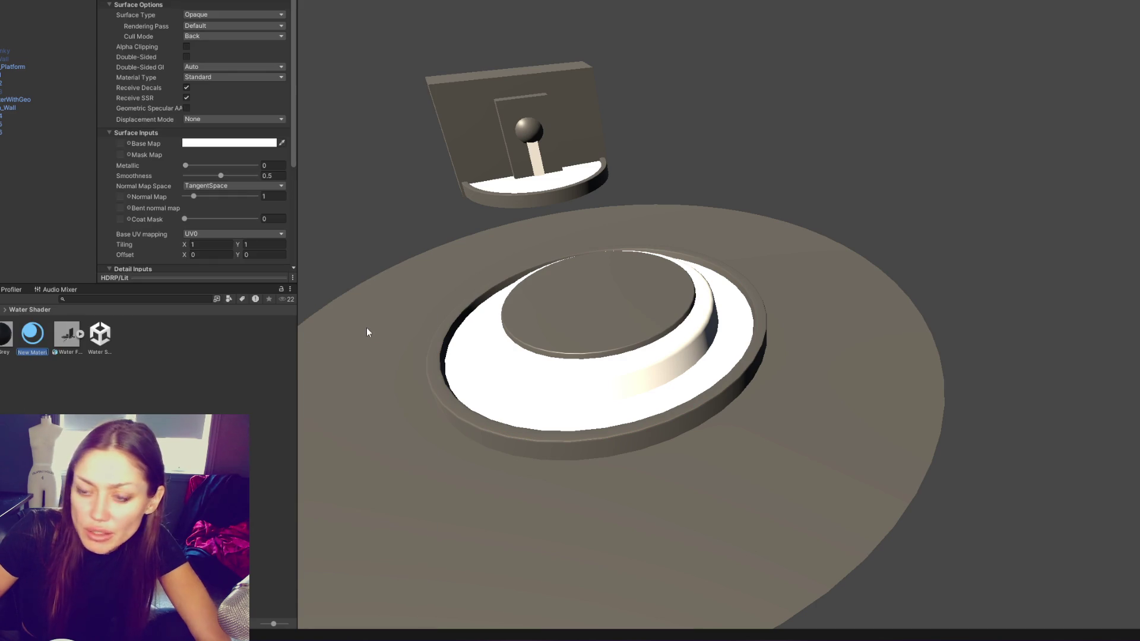
Name the material WaterStanding, then browse Create > Shader Graph > HDRP without adding anything
text(WaterStanding)
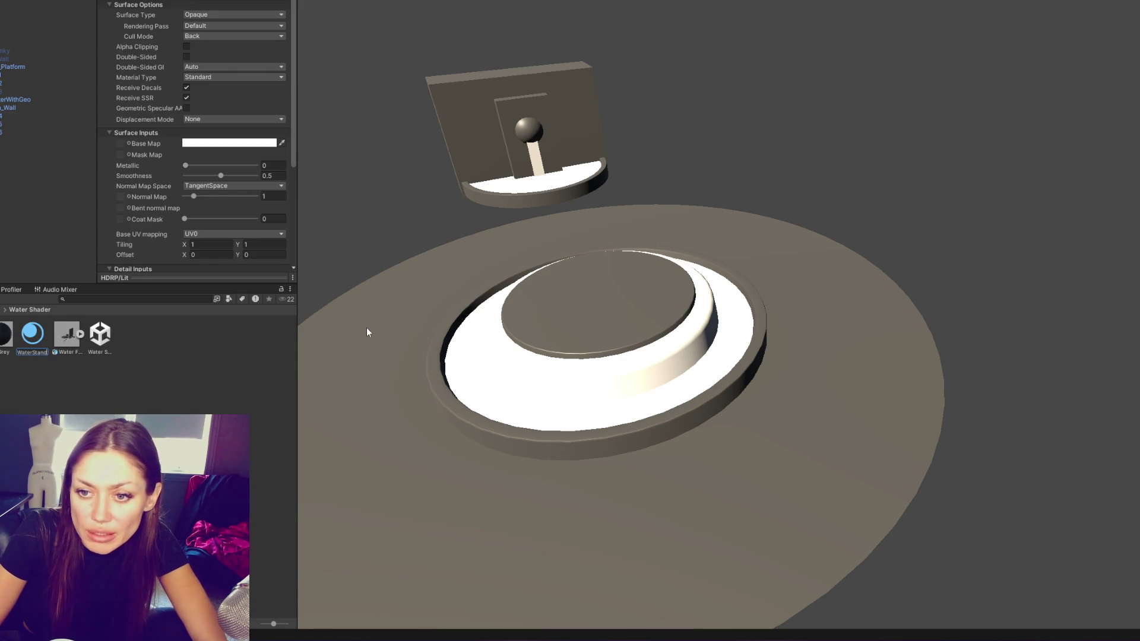
key(Return)
right_click(200, 325)
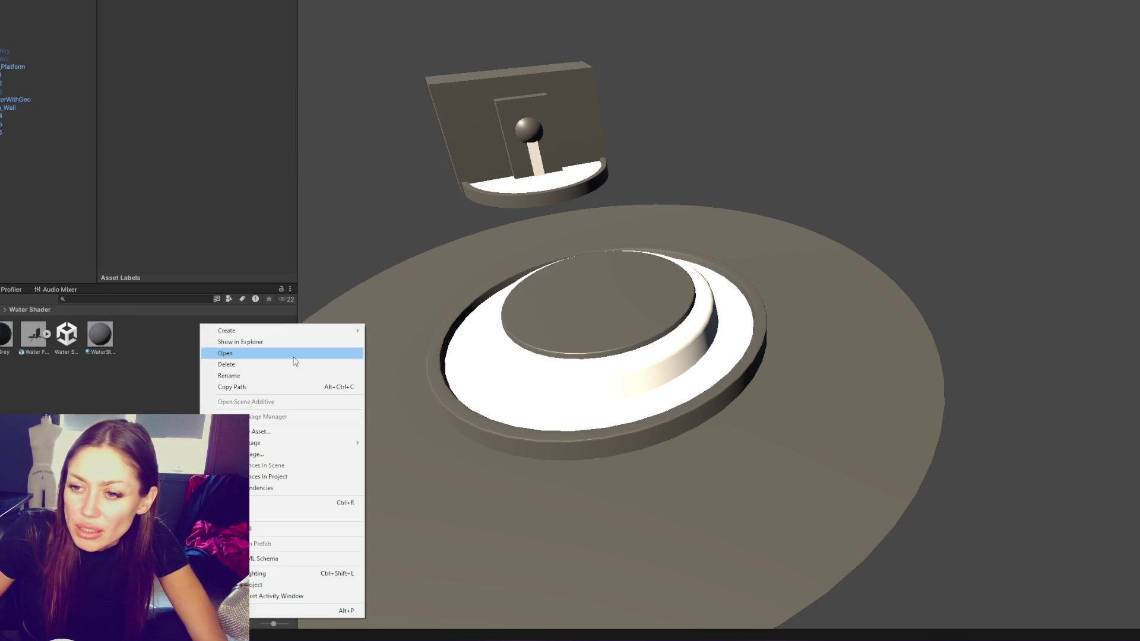
mouse_move(237, 331)
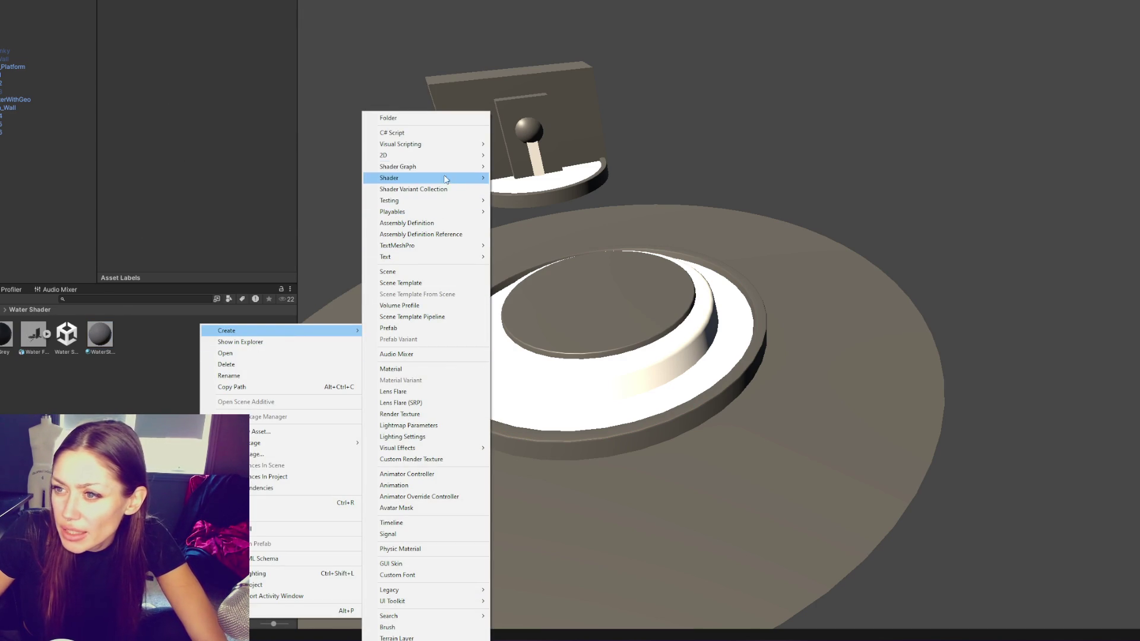
mouse_move(441, 166)
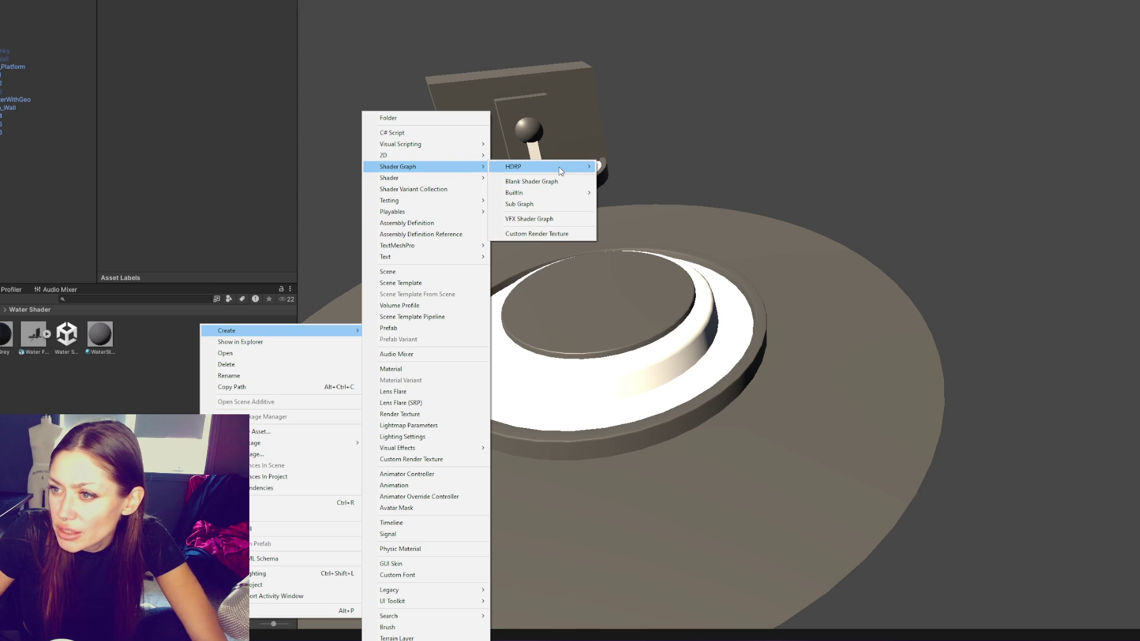
mouse_move(559, 168)
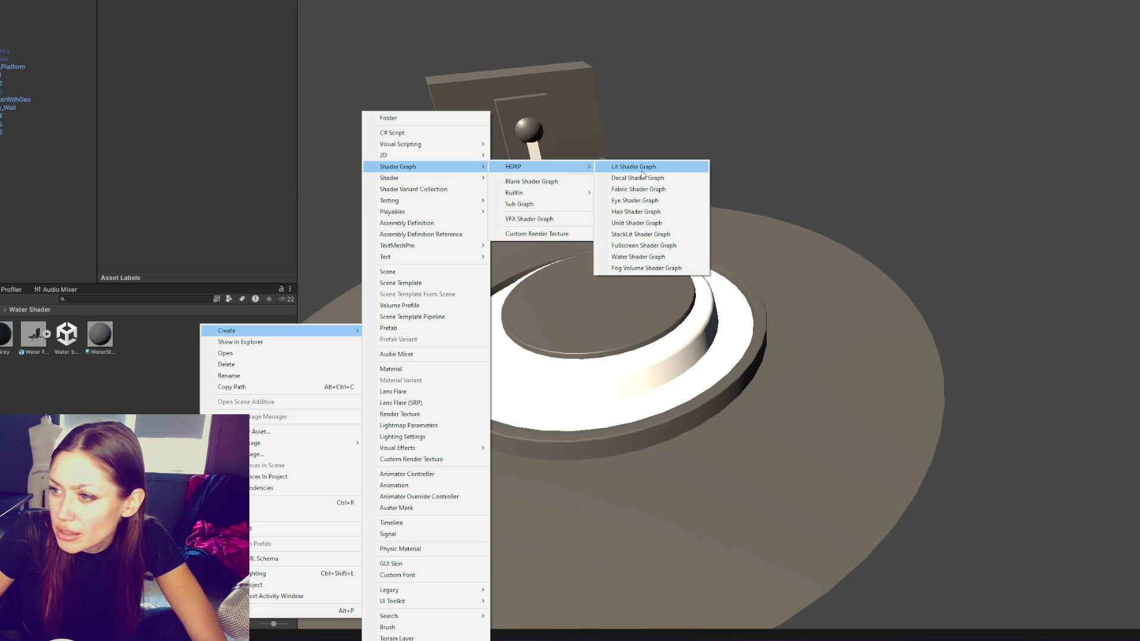
mouse_move(416, 257)
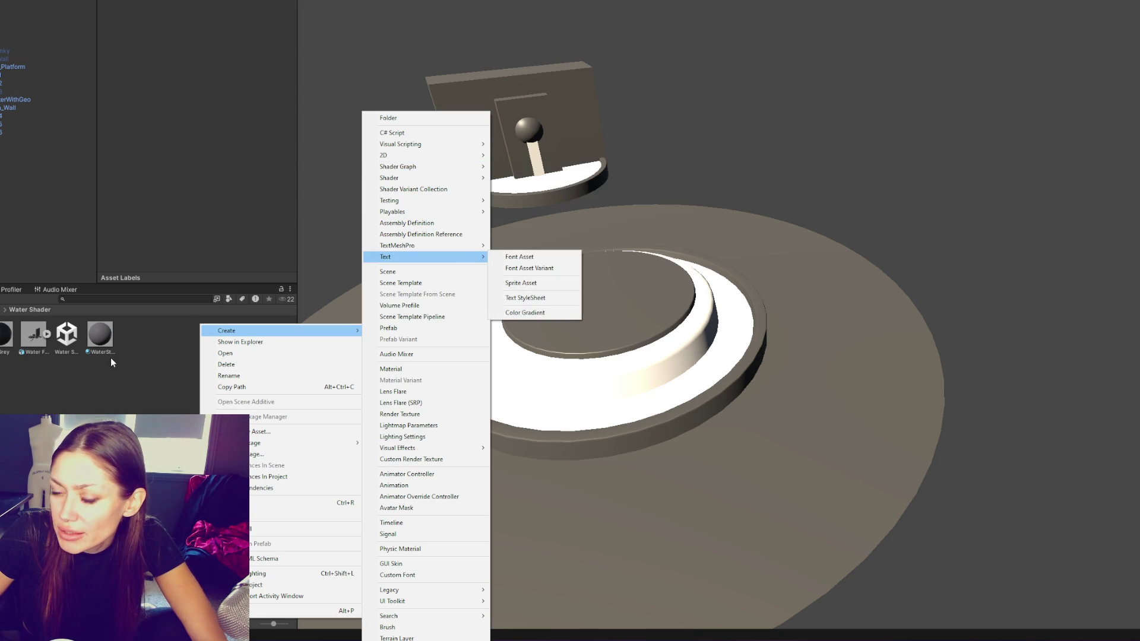
key(Escape)
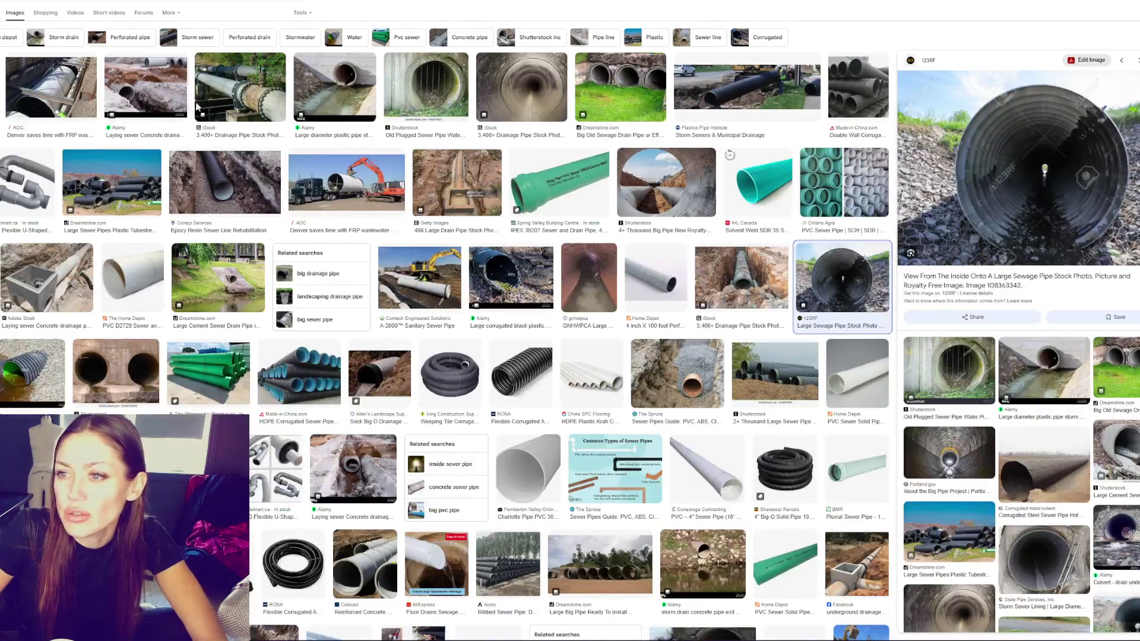
Preview the large-diameter plastic pipe photo and another sewer pipe photo
click(332, 89)
click(267, 98)
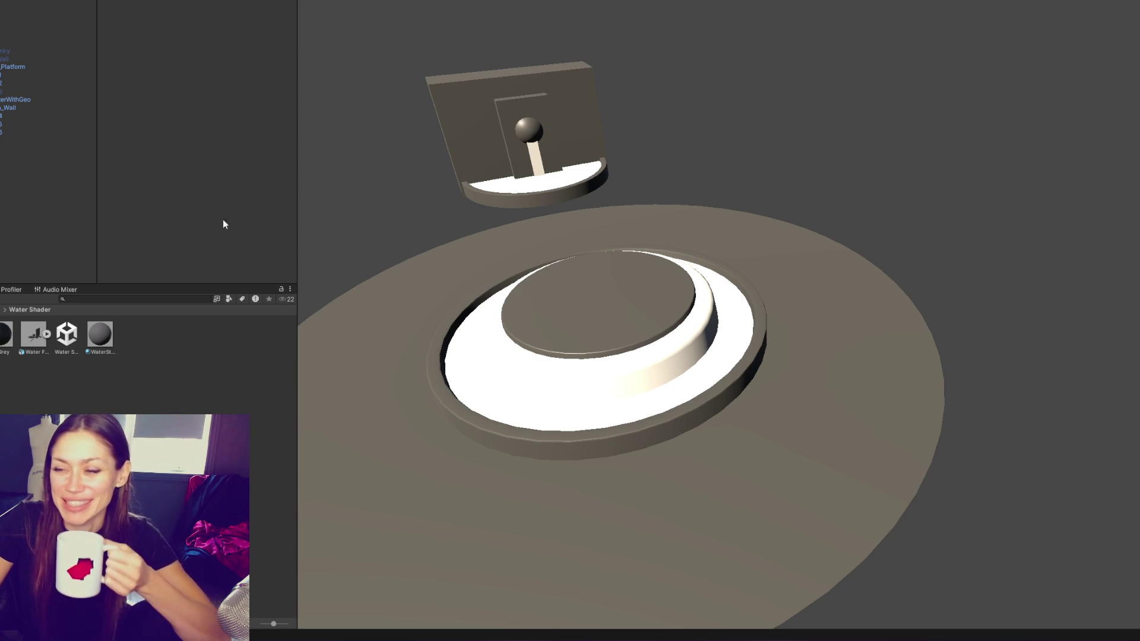
Select Water Fountains in the Scene view, then bring the YouTube water-shader tutorial forward
click(558, 187)
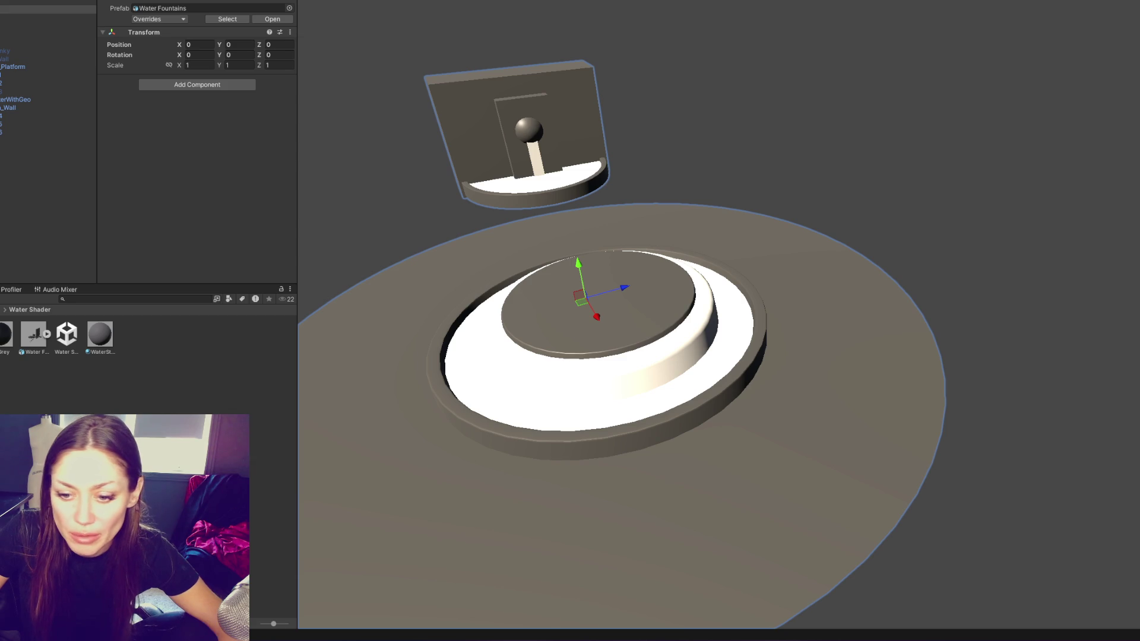
key(alt+Tab)
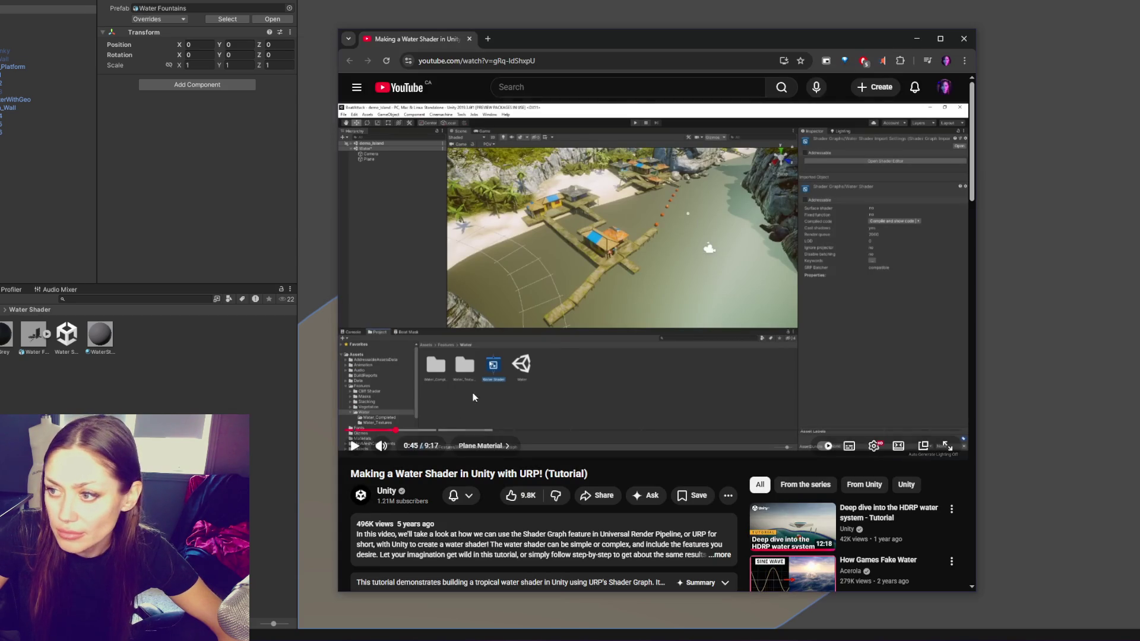
Pause the fullscreen tutorial video, exit fullscreen, and return to the Unity editor
double_click(651, 299)
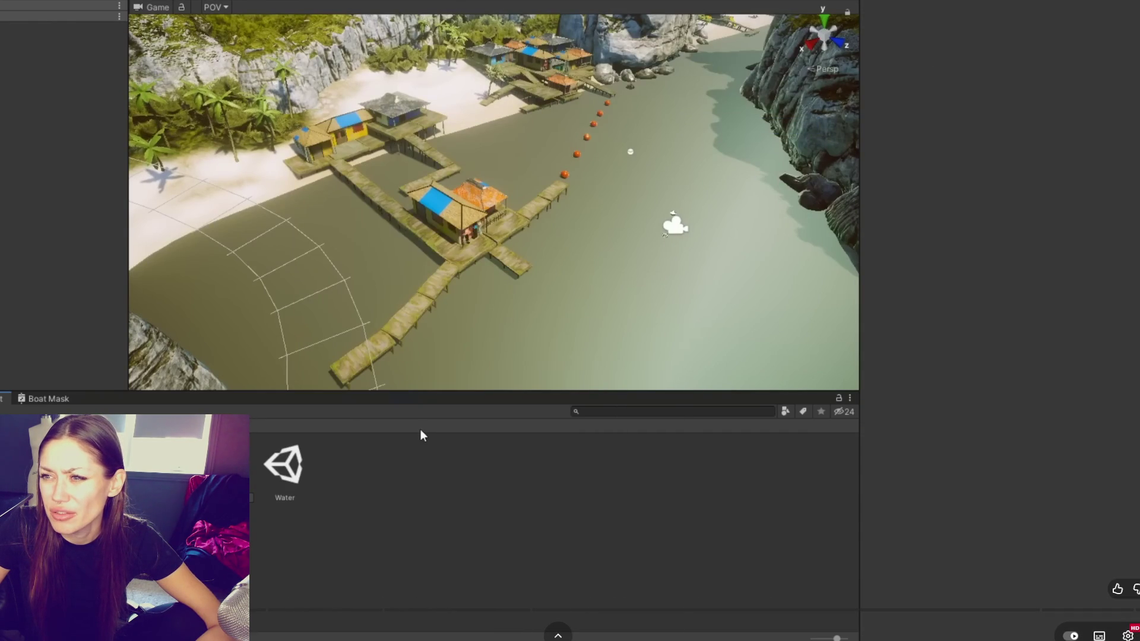
key(space)
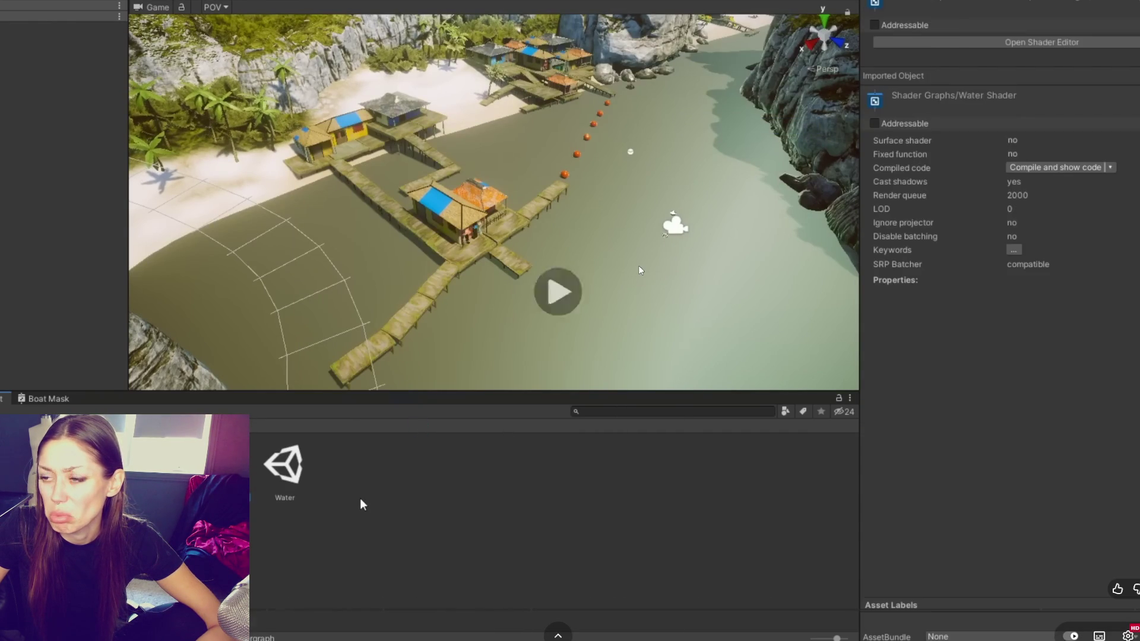
key(Escape)
click(90, 369)
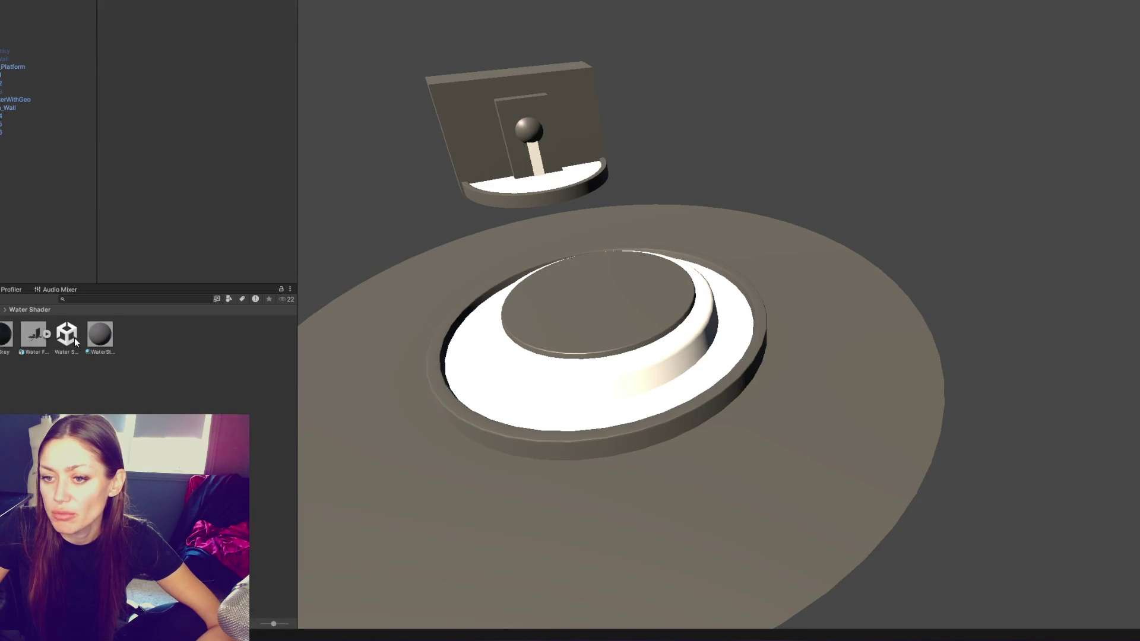
Create an HDRP Water Shader Graph asset named 'Water Shader' in the Water Shader folder
right_click(106, 410)
click(198, 106)
right_click(184, 76)
mouse_move(332, 82)
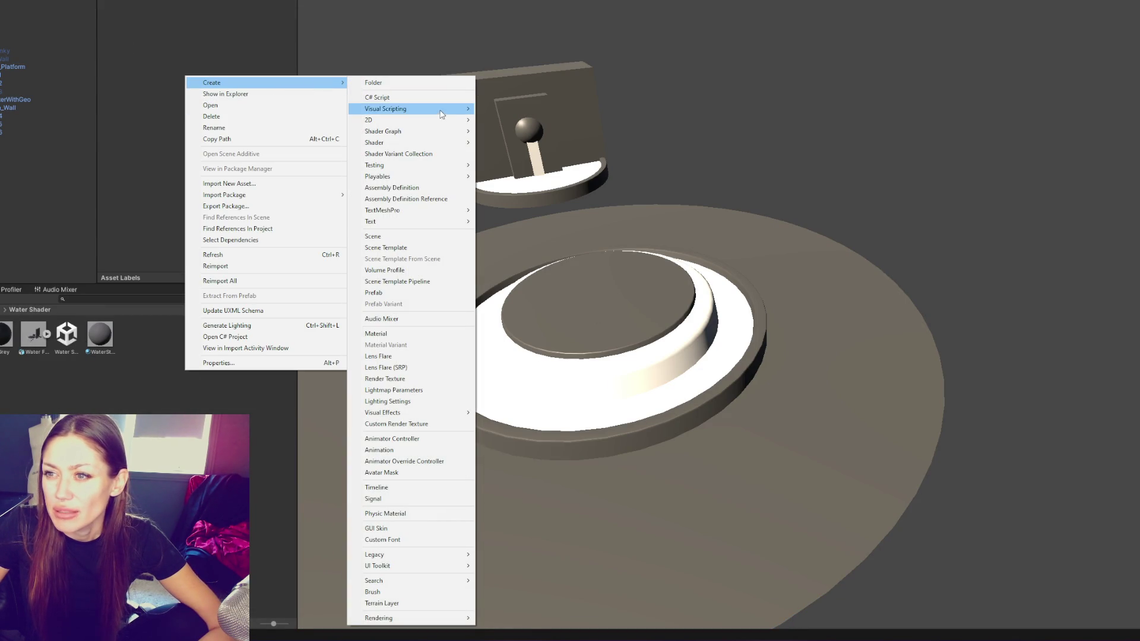
mouse_move(433, 222)
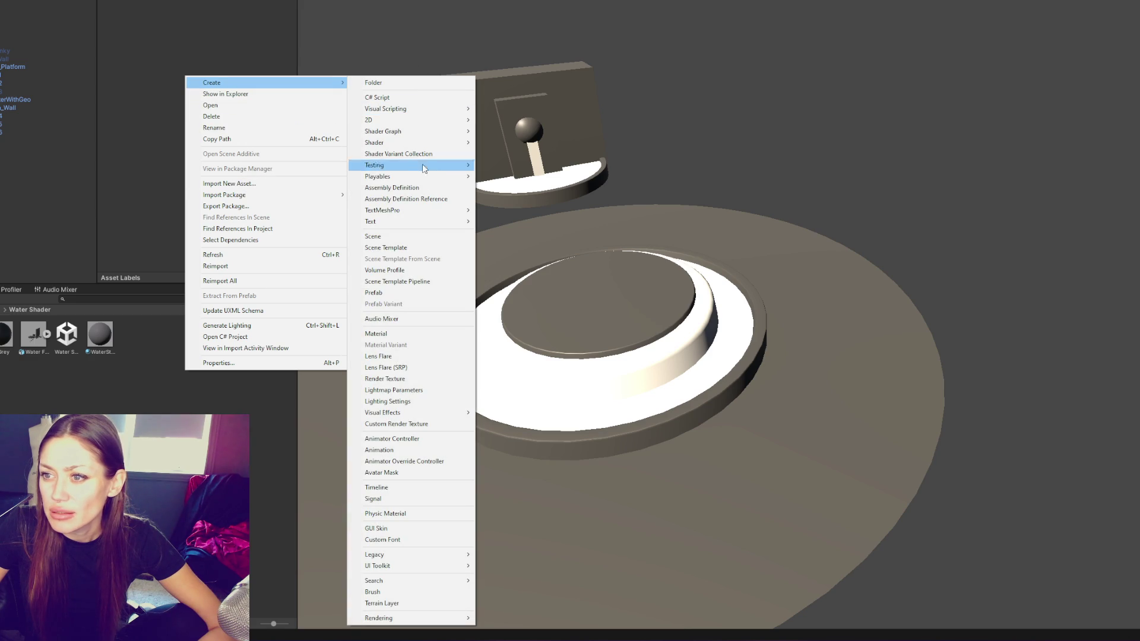
mouse_move(426, 141)
mouse_move(485, 133)
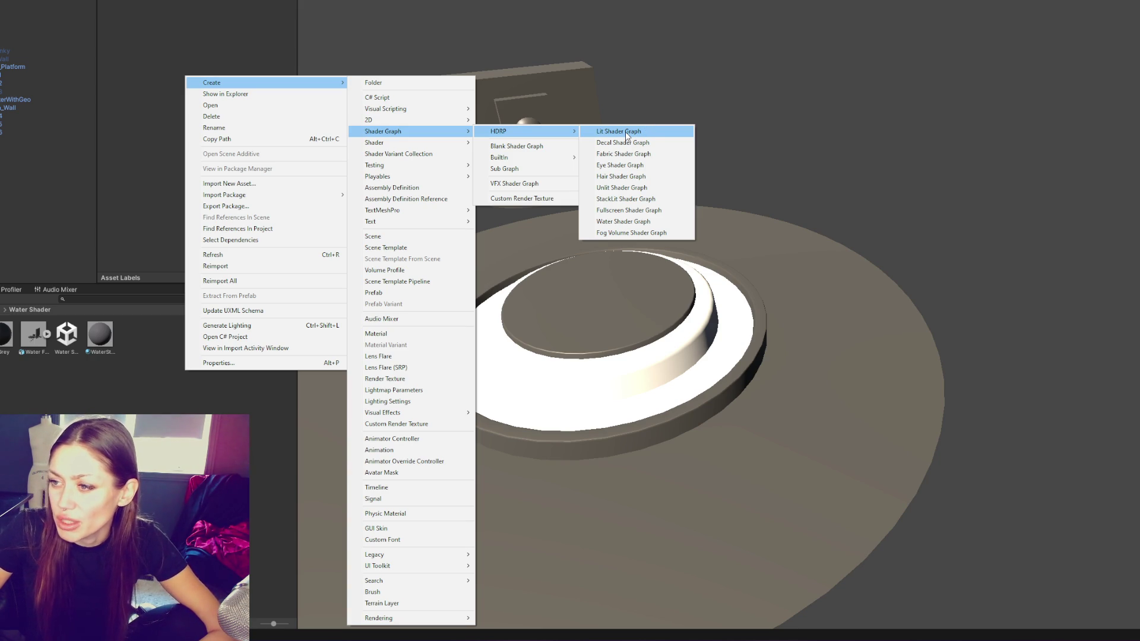
click(620, 223)
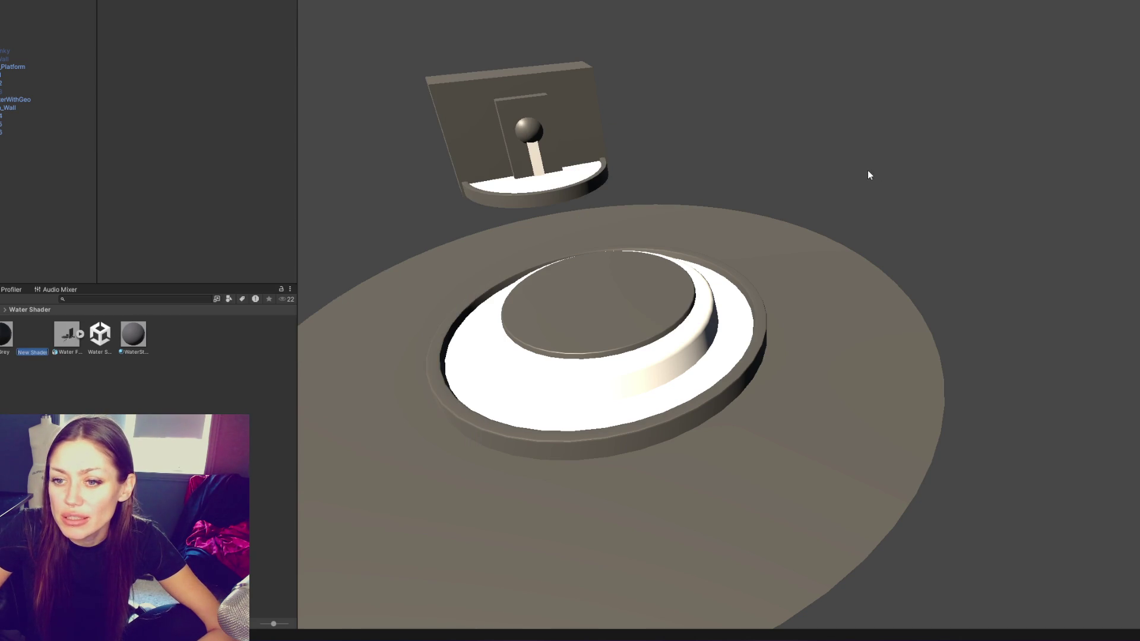
text(Water)
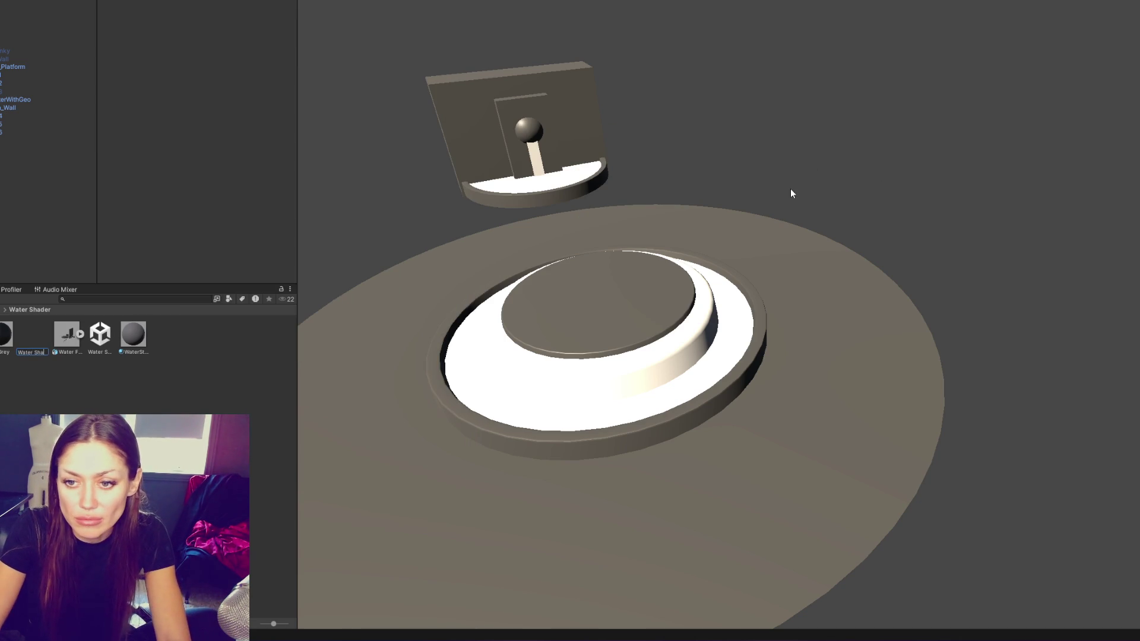
text(ader)
key(Return)
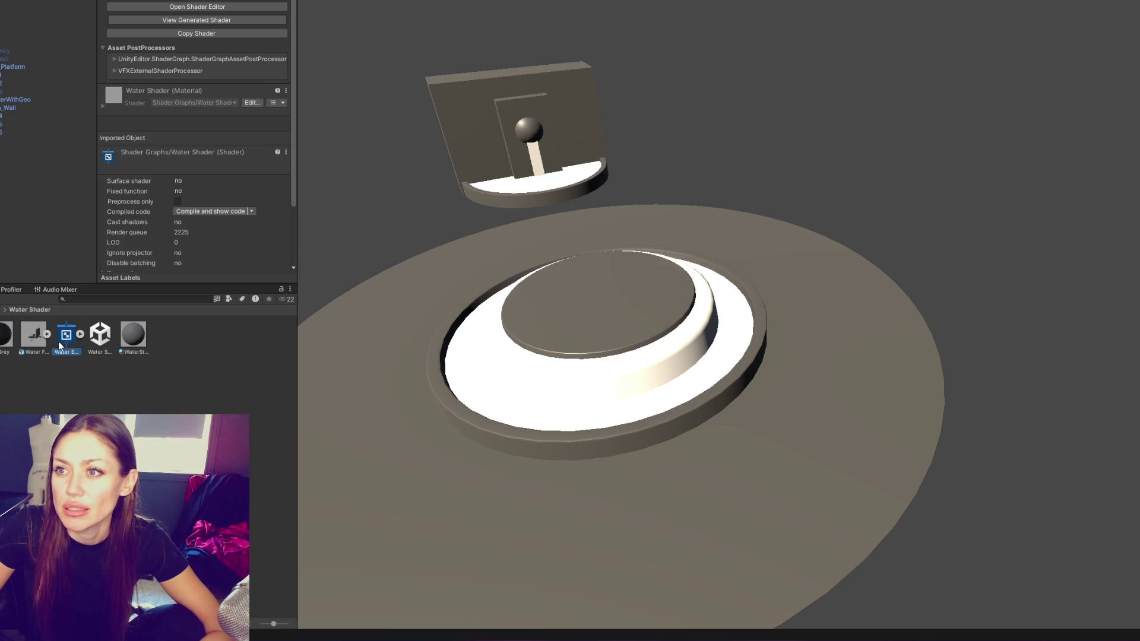
Open the Water Shader graph and zoom over its Vertex and Fragment master stack
double_click(69, 340)
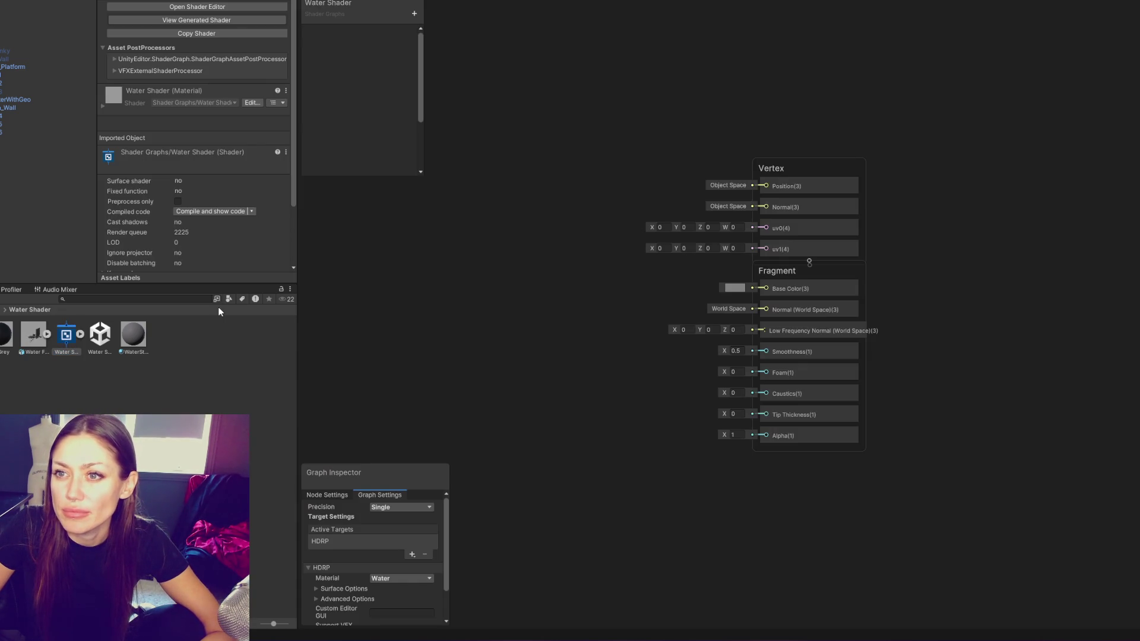
scroll(616, 280, down, 2)
scroll(621, 273, up, 5)
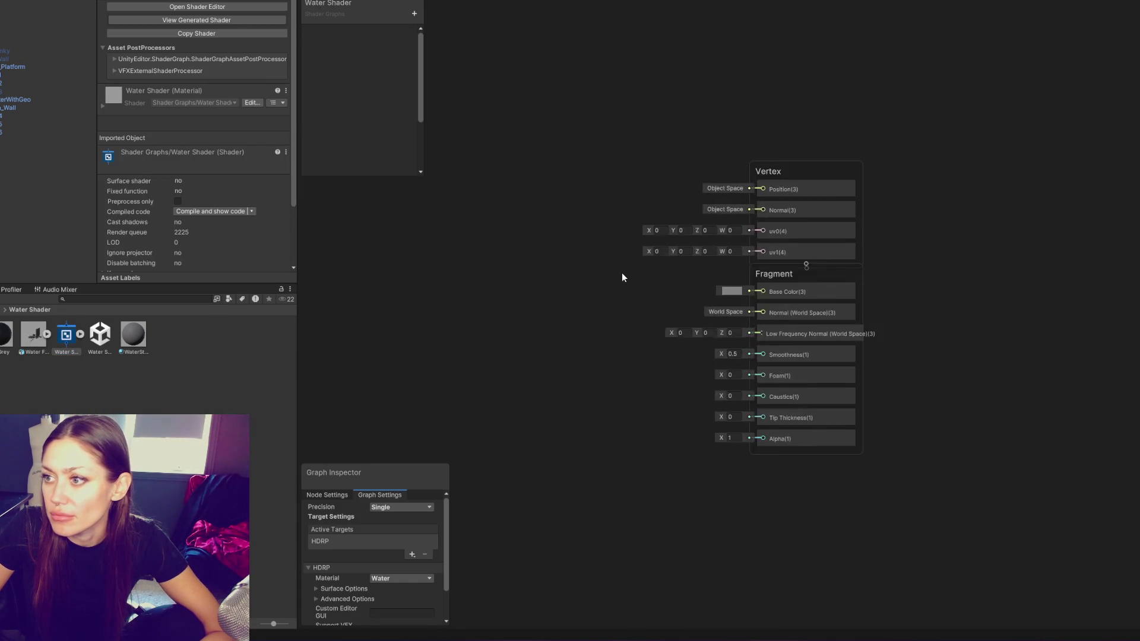
scroll(619, 273, down, 1)
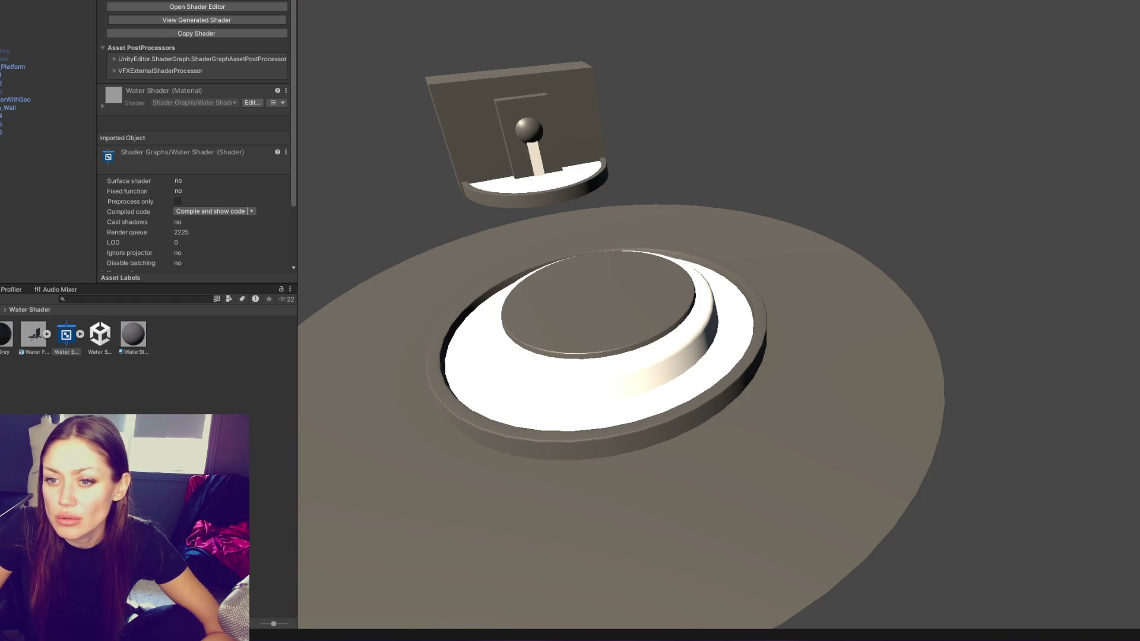
Apply the WaterStanding material to the fountain's water ring and tint its Base Map pinkish-red
mouse_move(135, 337)
mouse_down()
mouse_move(394, 400)
mouse_move(475, 387)
mouse_up()
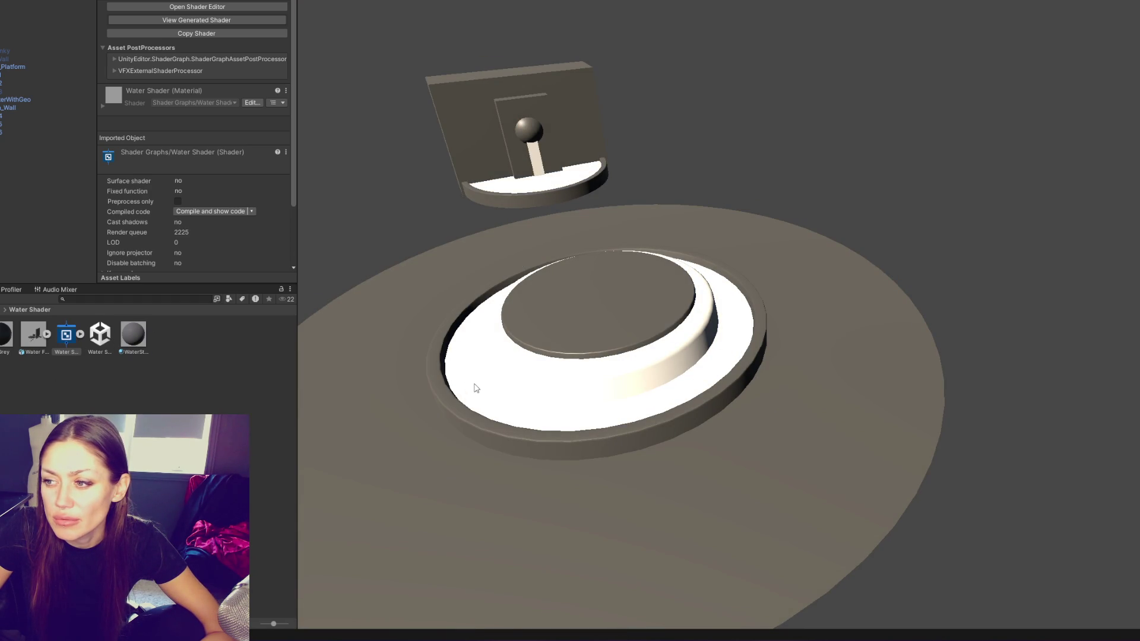
click(133, 333)
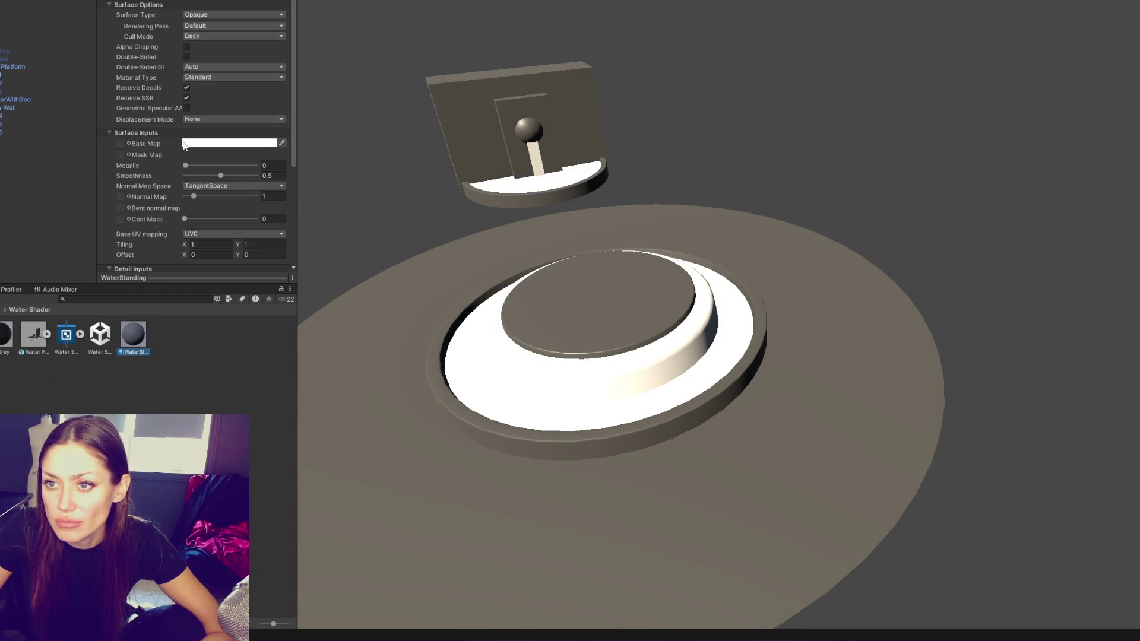
click(191, 143)
mouse_move(236, 201)
mouse_down()
mouse_move(295, 132)
mouse_move(268, 133)
mouse_up()
Set WaterStanding's shader to Shader Graphs/Water Shader, then select the Water Shader asset
click(135, 298)
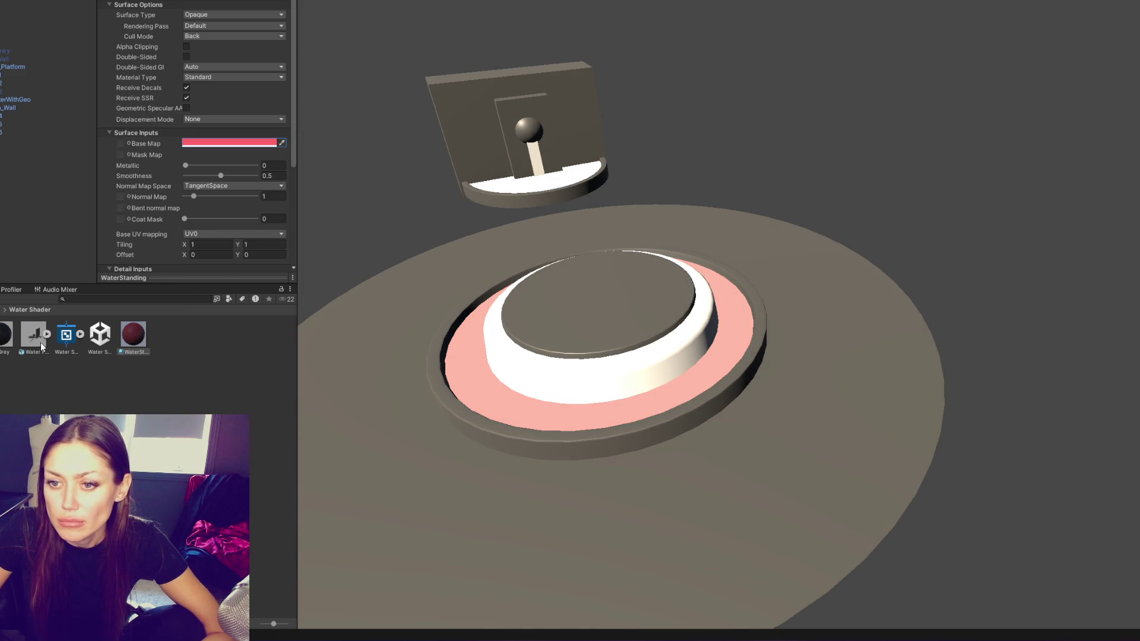
click(214, 1)
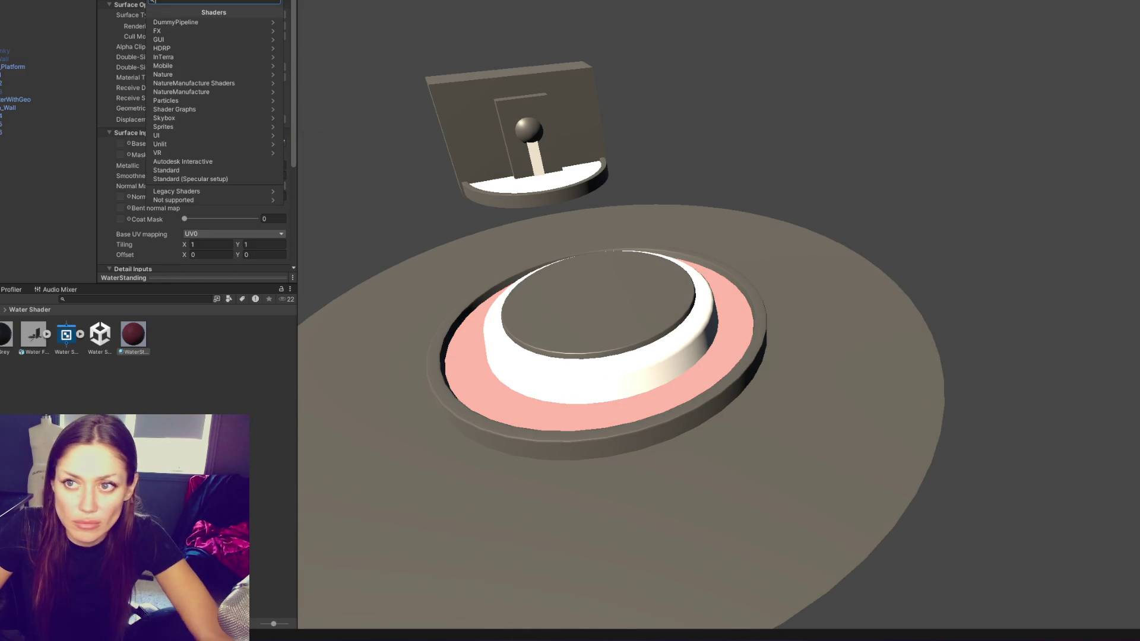
text(water)
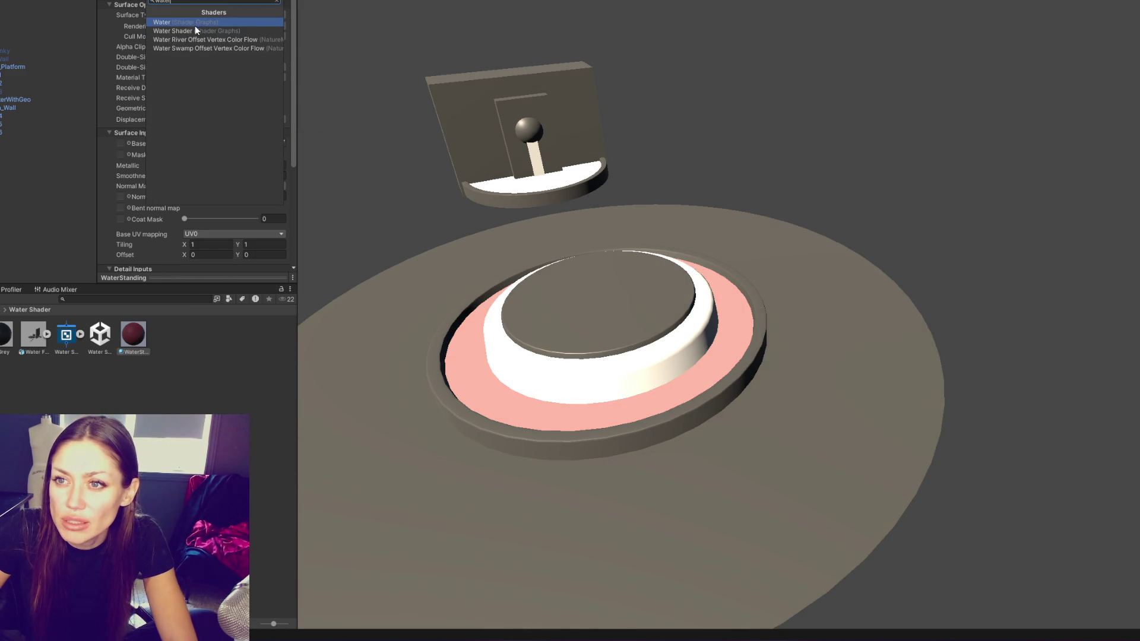
click(192, 31)
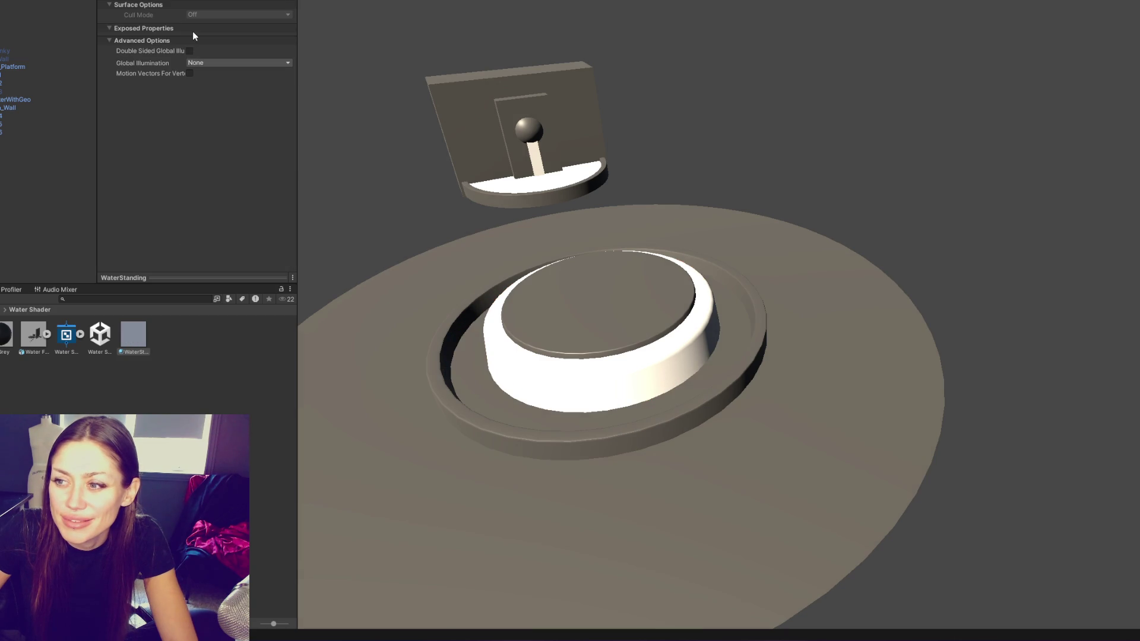
click(67, 336)
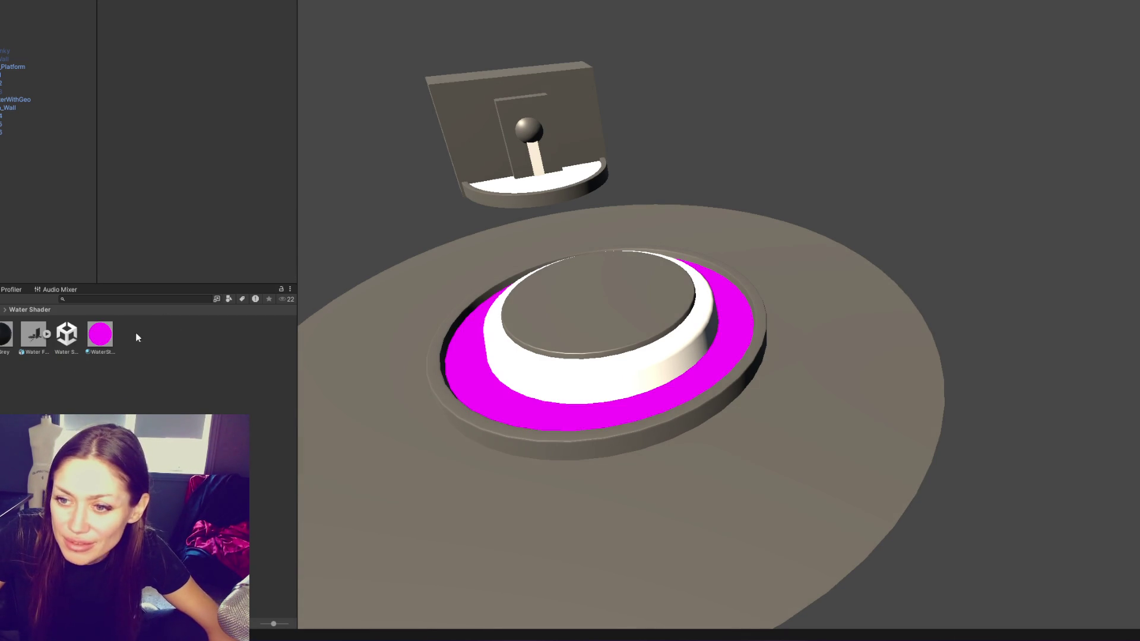
Create an HDRP Lit Shader Graph named 'Water Standing'
right_click(165, 355)
mouse_move(196, 63)
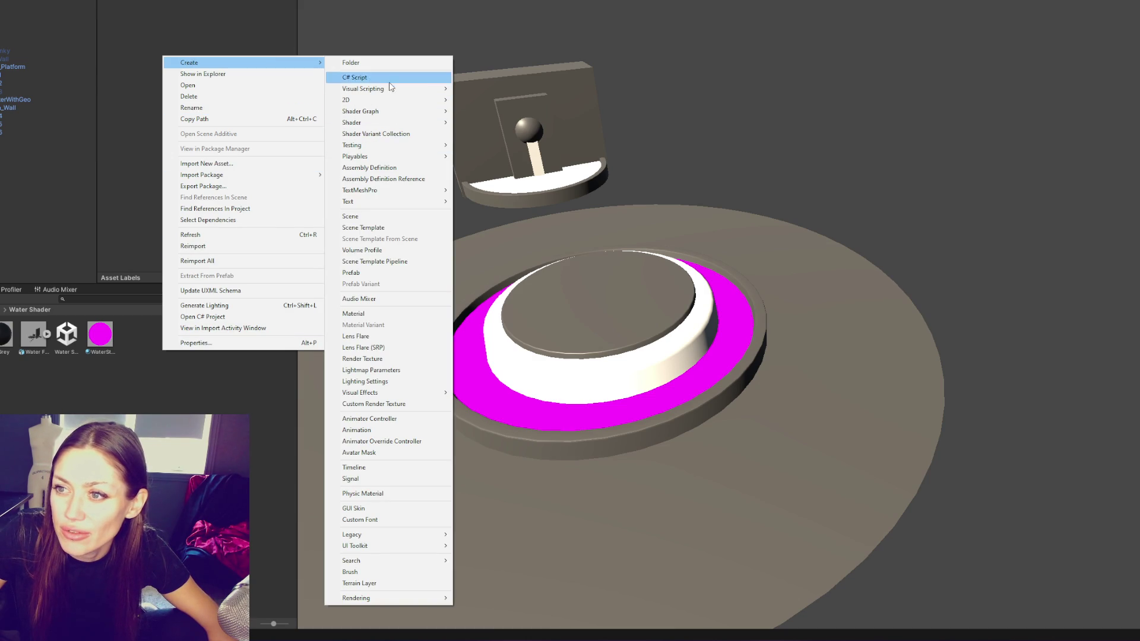
mouse_move(385, 116)
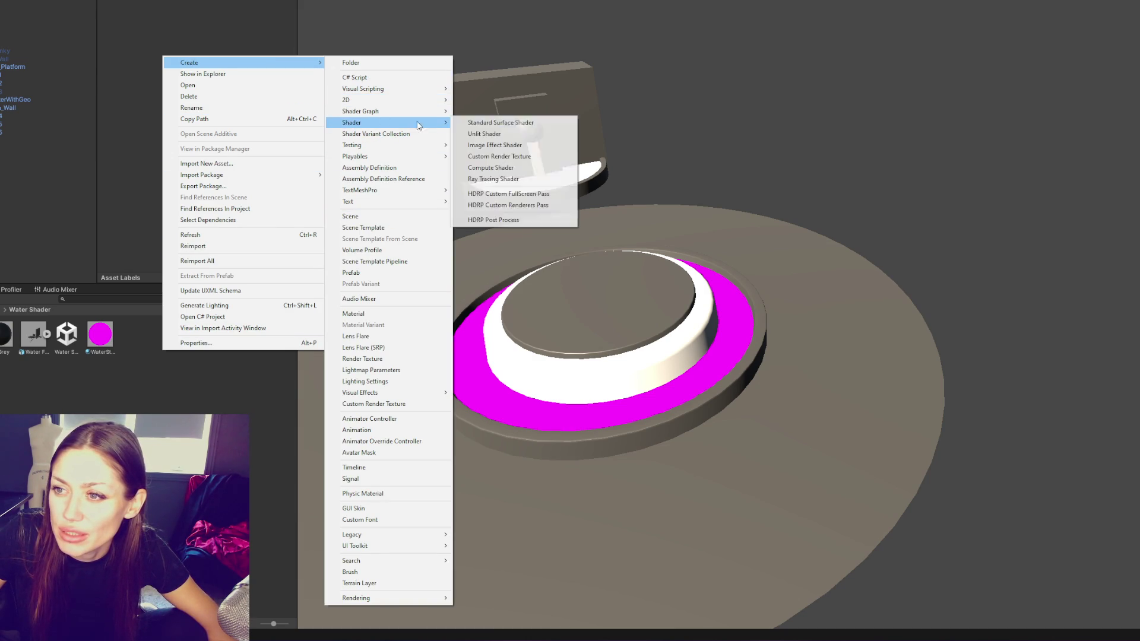
mouse_move(505, 111)
click(601, 113)
text(Wat)
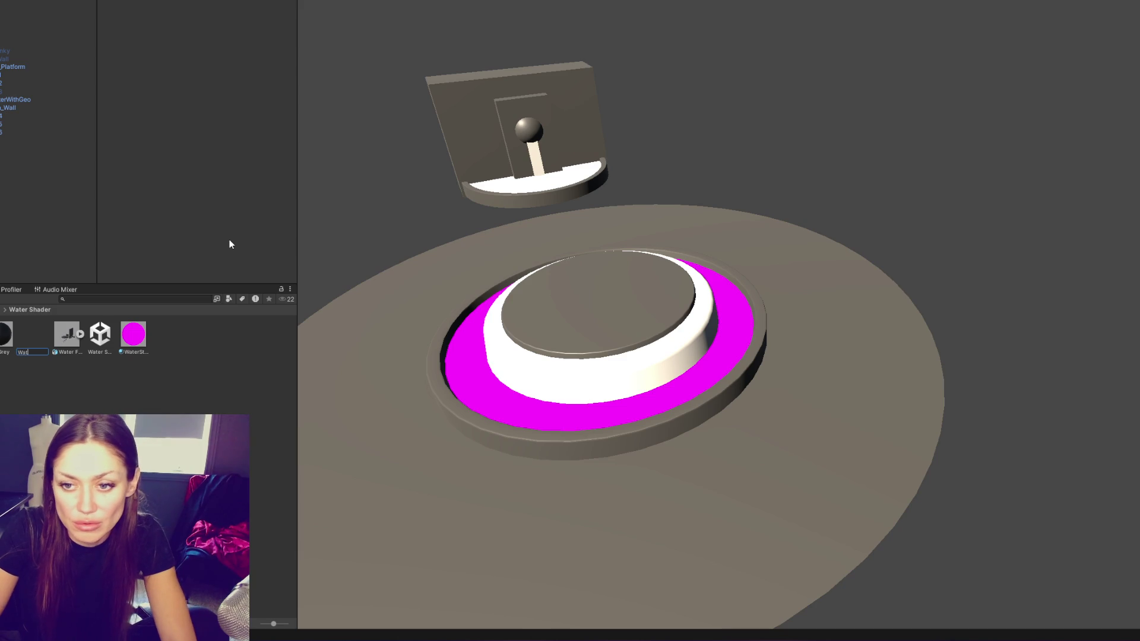
text(er Standing)
key(Return)
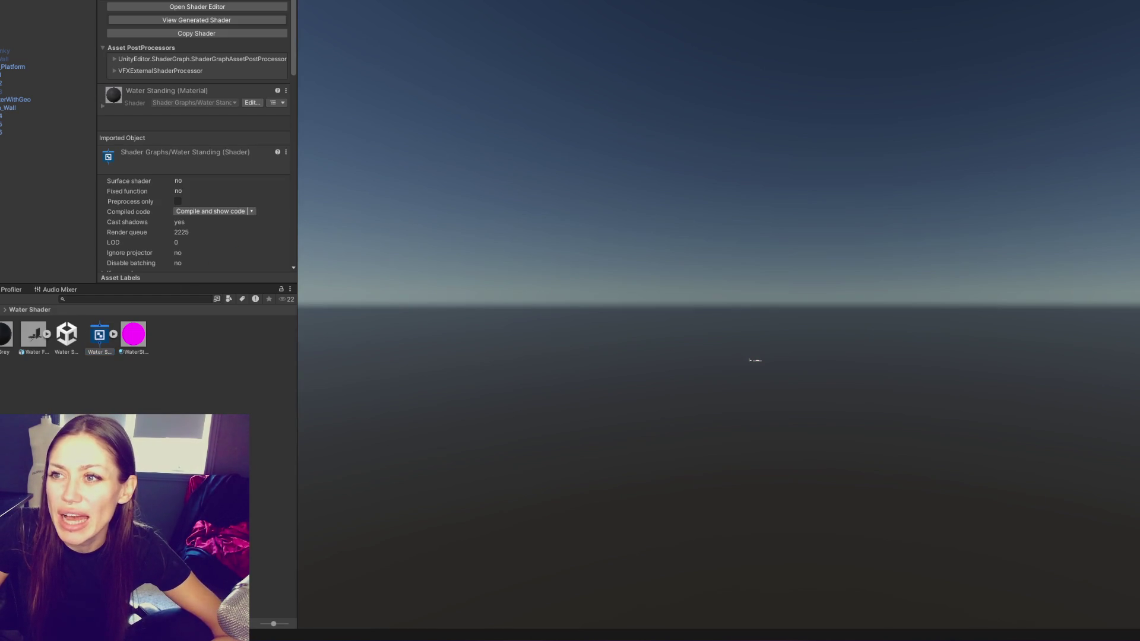
Discard the deleted Water Shader graph and open Water Standing for editing
key(f)
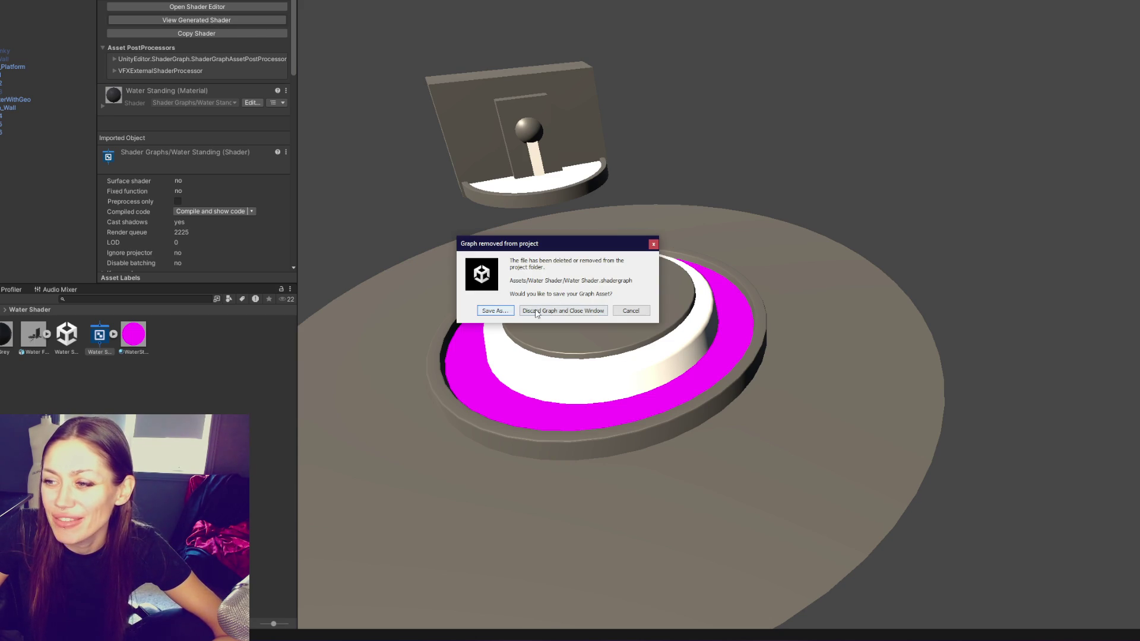
click(537, 313)
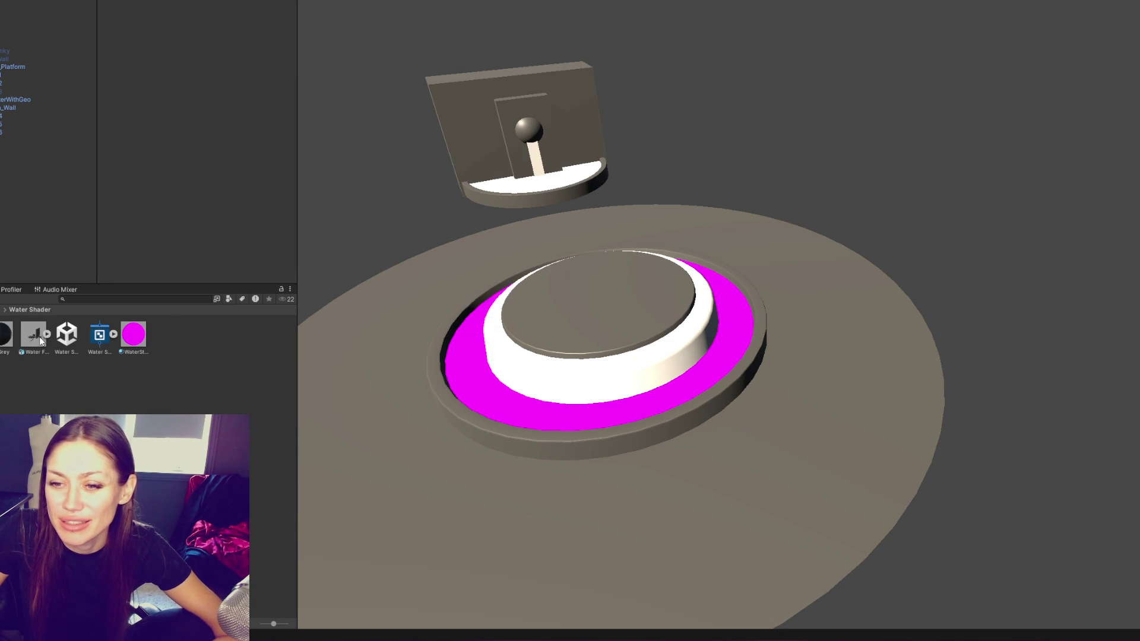
double_click(93, 331)
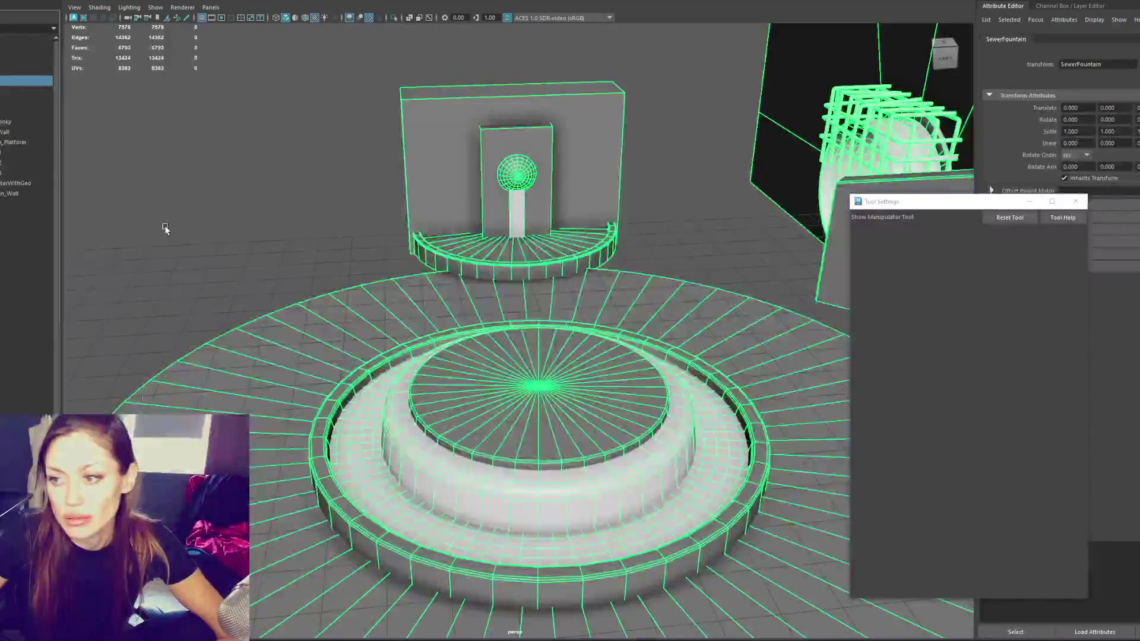
click(152, 295)
click(389, 456)
click(385, 459)
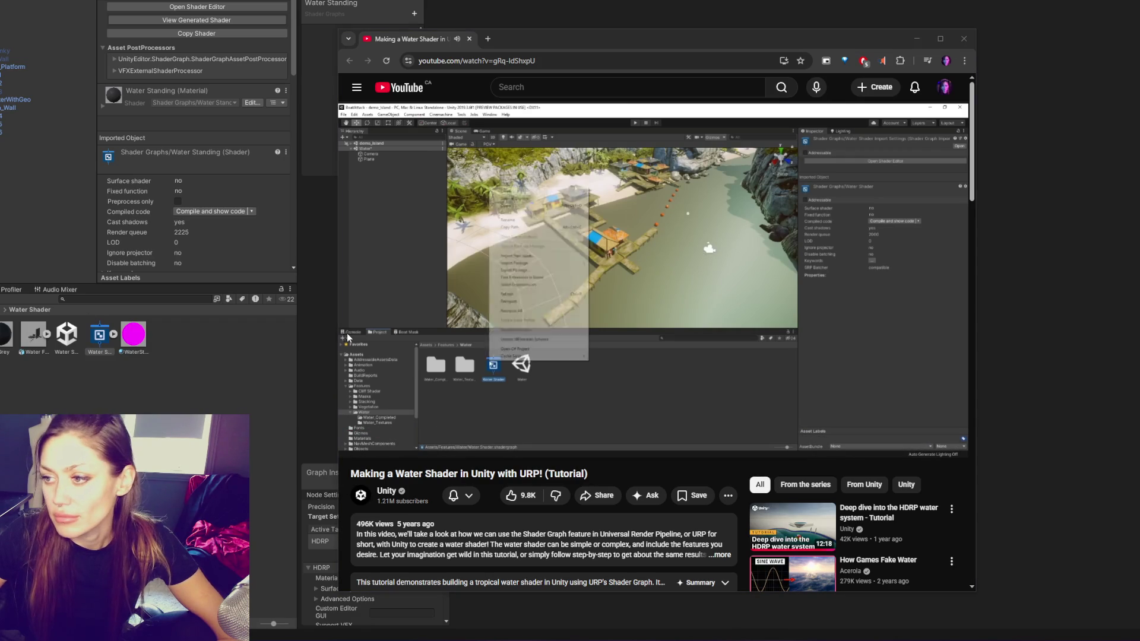
Enlarge the floating tutorial video and set WaterStanding's shader to Shader Graphs/Water Standing
drag(568, 31, 568, 63)
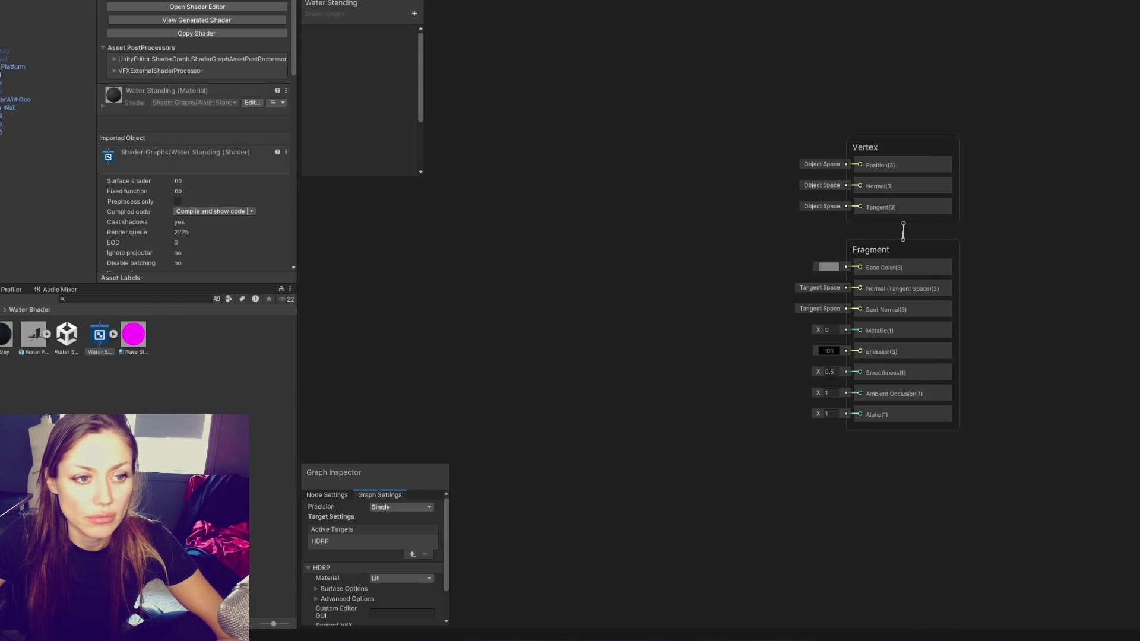
mouse_move(631, 167)
mouse_down()
mouse_move(6, 546)
mouse_move(113, 436)
mouse_move(631, 348)
mouse_up()
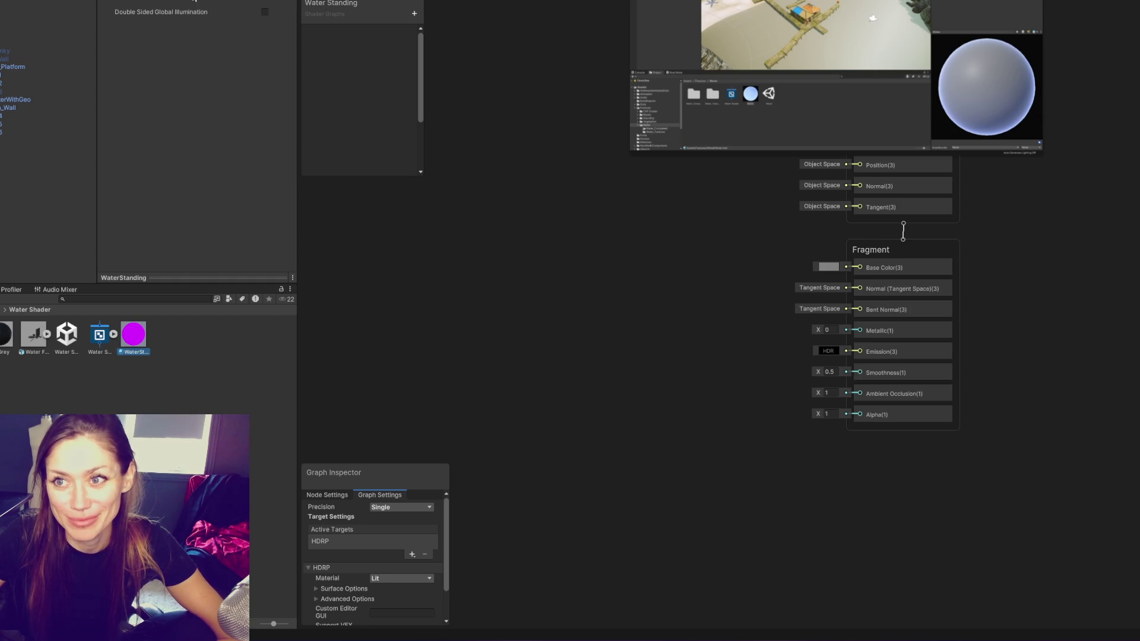
click(193, 1)
text(water)
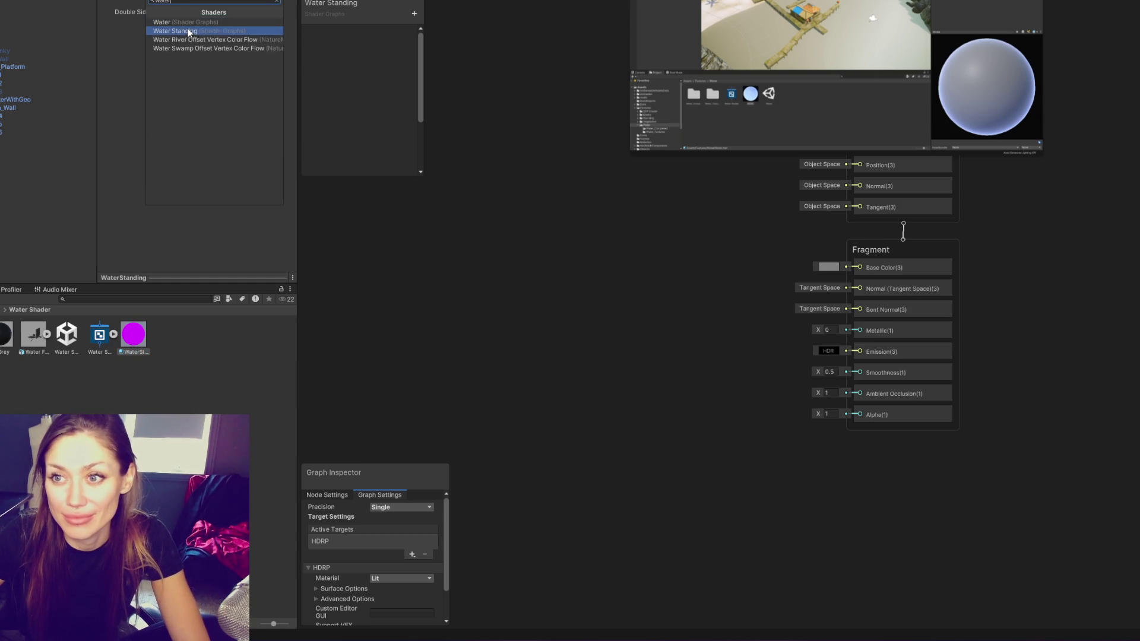
click(188, 30)
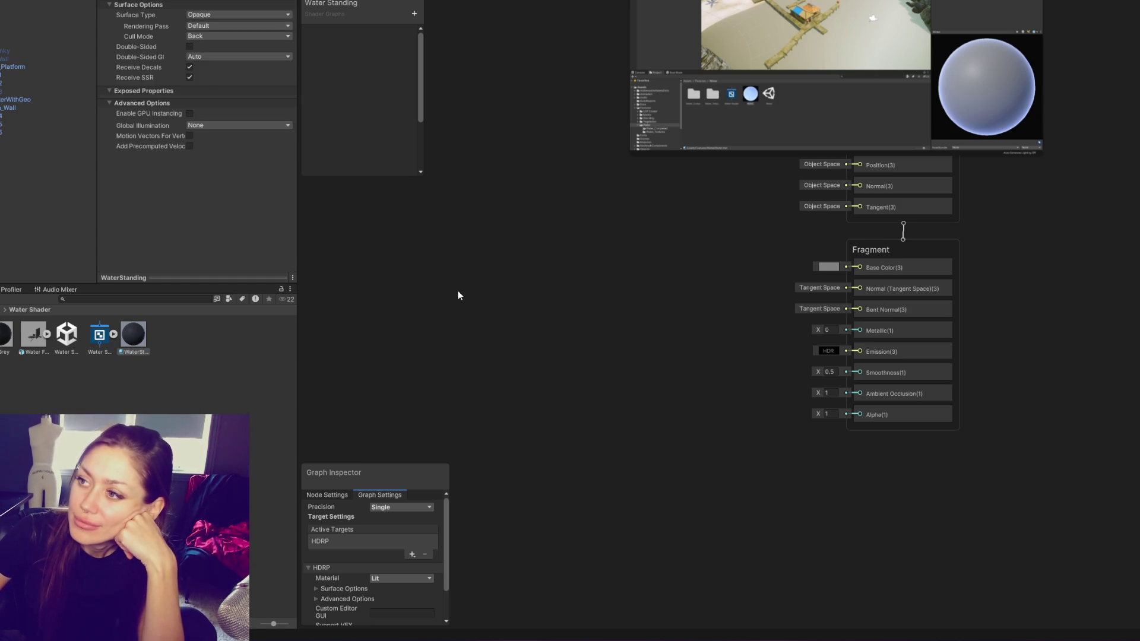
Drag the WaterStanding material onto the cyan ring, then return to the Water Standing graph
click(209, 363)
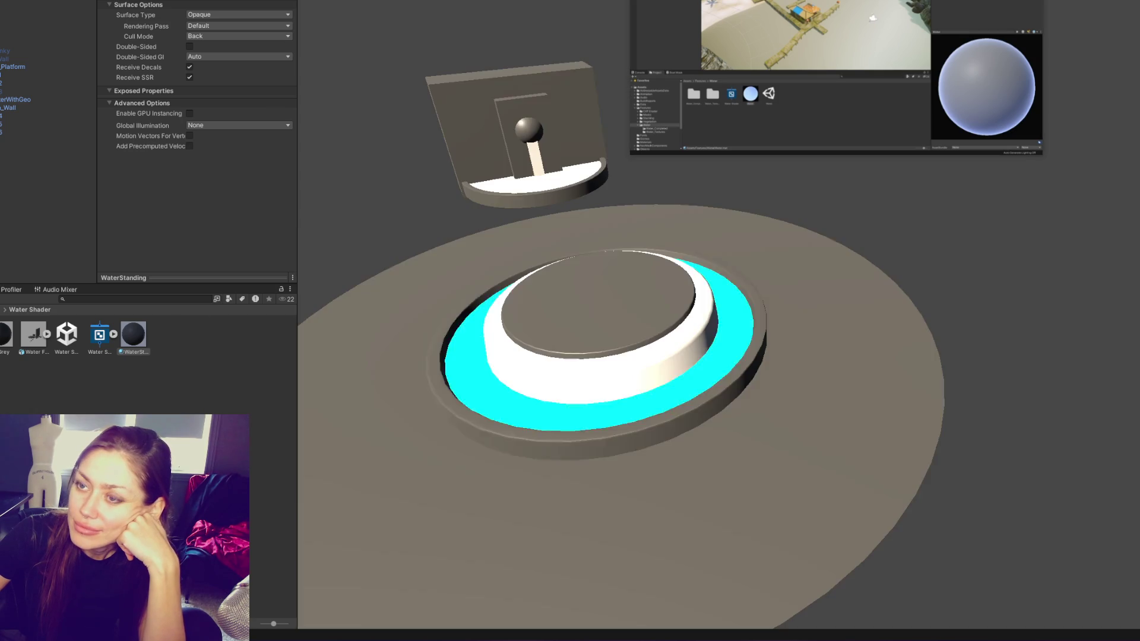
drag(133, 334, 464, 380)
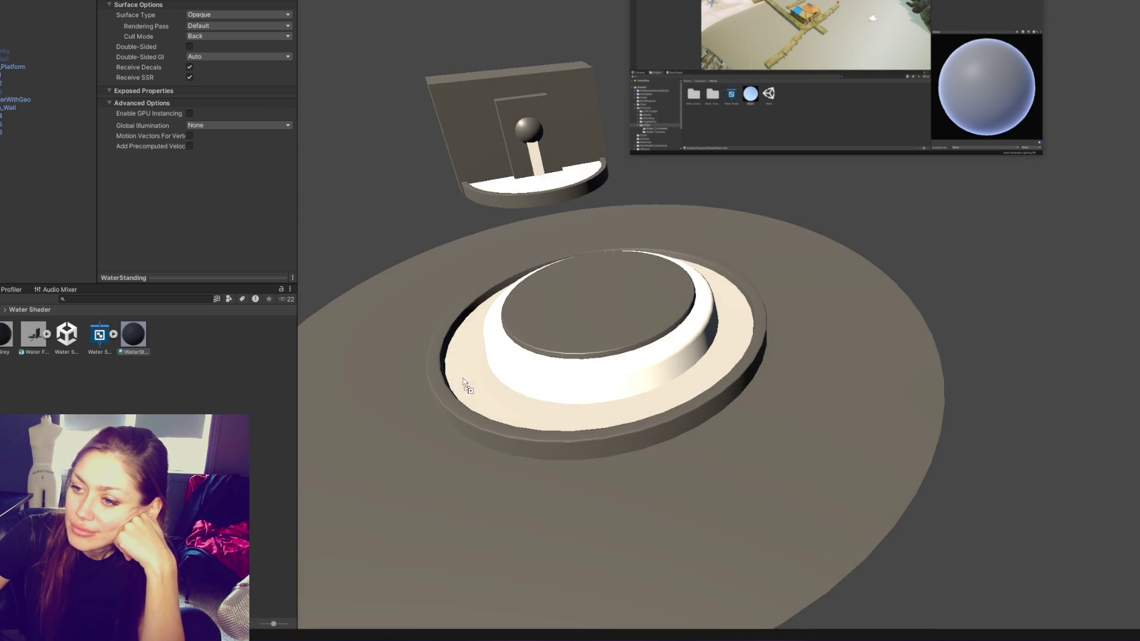
click(496, 18)
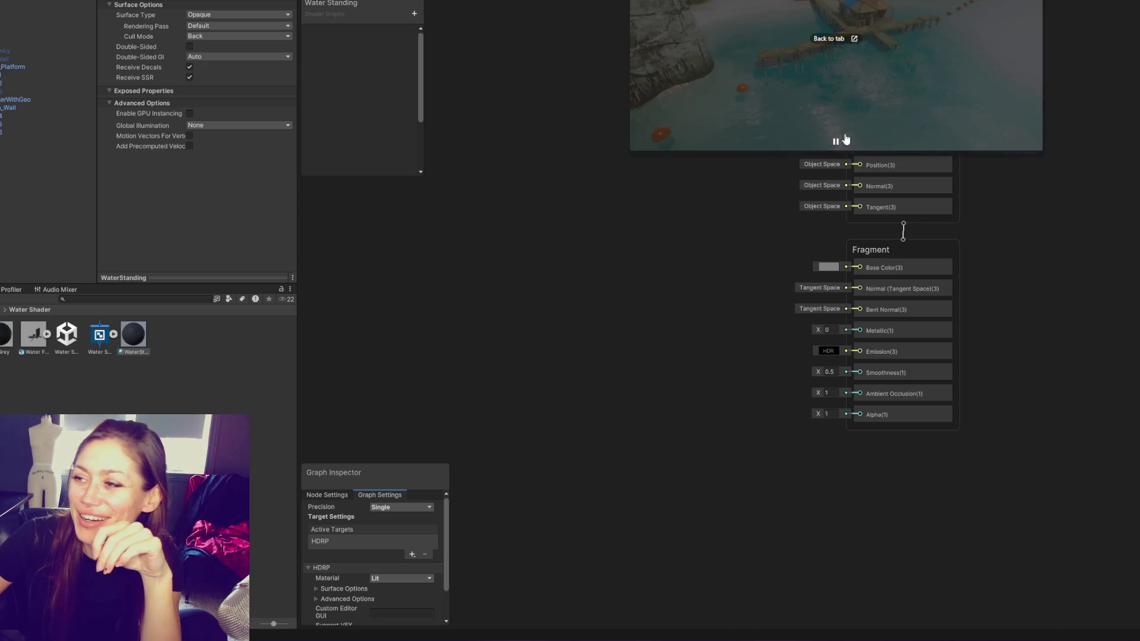
Resize and reposition the picture-in-picture tutorial video over the Water Standing graph
drag(630, 153, 101, 443)
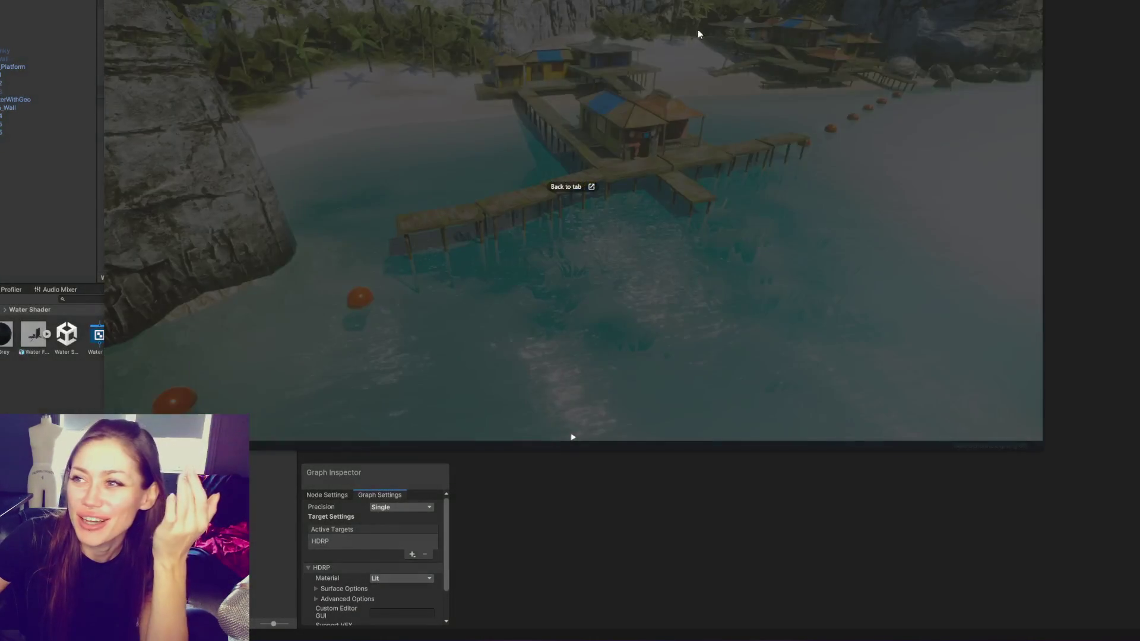
drag(698, 34, 794, 54)
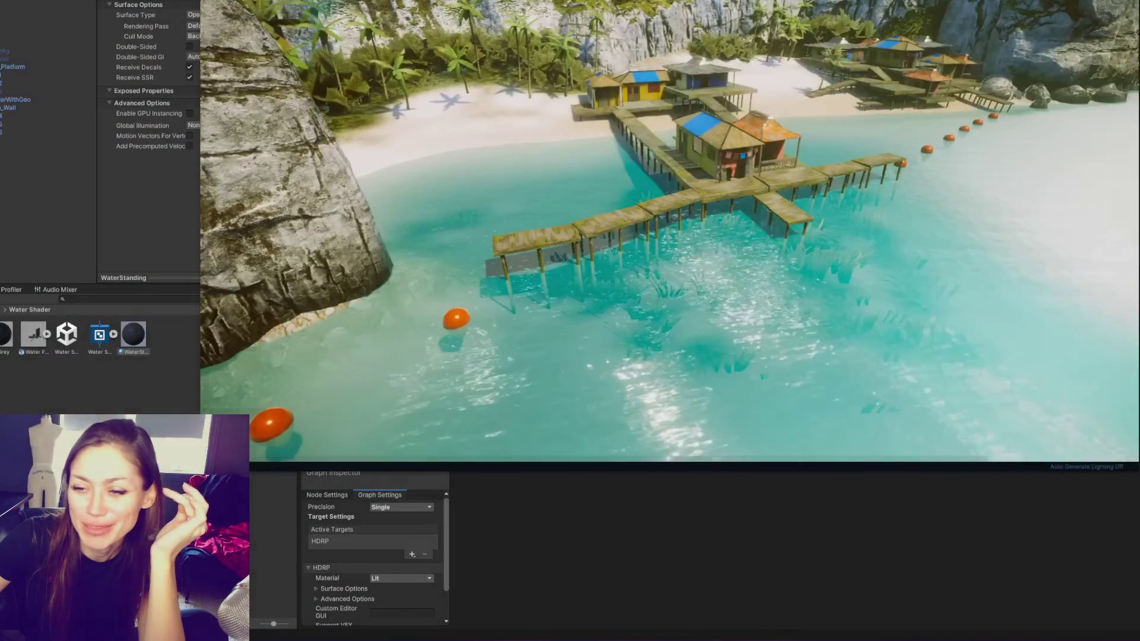
drag(200, 427, 369, 428)
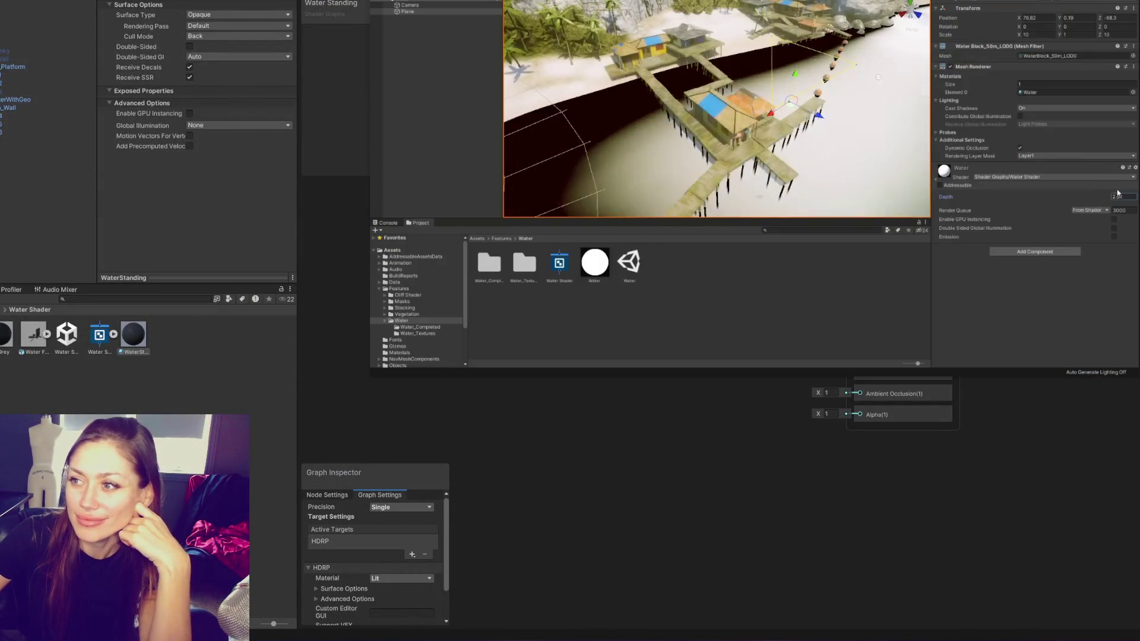
mouse_move(1118, 193)
mouse_down()
mouse_move(1094, 198)
mouse_move(1135, 191)
mouse_move(1090, 204)
mouse_up()
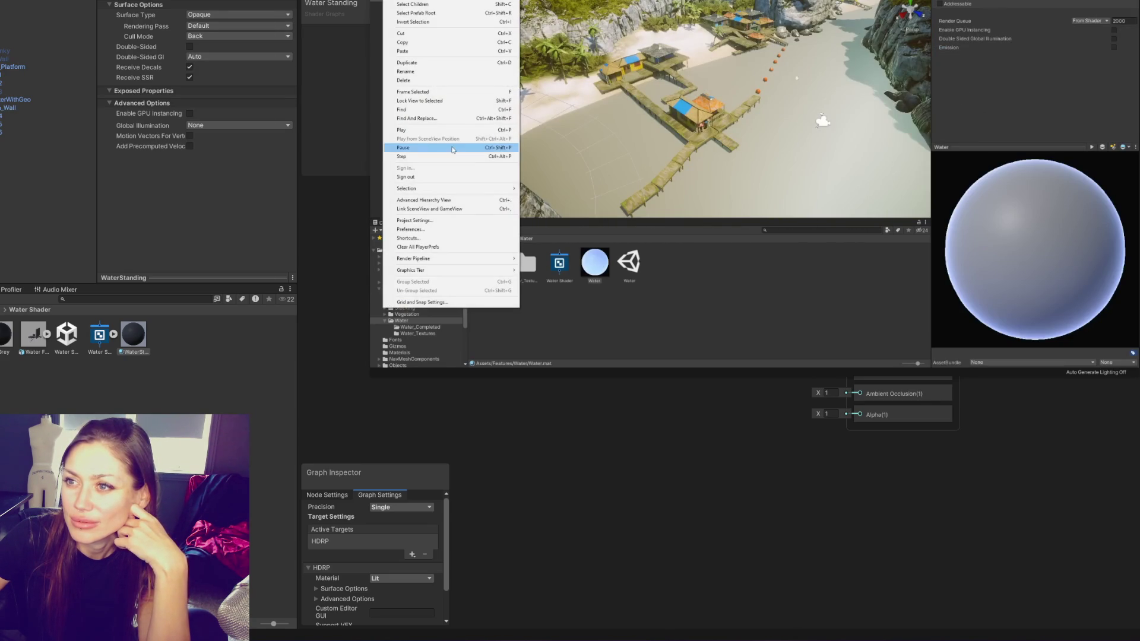
Follow the tutorial's opaque-texture and transparent-surface setup in the video
click(424, 222)
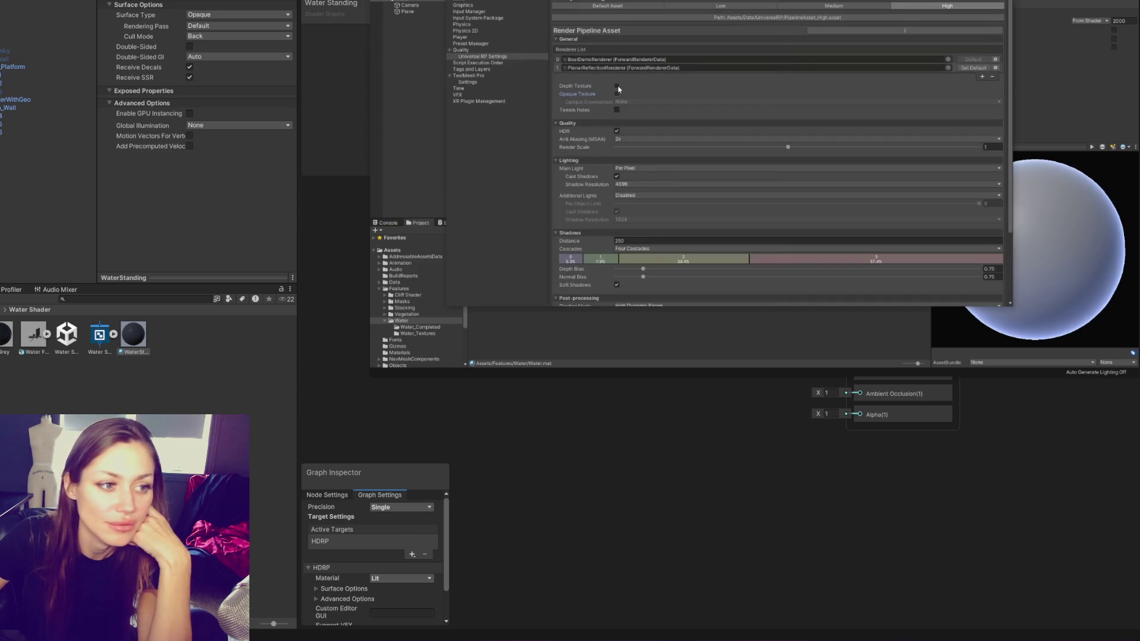
click(616, 94)
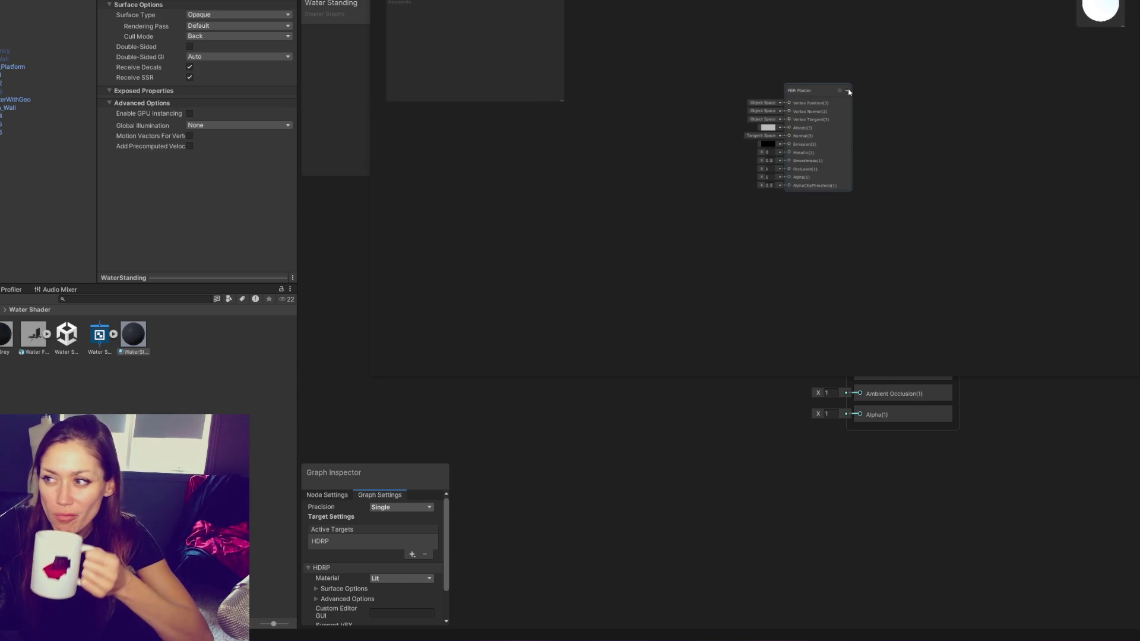
click(849, 92)
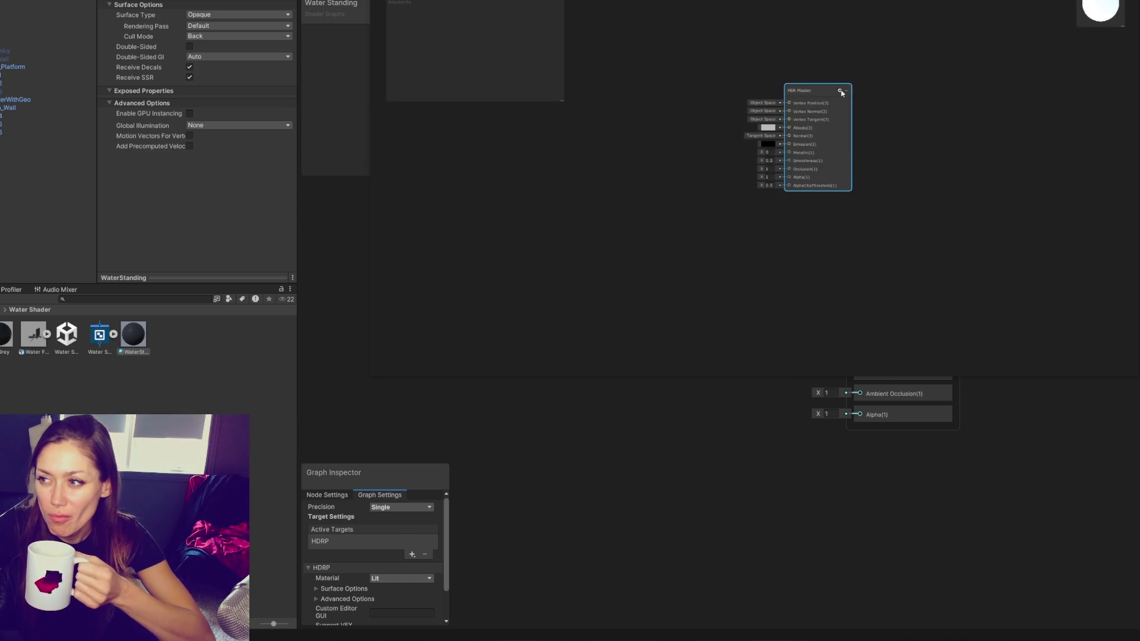
click(841, 91)
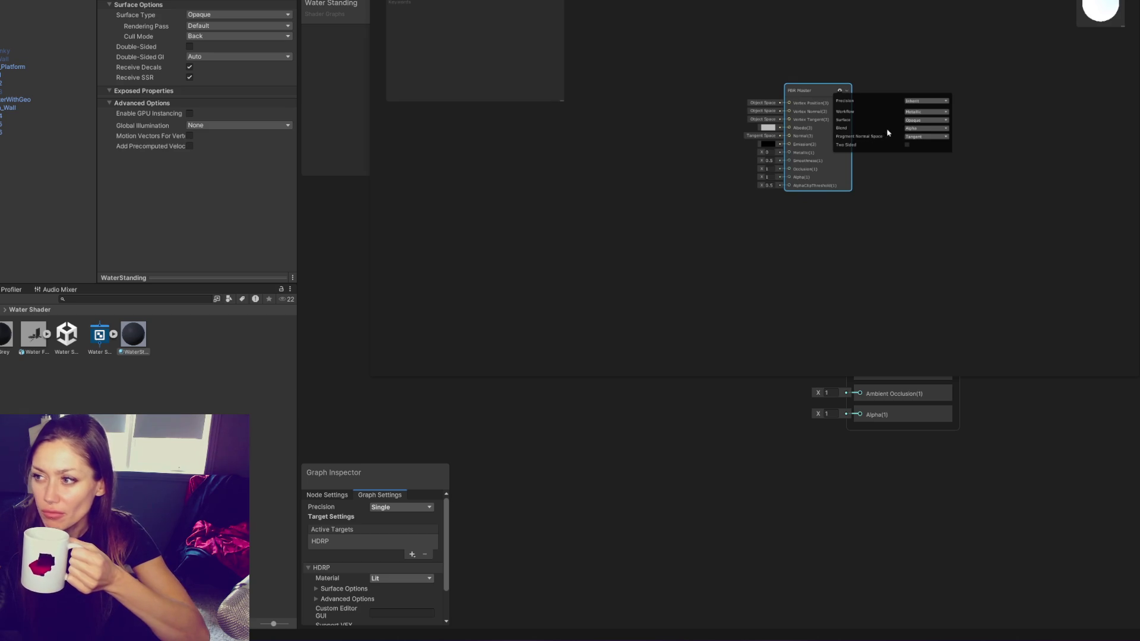
click(908, 121)
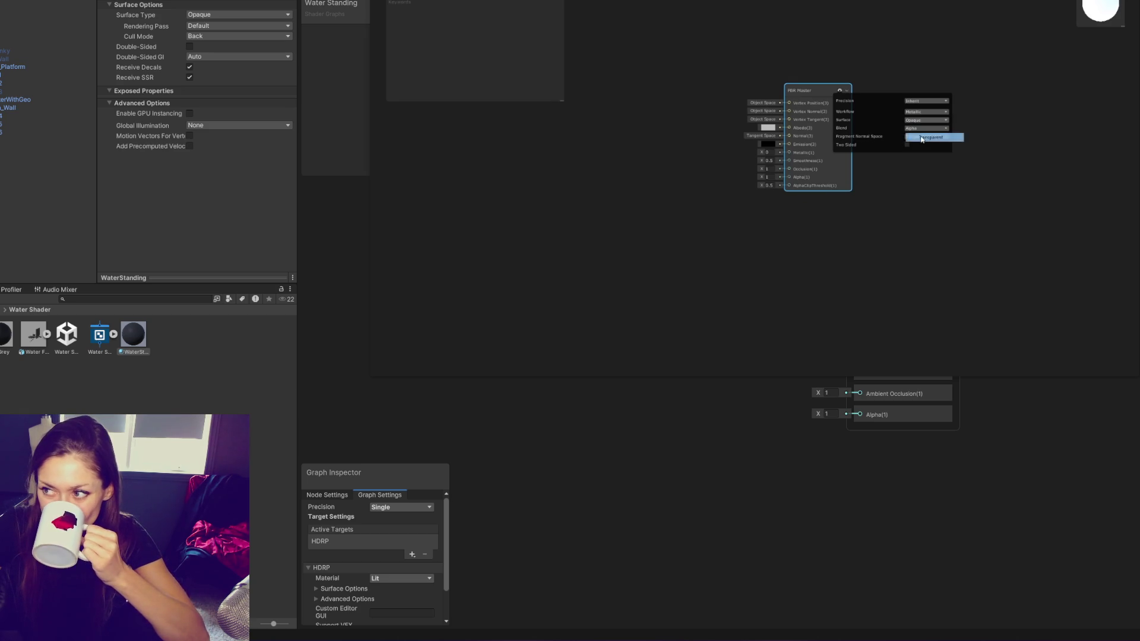
click(917, 134)
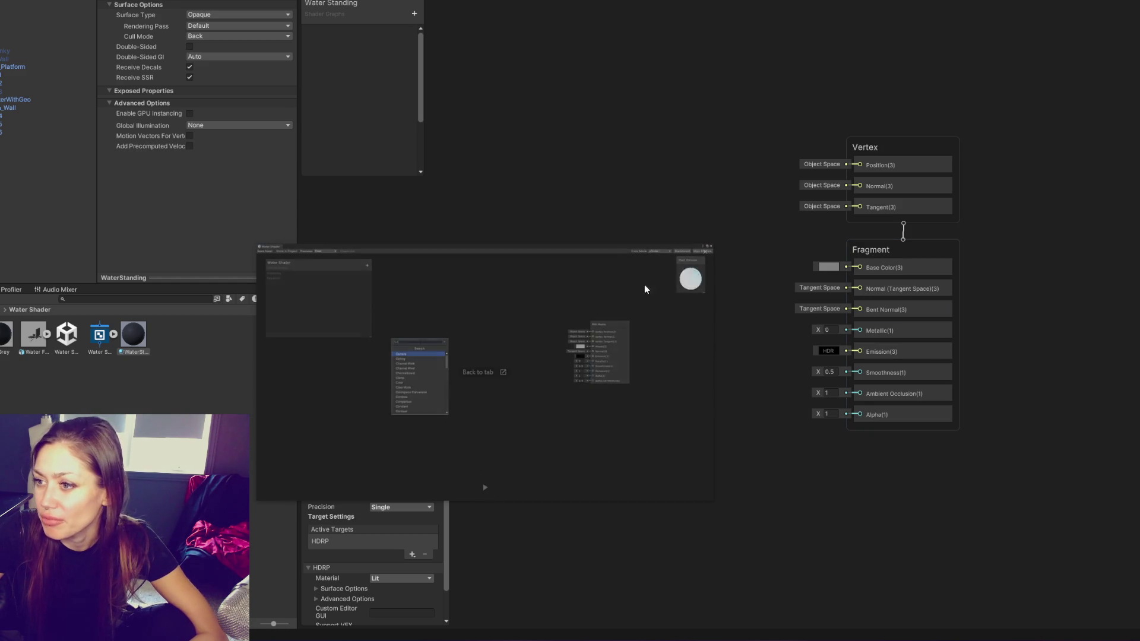
Set the graph's Surface Type to Transparent and add a Camera node
click(199, 7)
click(202, 23)
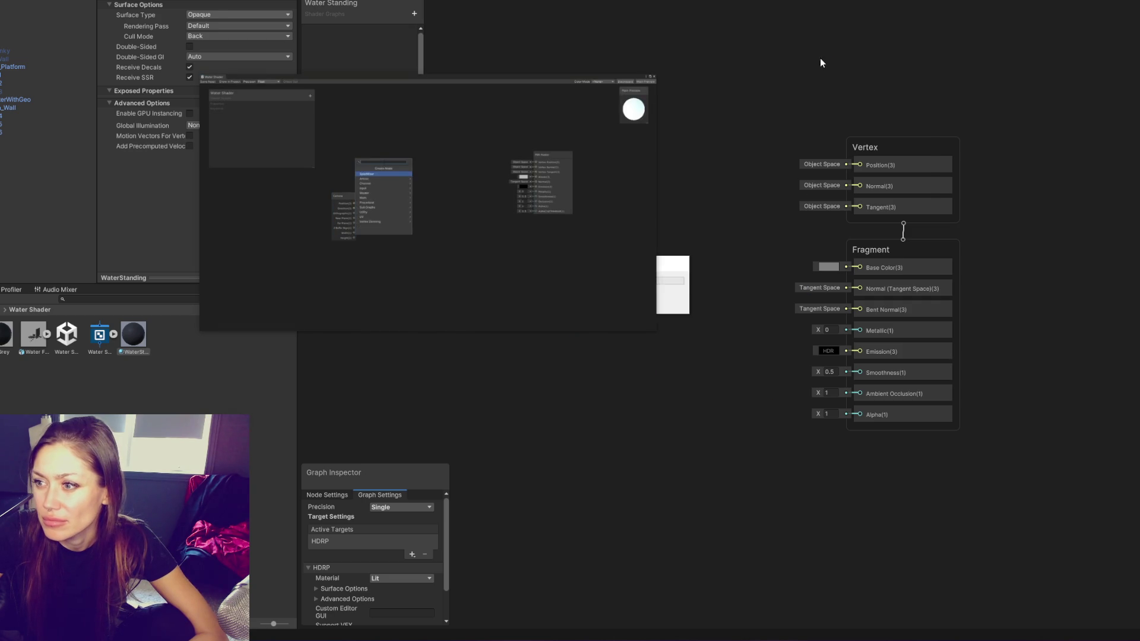
right_click(865, 70)
click(899, 72)
text(camera)
key(Return)
Add Multiply and Scene Depth nodes to the Water Standing graph
right_click(950, 60)
click(978, 62)
text(multiply)
key(Return)
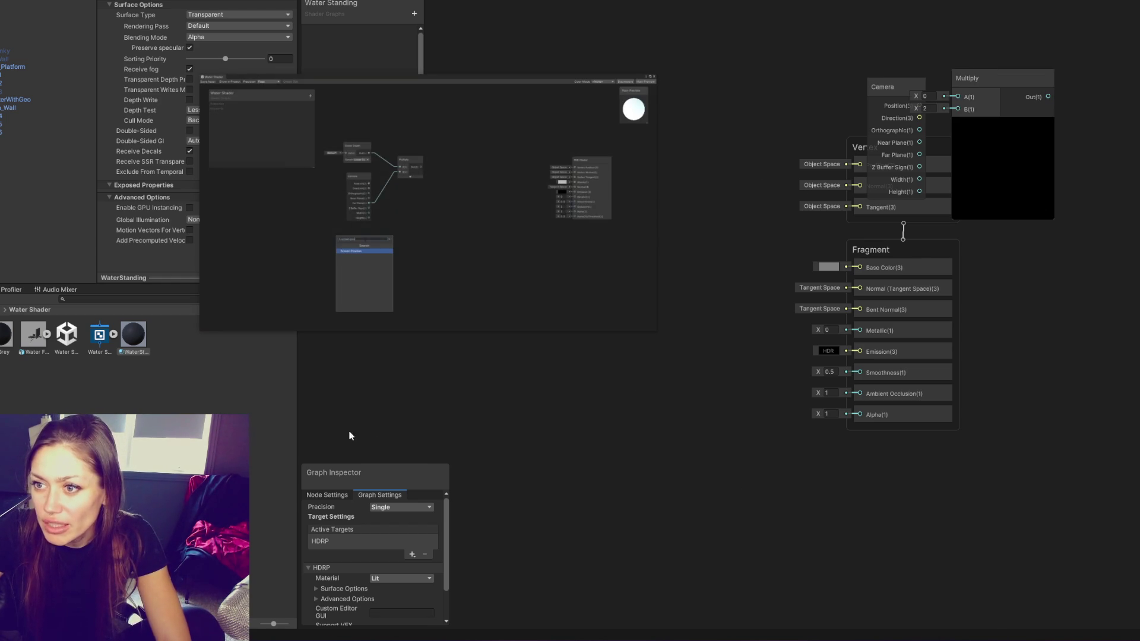
drag(204, 331, 2, 473)
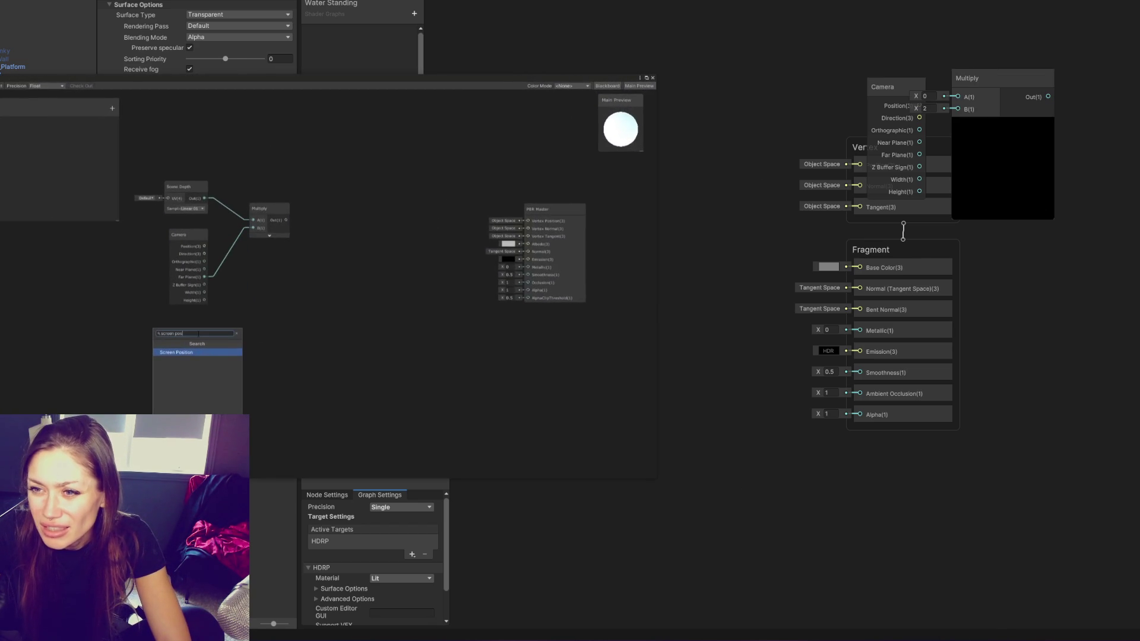
key(space)
text(scene)
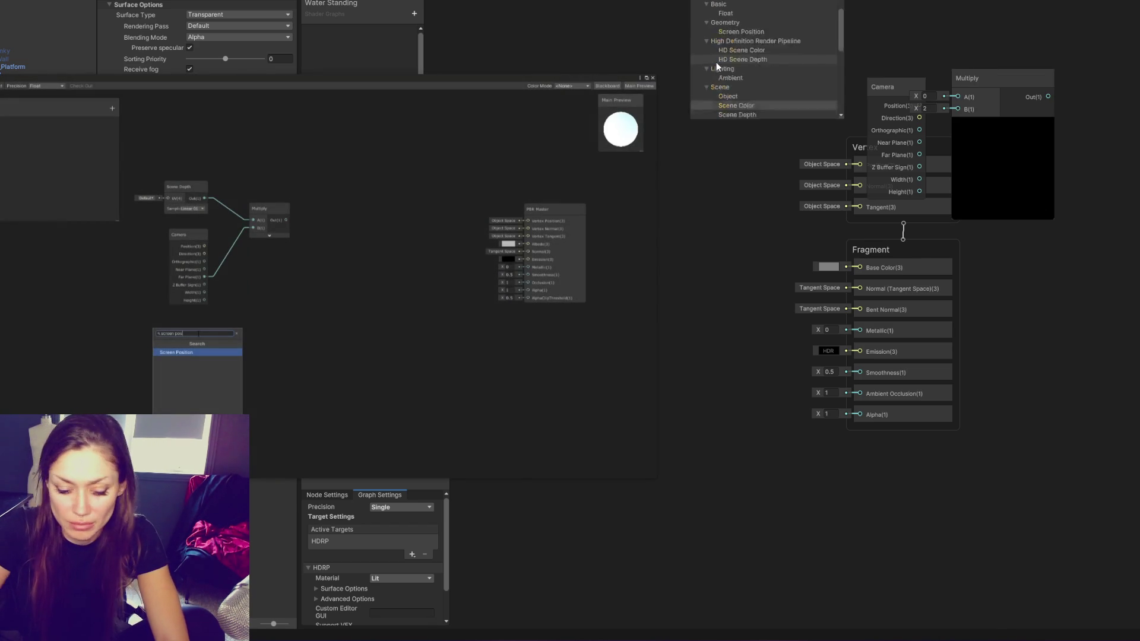
text( depth)
key(Return)
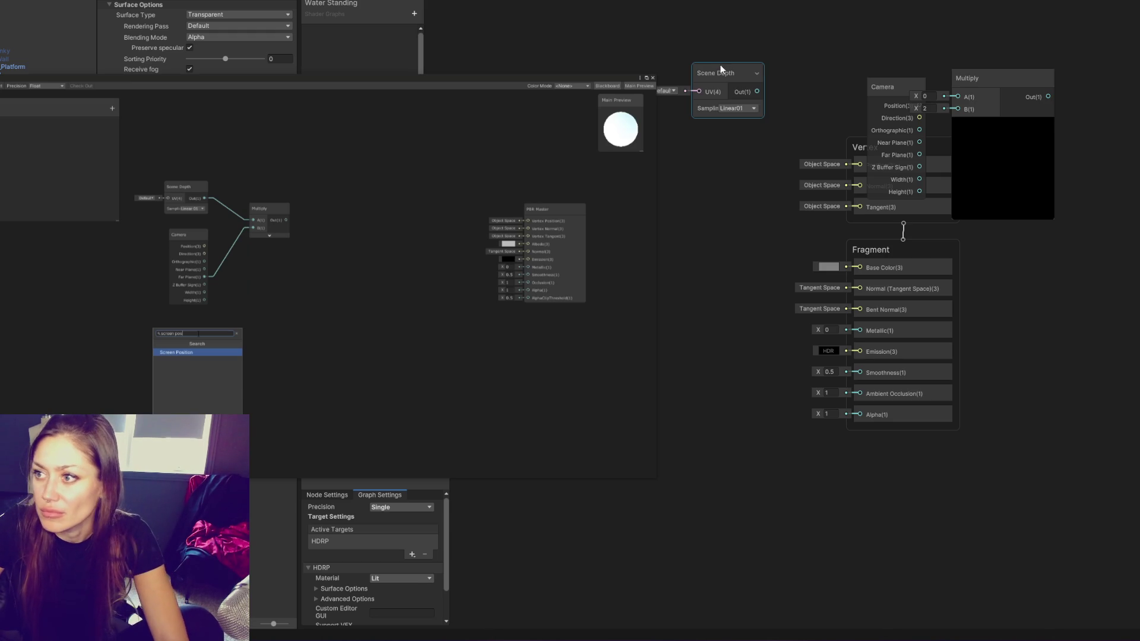
Arrange the Scene Depth, Camera and Multiply nodes into a tight cluster
drag(719, 62, 793, 11)
mouse_move(885, 113)
mouse_down()
mouse_move(1122, 152)
mouse_move(1007, 148)
mouse_move(766, 184)
mouse_up()
drag(1134, 49, 899, 94)
key(ctrl+v)
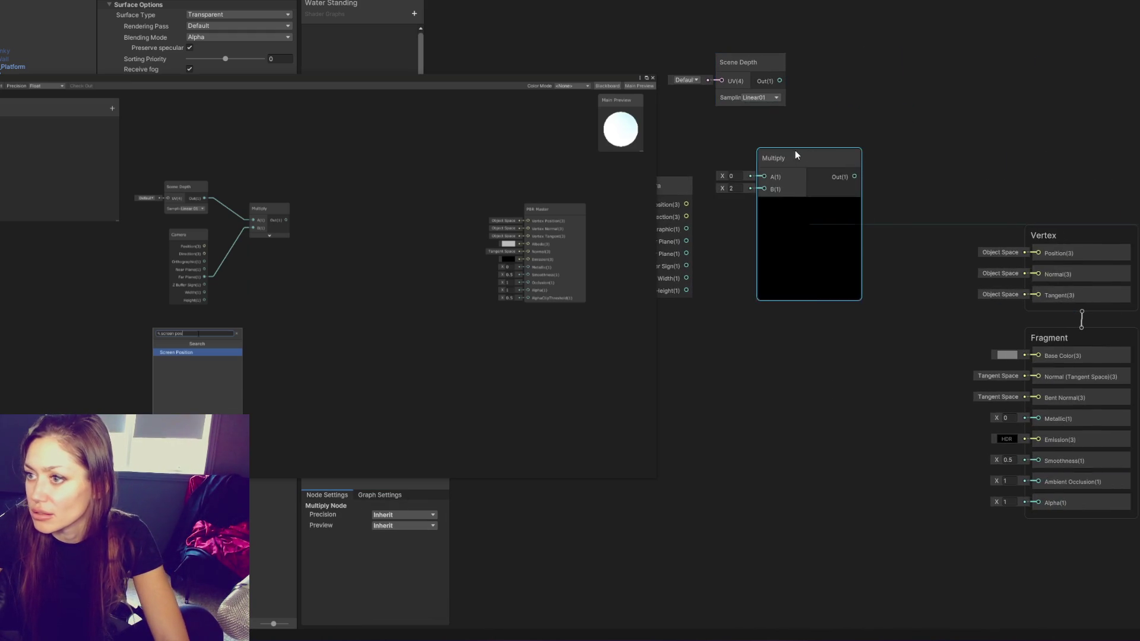
drag(899, 55, 773, 59)
drag(798, 184, 711, 172)
mouse_move(930, 153)
mouse_down()
mouse_move(825, 90)
mouse_move(808, 108)
mouse_up()
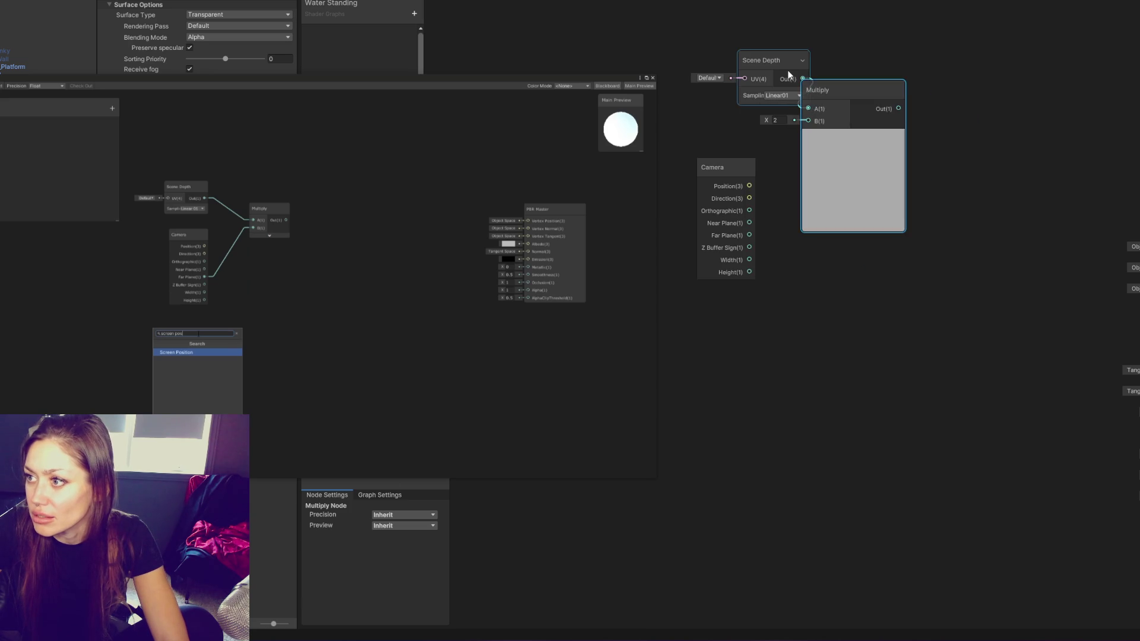
Wire Scene Depth Out into Multiply A and Camera Far Plane into Multiply B
drag(771, 60, 718, 55)
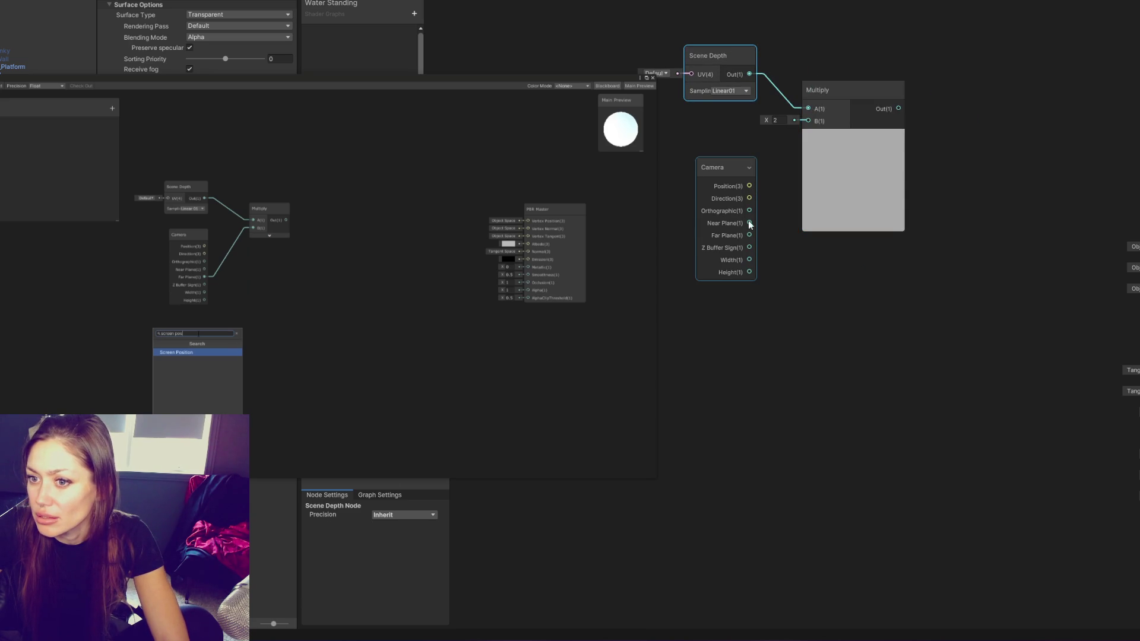
mouse_move(749, 235)
mouse_down()
mouse_move(828, 127)
mouse_move(812, 124)
mouse_up()
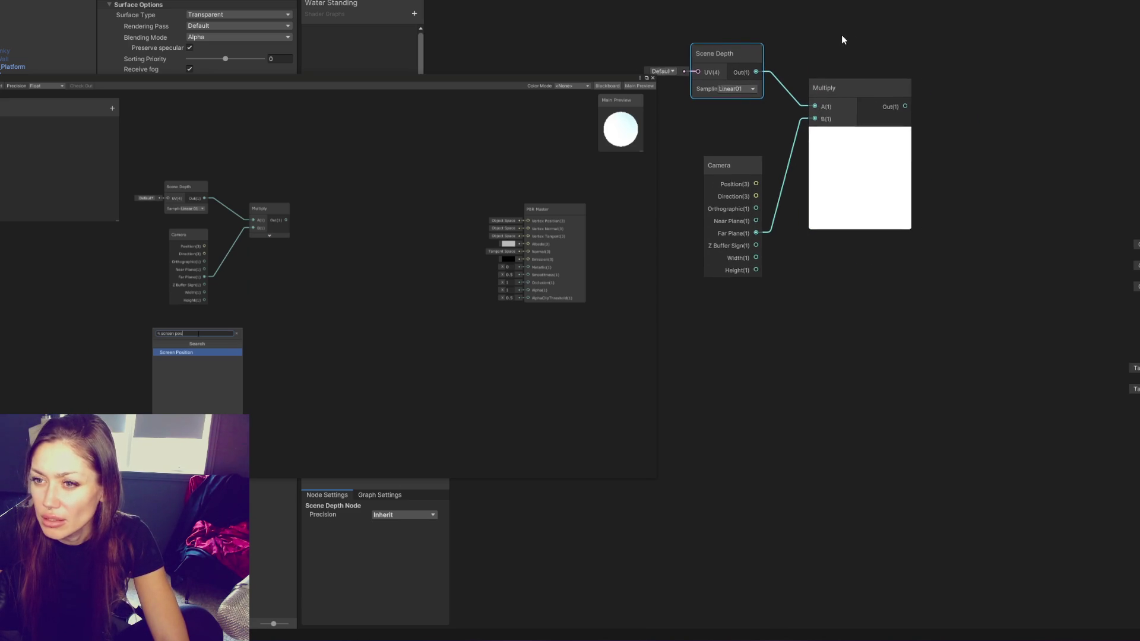
mouse_move(432, 307)
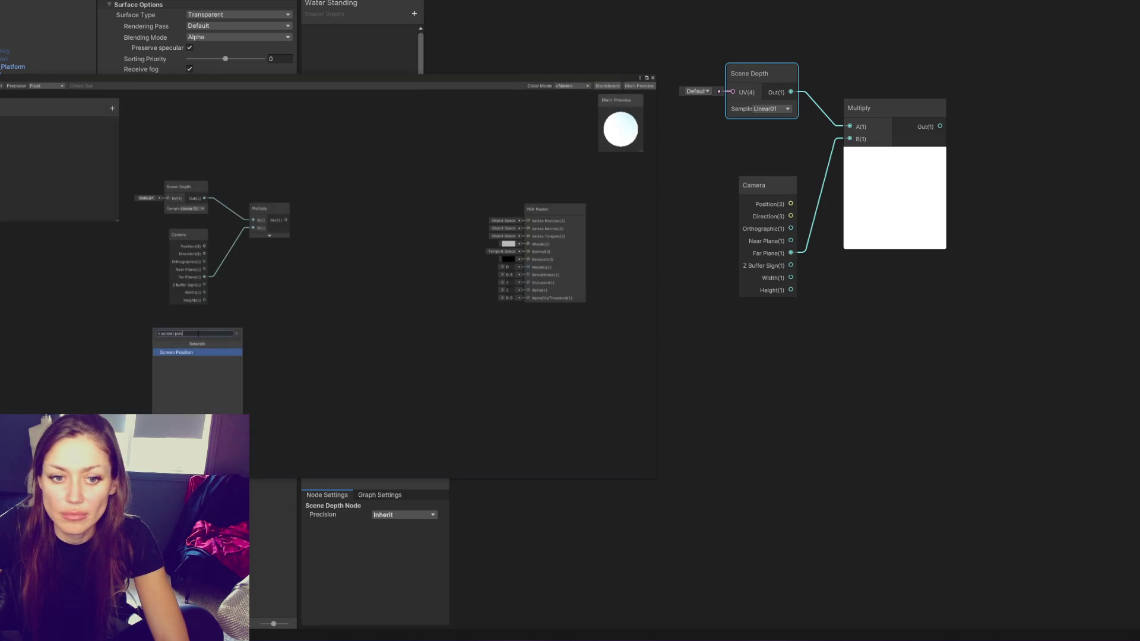
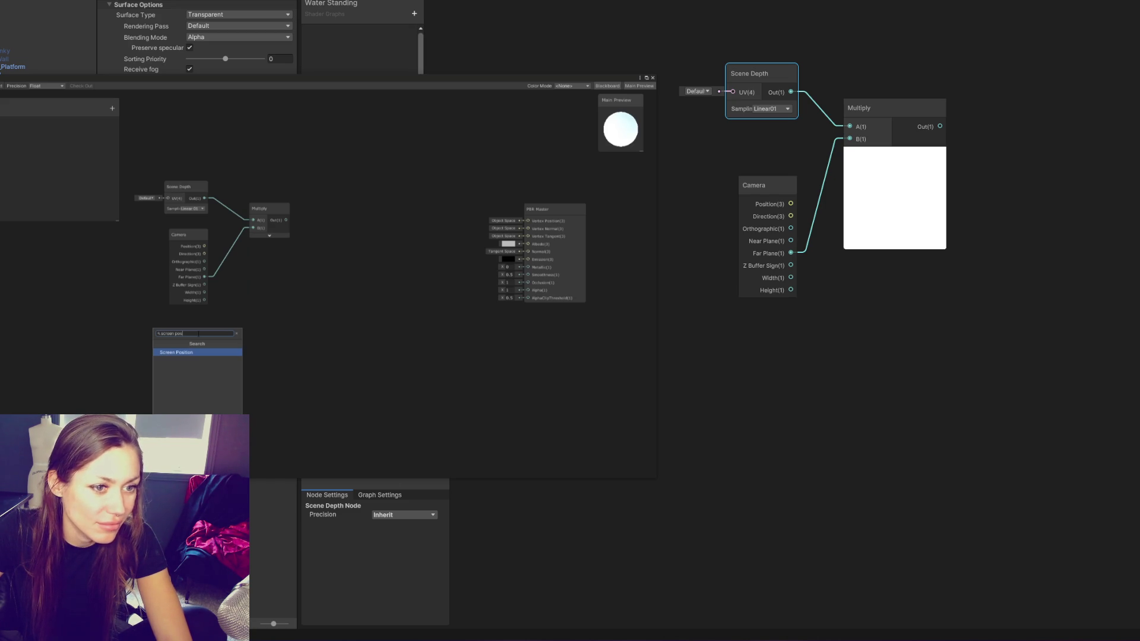
Add a Screen Position node set to Raw mode and feed it into a Split node
mouse_move(437, 250)
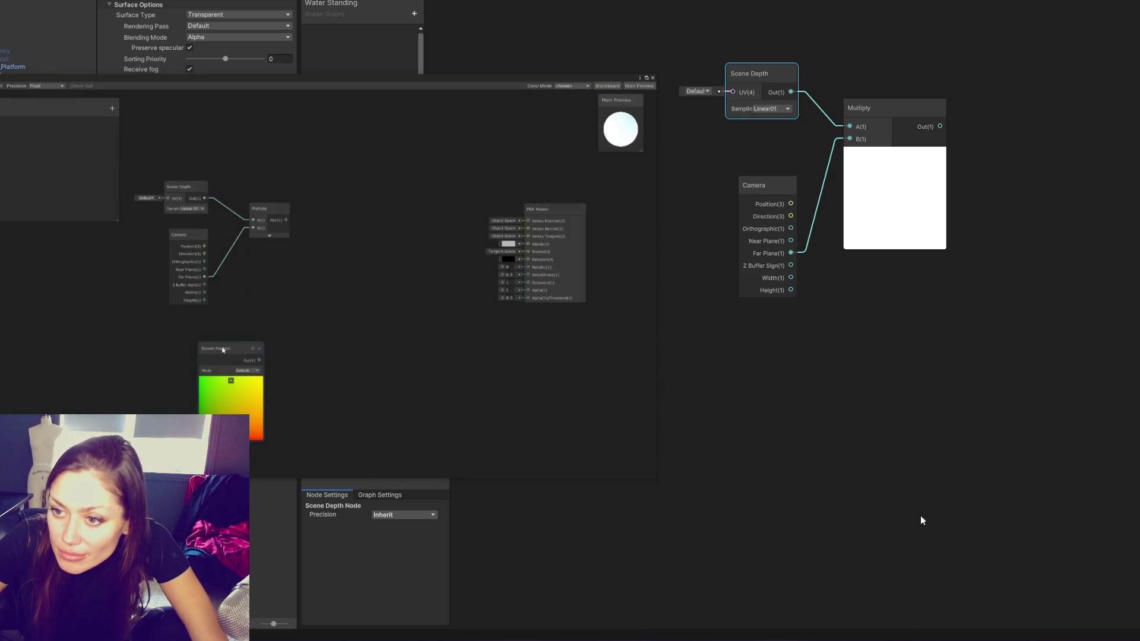
right_click(913, 345)
click(938, 354)
text(screen)
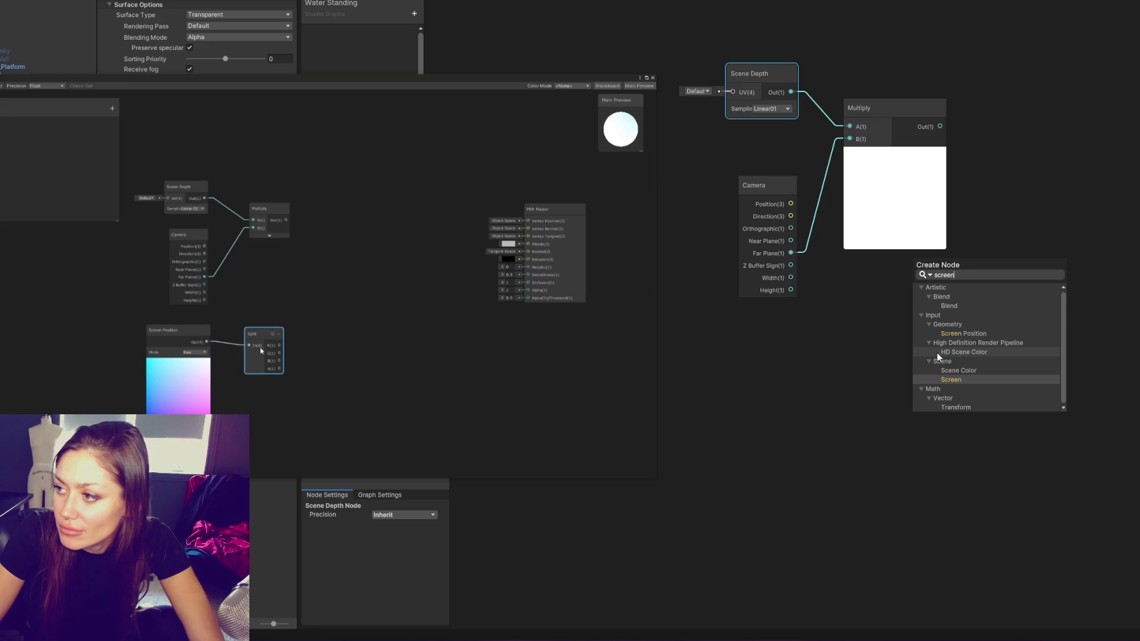
text( po)
key(Return)
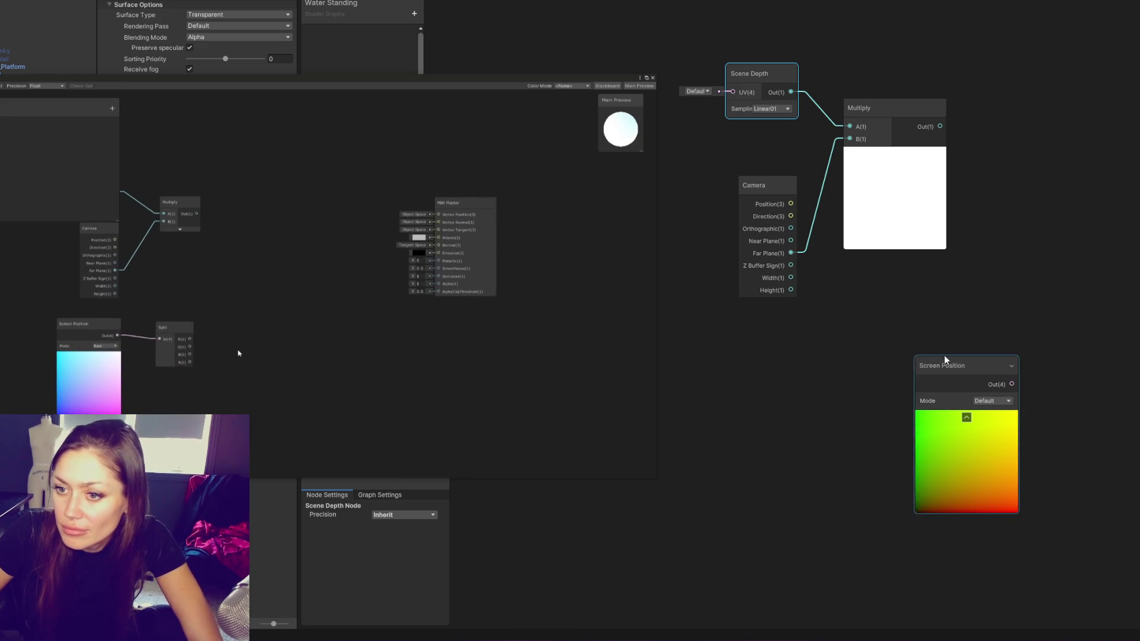
drag(948, 362, 687, 336)
right_click(867, 328)
click(882, 336)
text(split)
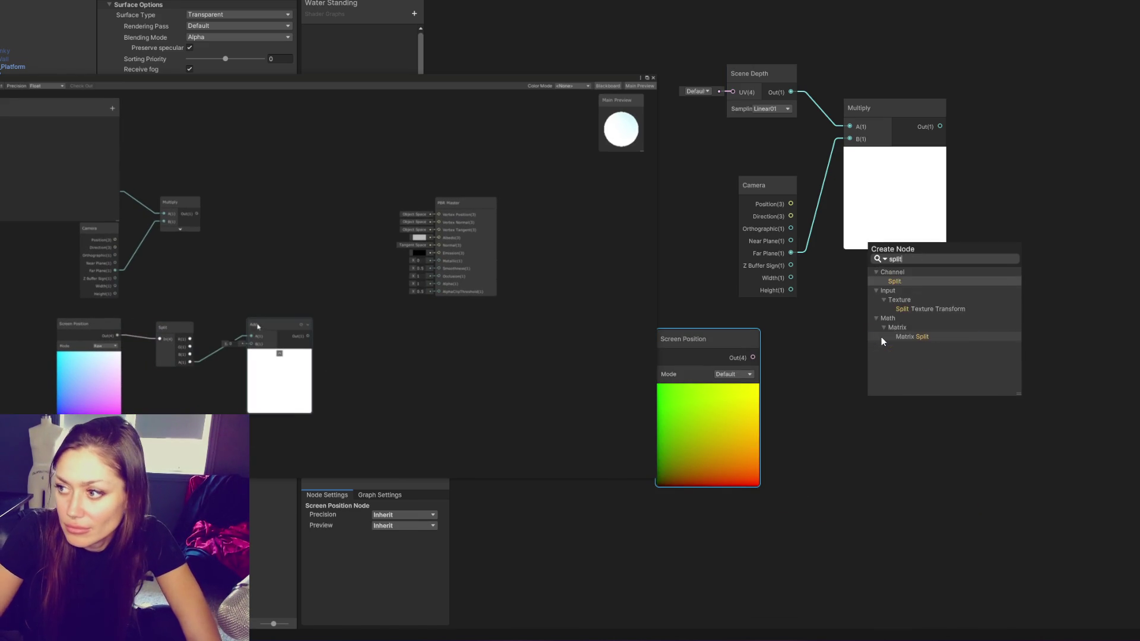
key(Return)
drag(877, 368, 753, 357)
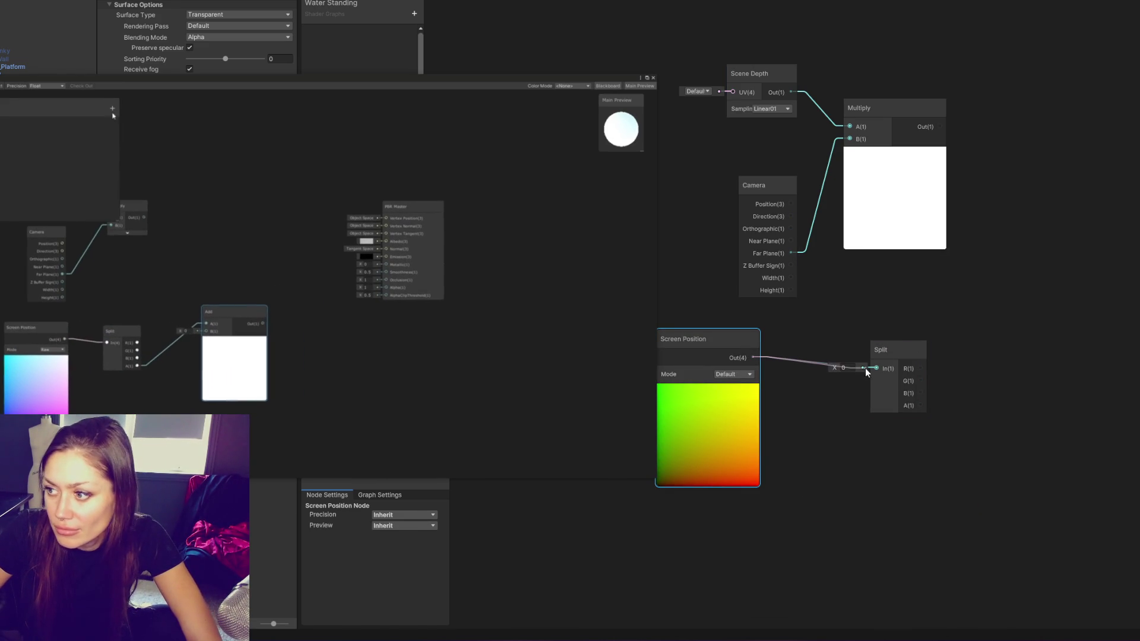
click(733, 374)
click(741, 398)
drag(891, 352, 845, 328)
Add an Add node and wire the Split's A output into its A input
right_click(977, 307)
click(982, 310)
text(add)
key(Return)
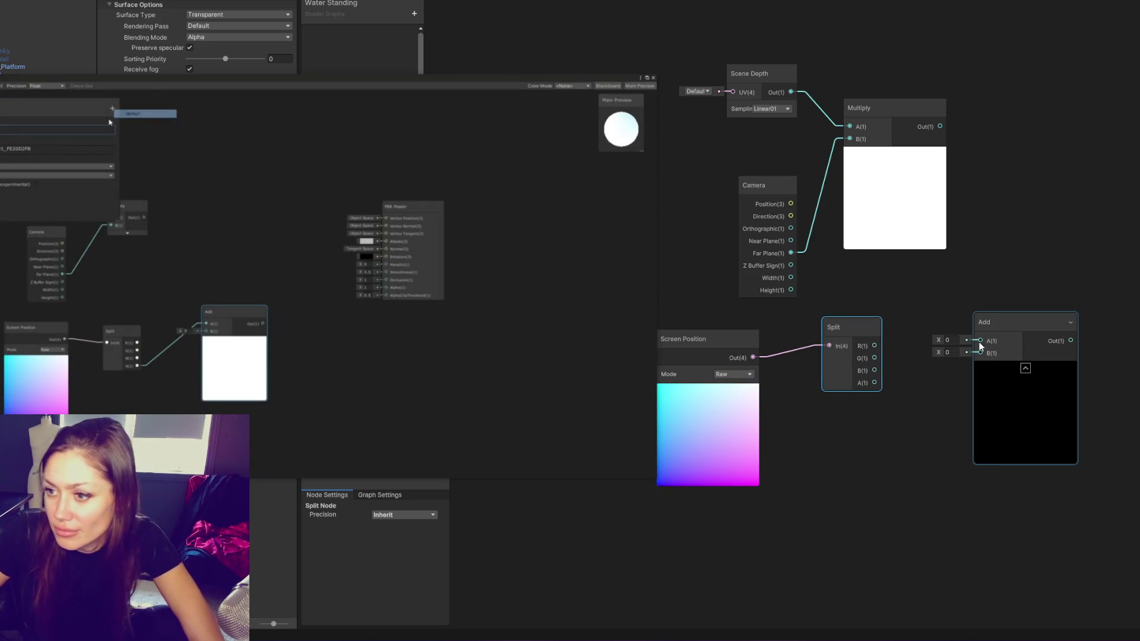
drag(875, 385, 981, 342)
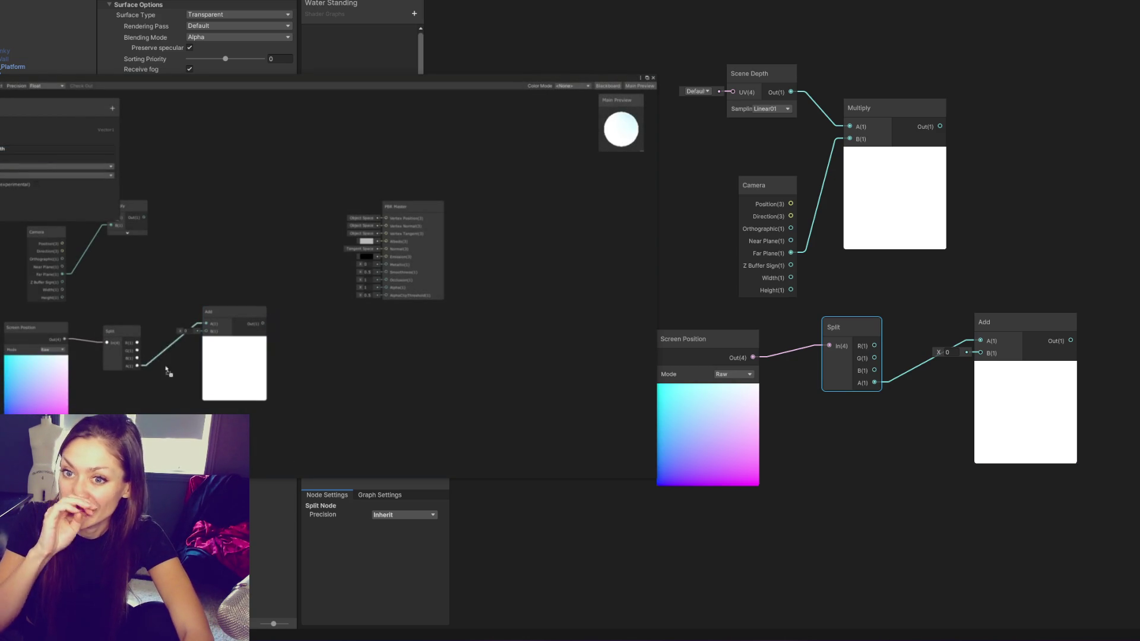
mouse_move(435, 361)
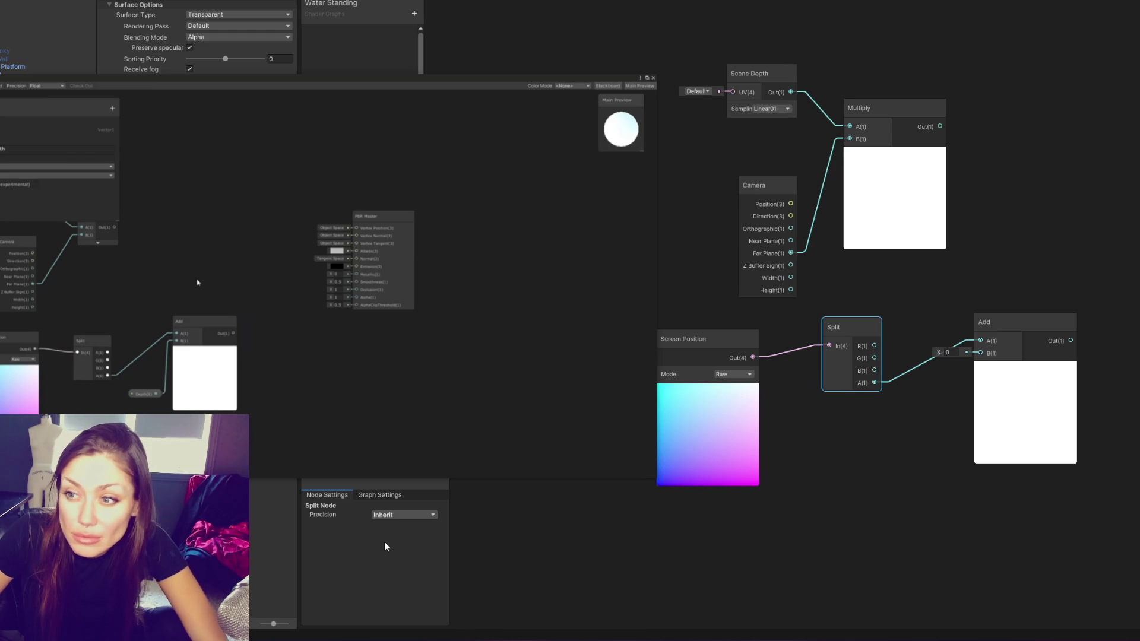
mouse_move(254, 464)
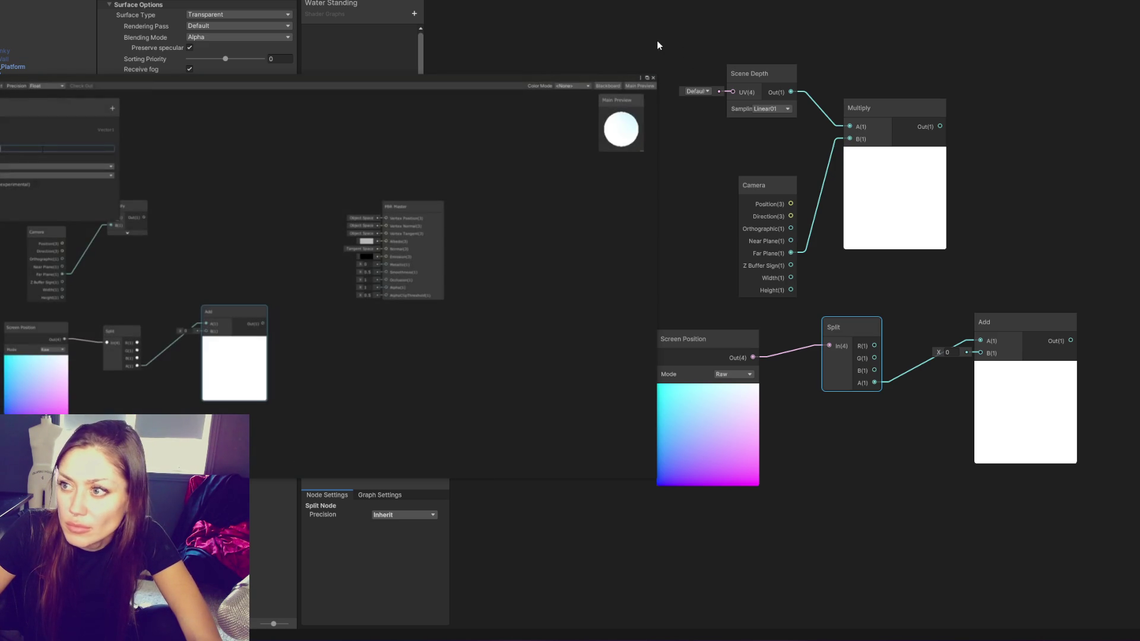
Create a Float property named Depth in the Blackboard
click(414, 13)
click(436, 34)
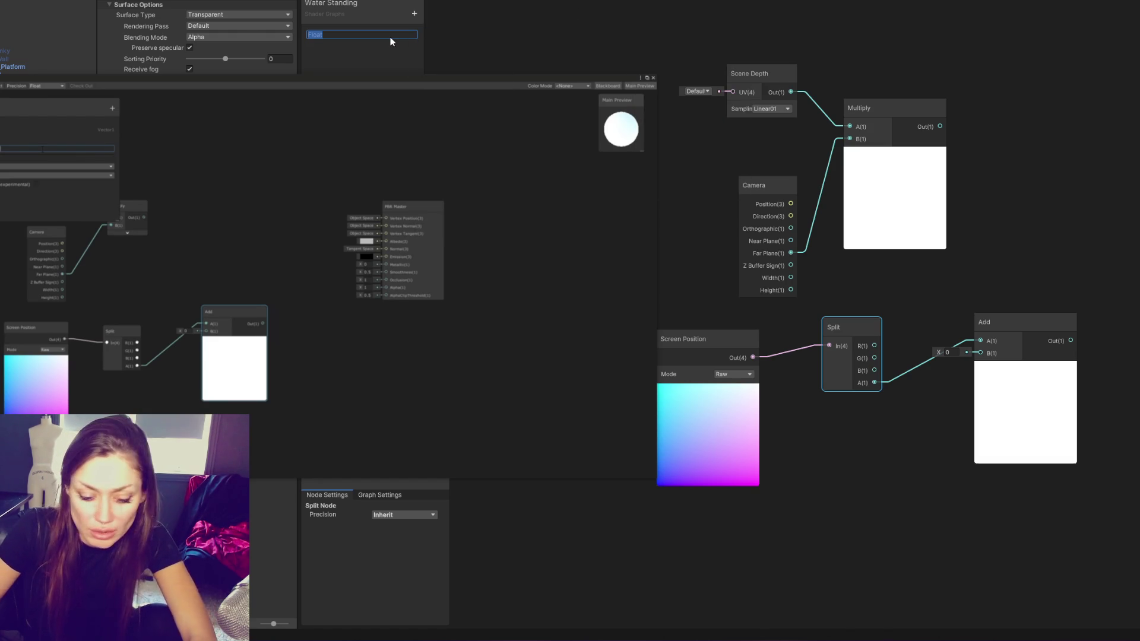
text(Depth)
key(Return)
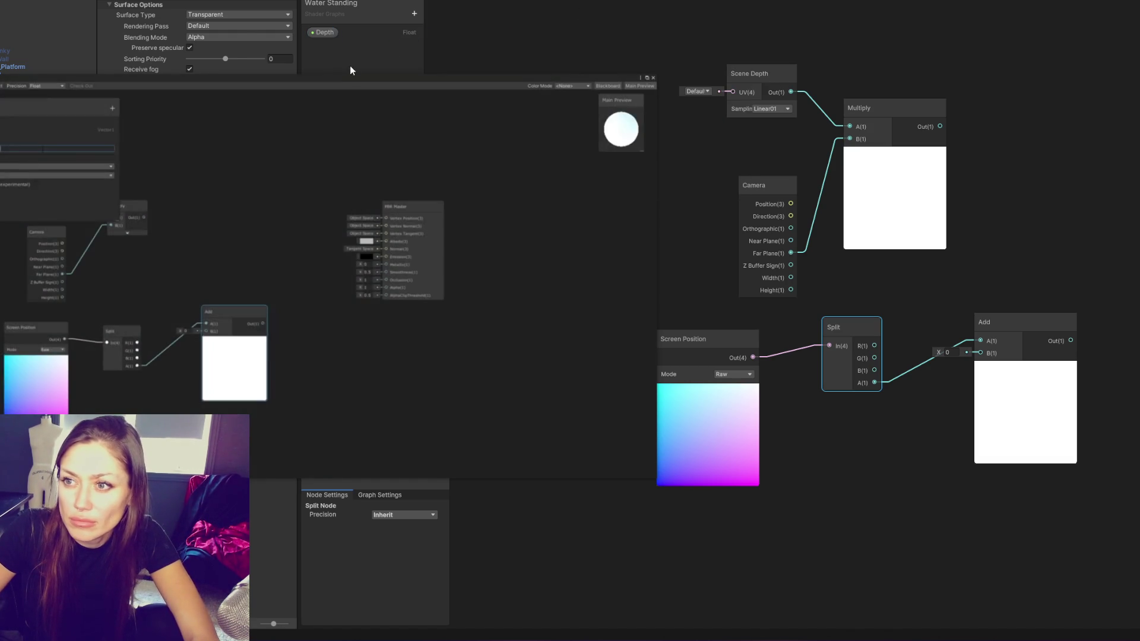
click(319, 33)
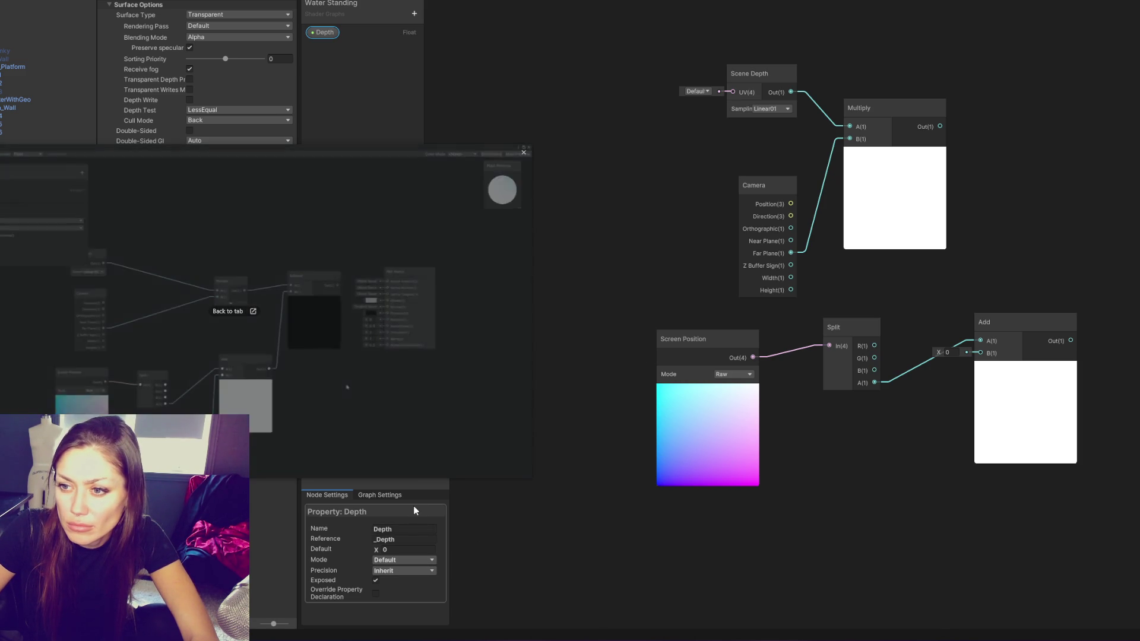
Add a Subtract node and wire the Multiply output into its A input
right_click(649, 172)
click(689, 177)
text(subtract)
key(Return)
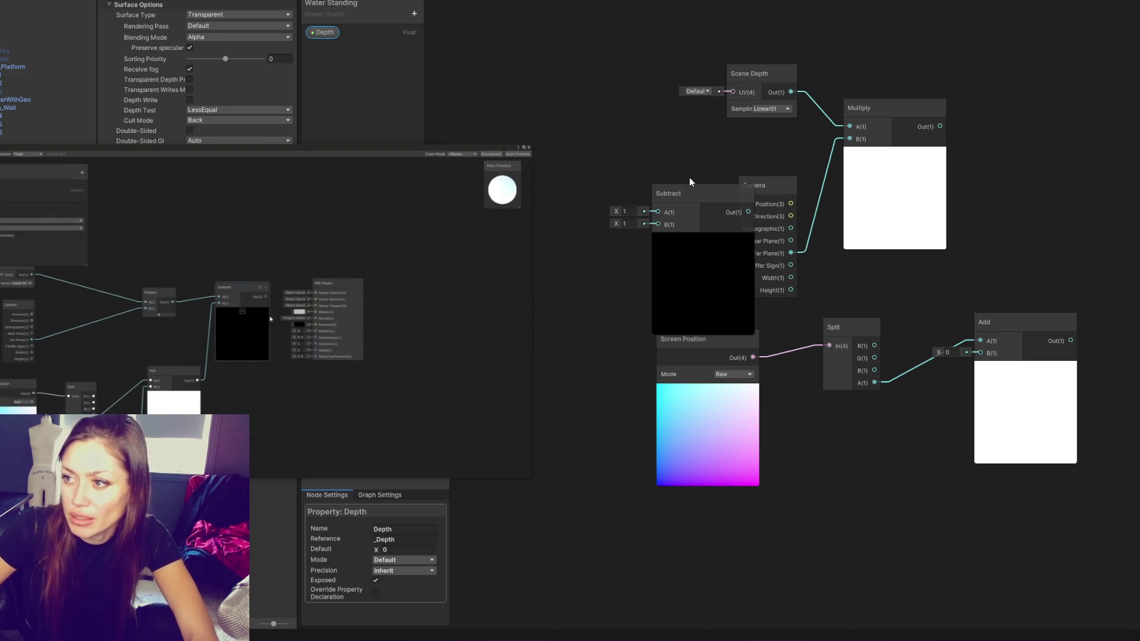
mouse_move(690, 194)
mouse_down()
mouse_move(960, 170)
mouse_move(900, 92)
mouse_up()
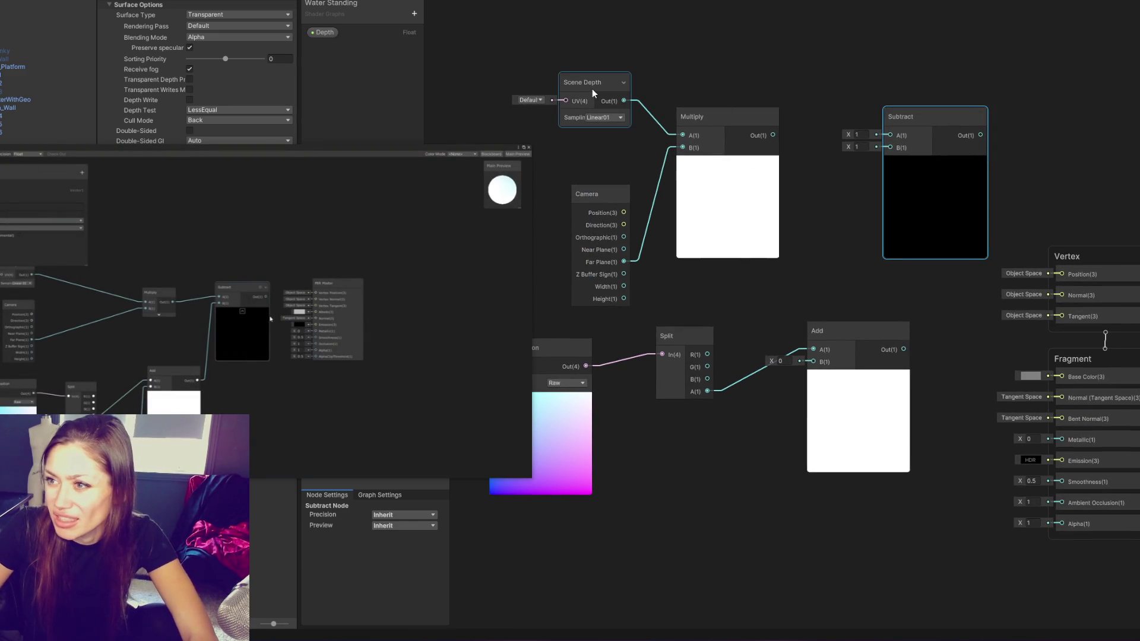
drag(611, 193, 603, 154)
drag(723, 160, 715, 160)
drag(601, 156, 595, 144)
drag(695, 119, 682, 103)
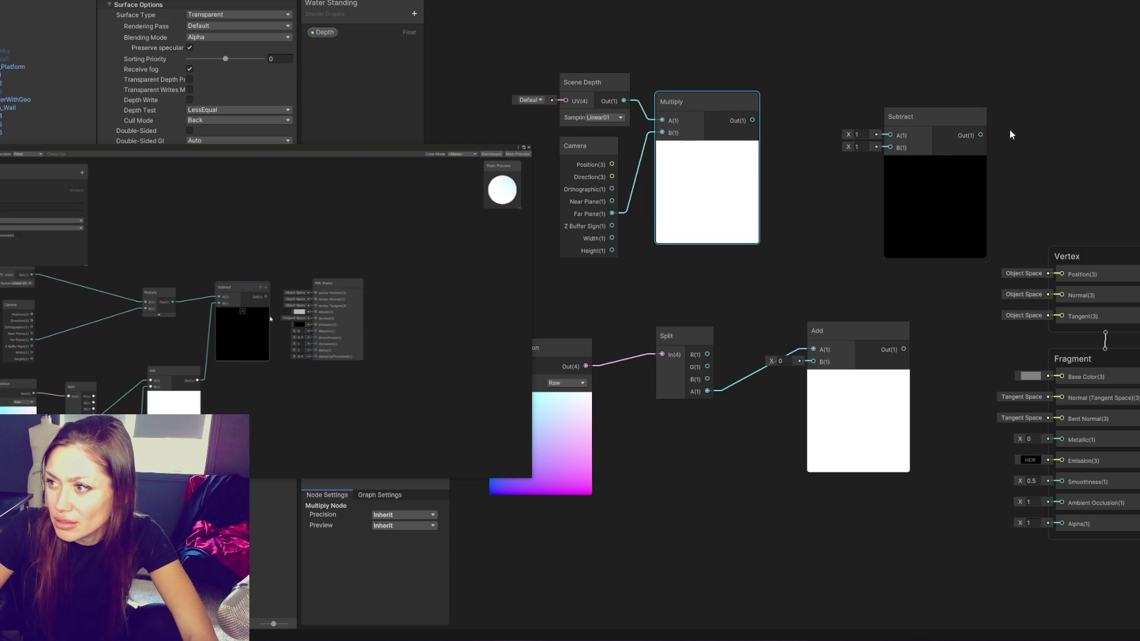
drag(926, 116, 853, 100)
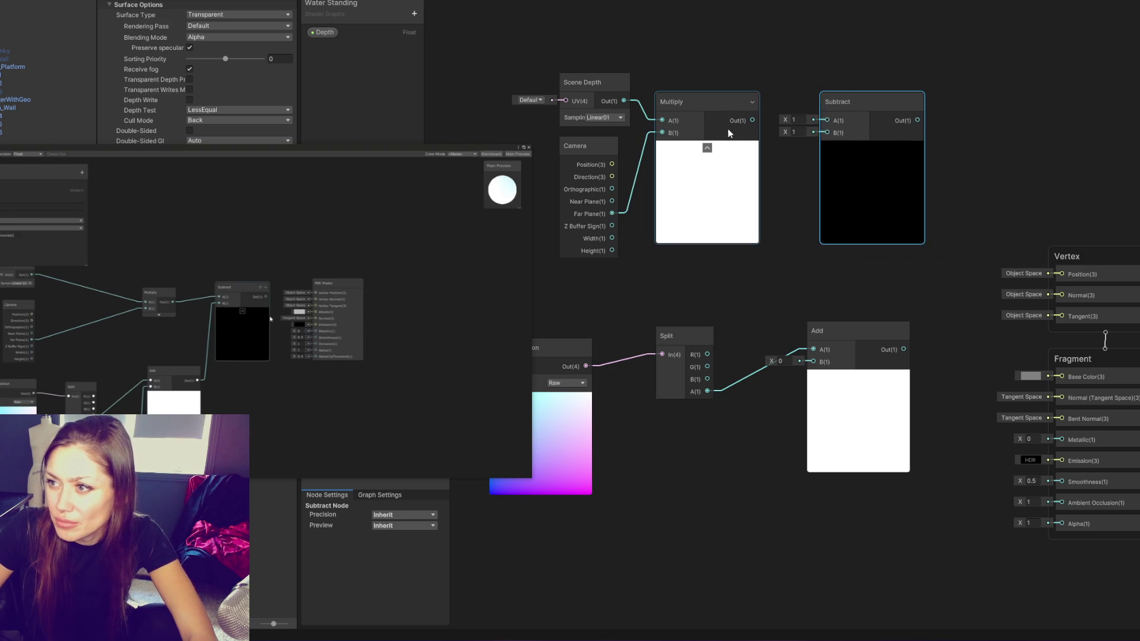
mouse_move(751, 121)
mouse_down()
mouse_move(855, 111)
mouse_move(872, 135)
mouse_move(830, 133)
mouse_move(896, 67)
mouse_up()
Wire the Add output into Subtract B and feed the Depth property into Add's B input
click(598, 284)
drag(598, 284, 566, 265)
drag(732, 273, 658, 261)
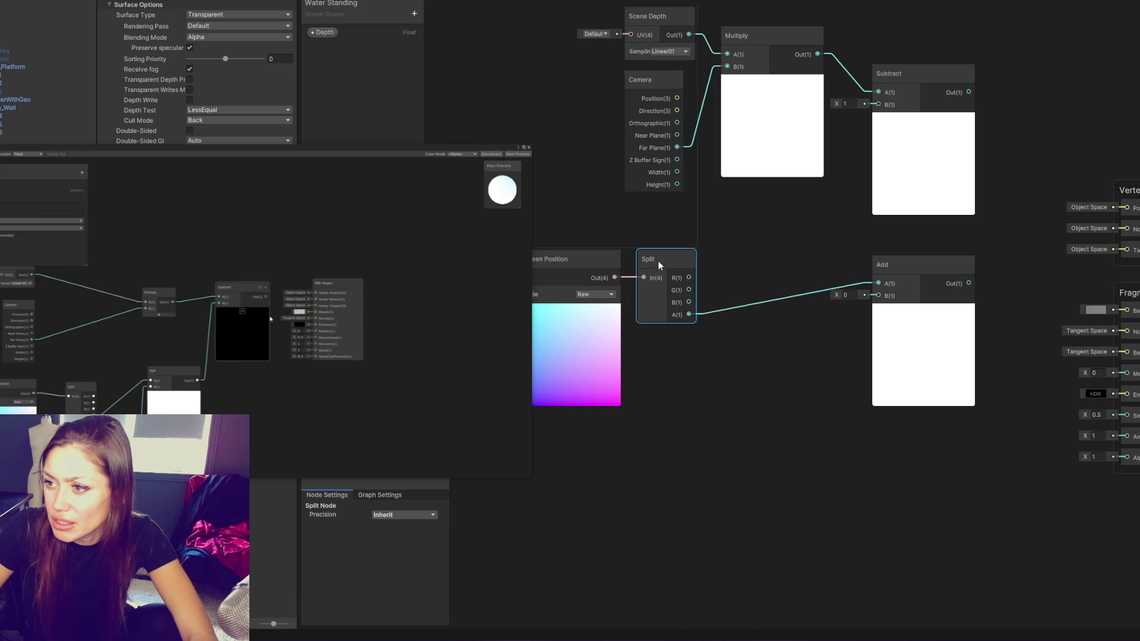
drag(904, 265, 753, 291)
drag(819, 311, 872, 106)
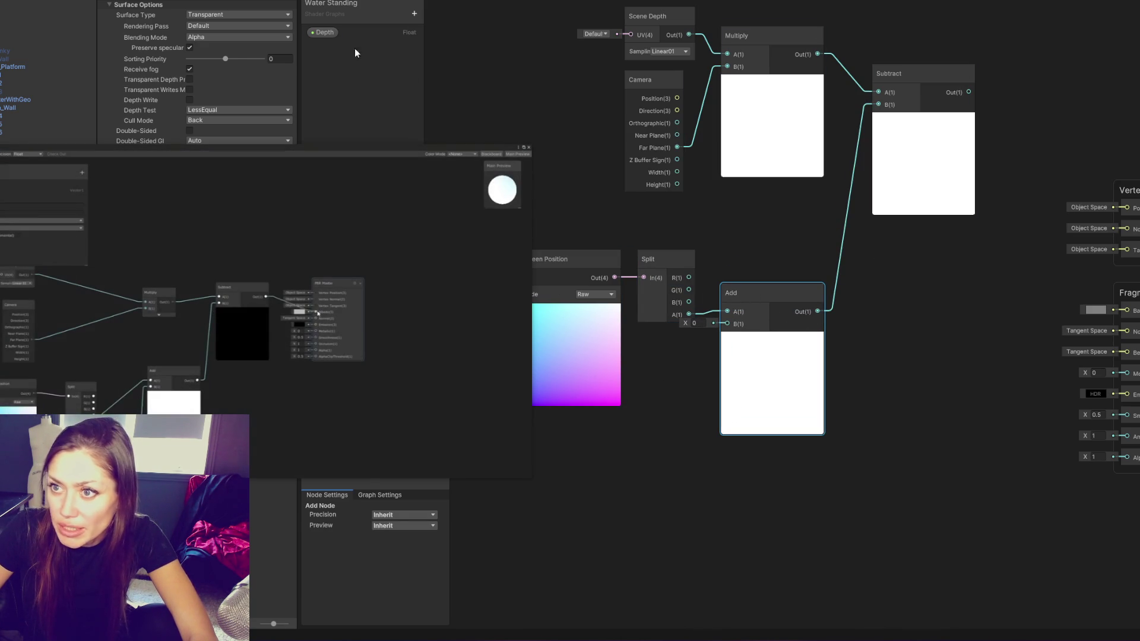
drag(322, 32, 648, 385)
drag(708, 358, 727, 324)
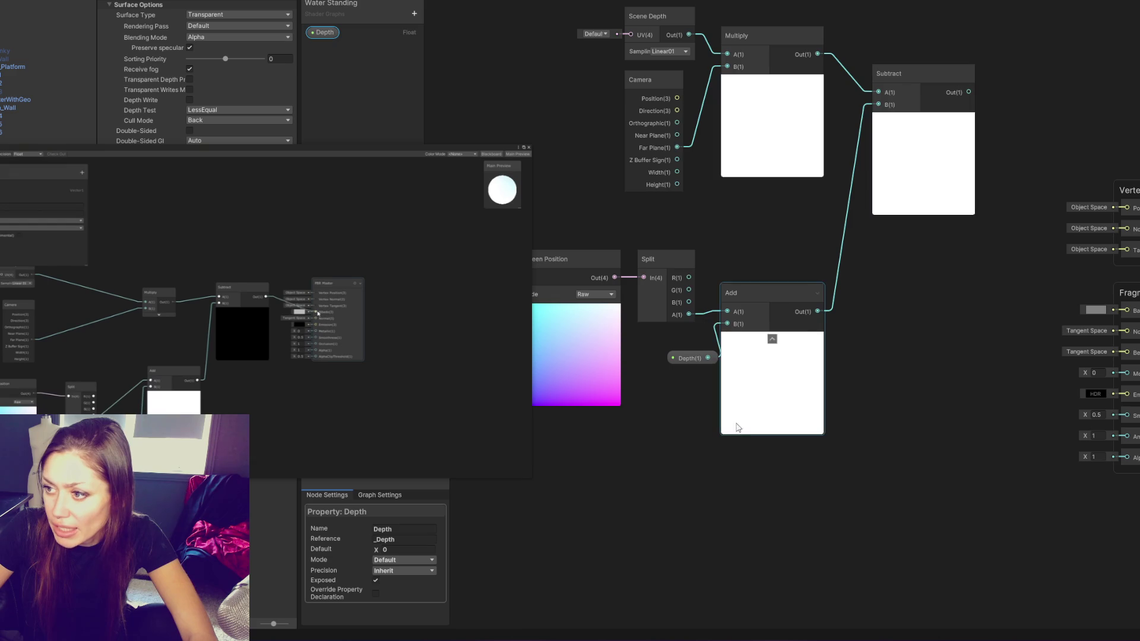
drag(683, 358, 676, 345)
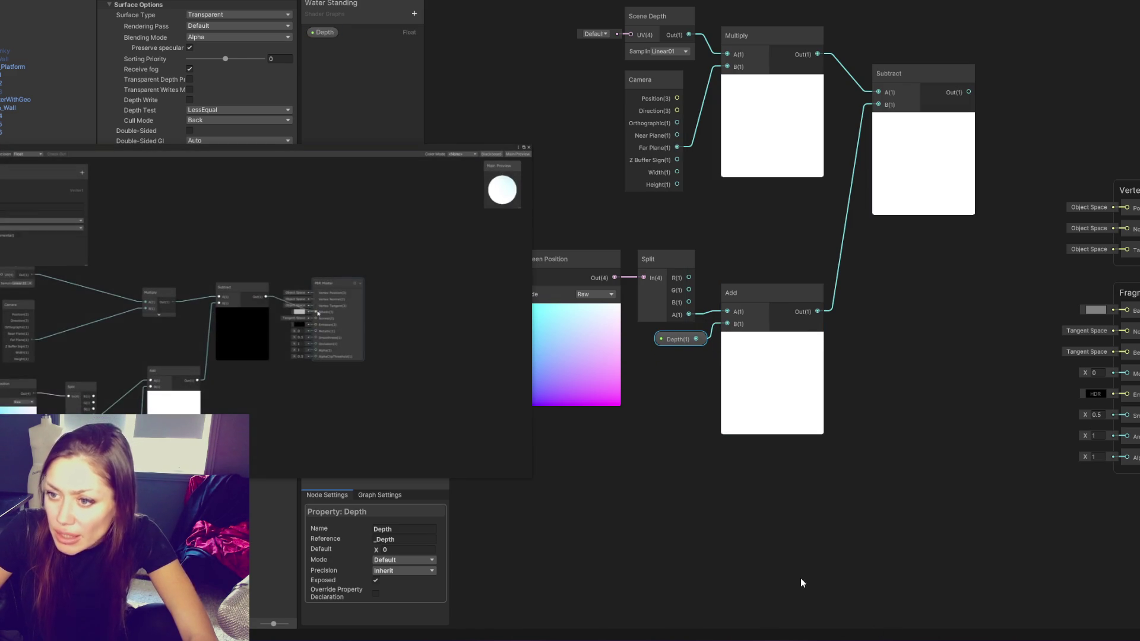
Connect the Subtract output to the Fragment Base Color
mouse_move(1031, 412)
mouse_down()
mouse_move(814, 323)
mouse_move(708, 369)
mouse_up()
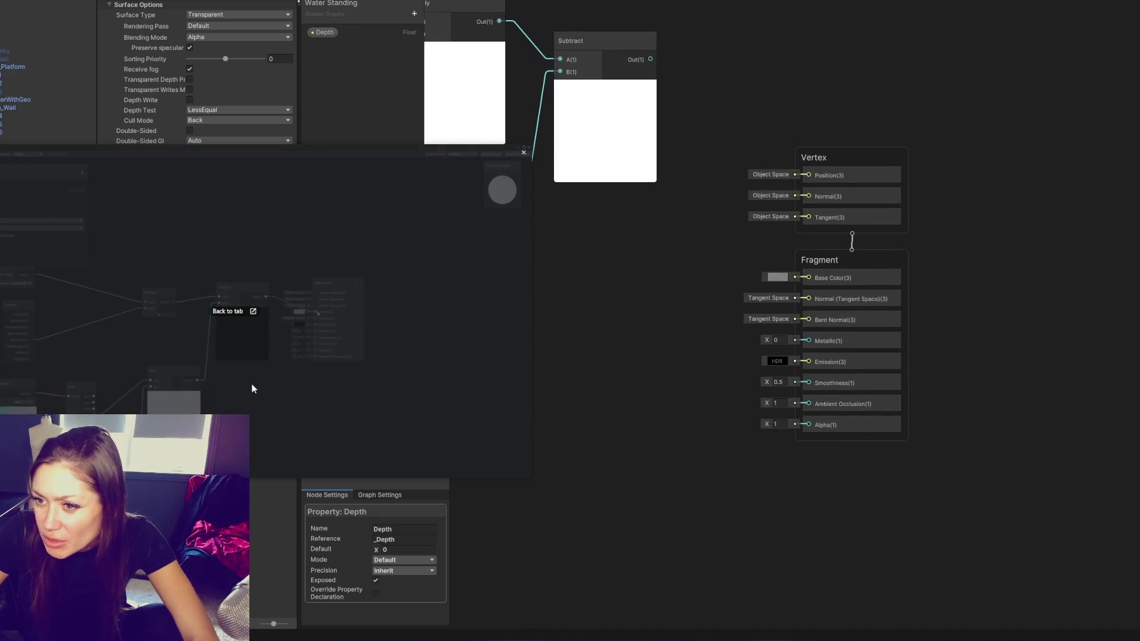
drag(650, 58, 808, 277)
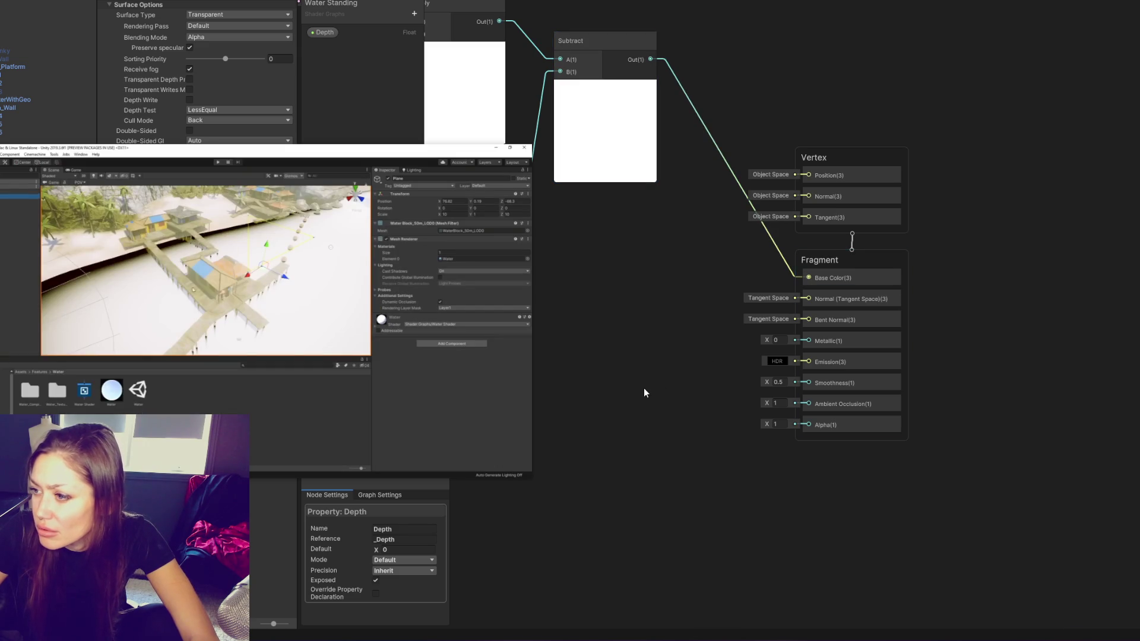
key(space)
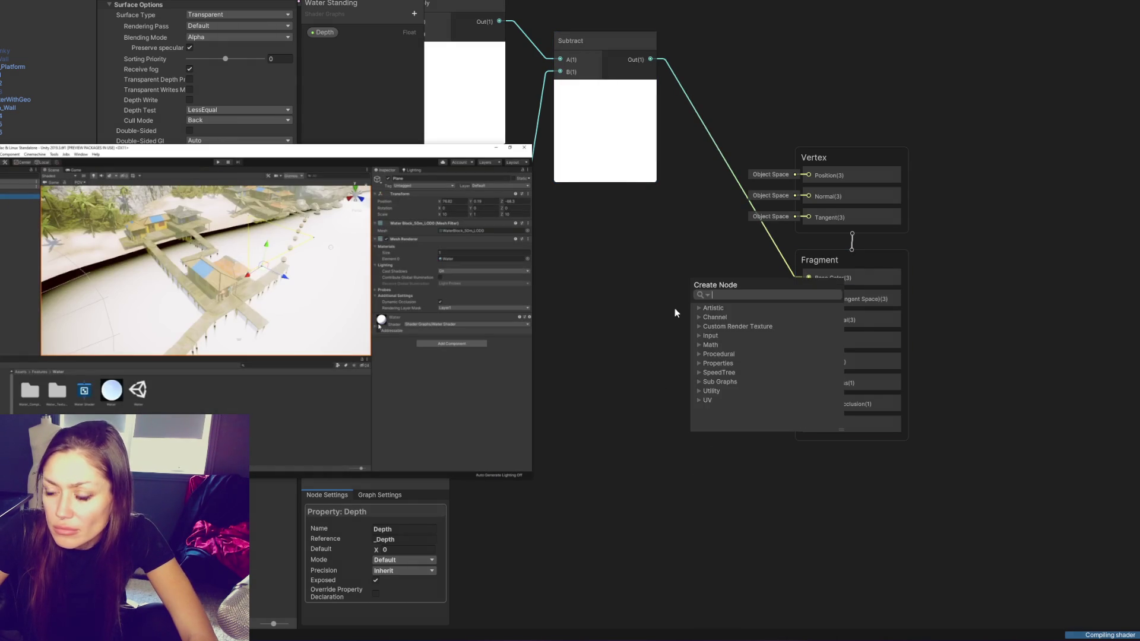
click(677, 313)
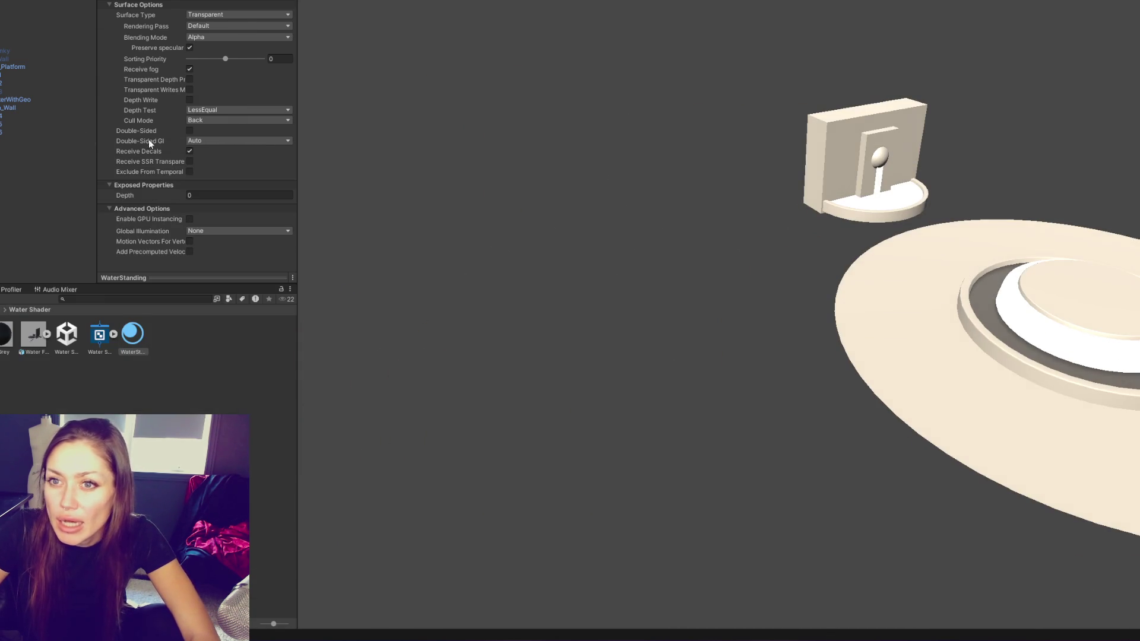
right_click(0, 206)
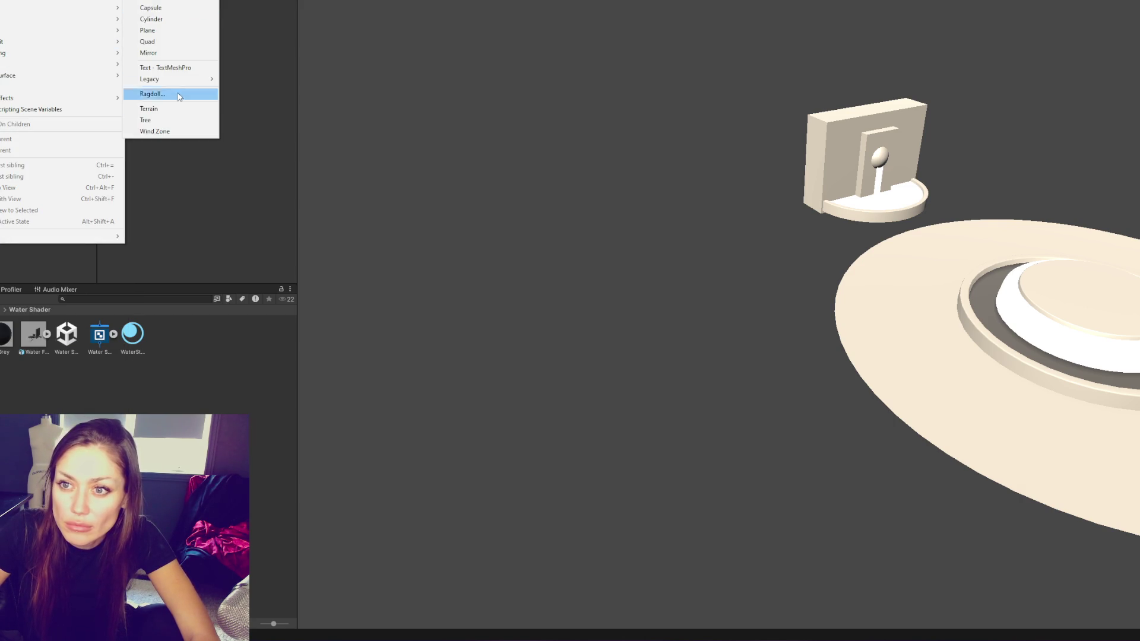
Add a Terrain object and set its Base Map Distance to 40
click(171, 112)
mouse_move(1016, 114)
mouse_down()
mouse_move(548, 56)
mouse_move(682, 96)
mouse_move(875, 69)
mouse_move(863, 210)
mouse_up()
scroll(710, 283, down, 6)
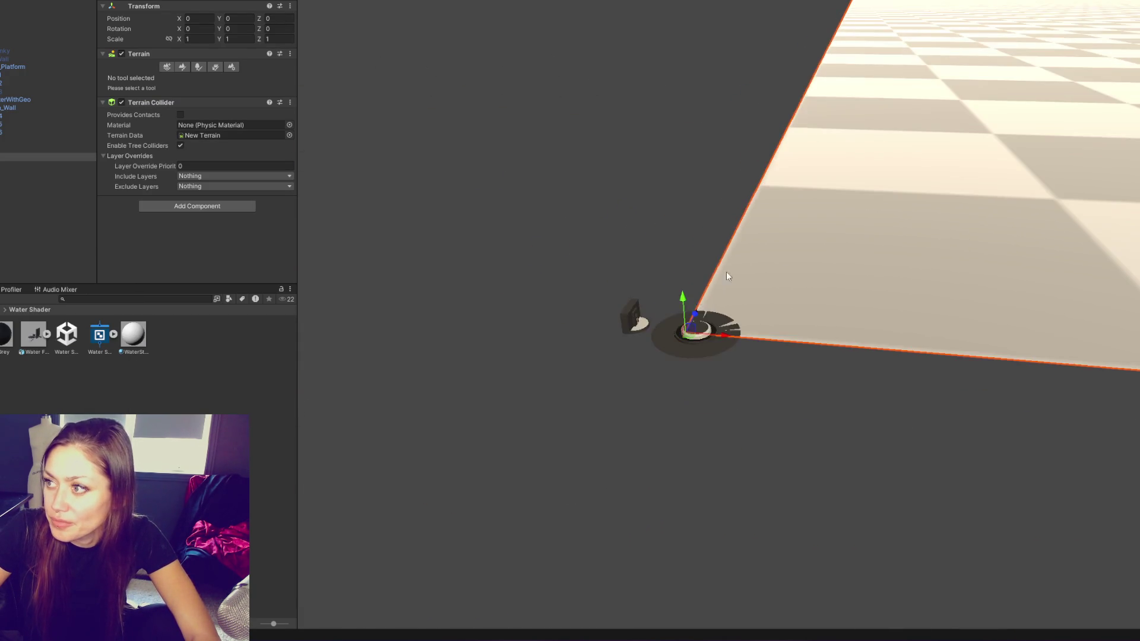
drag(726, 307, 698, 366)
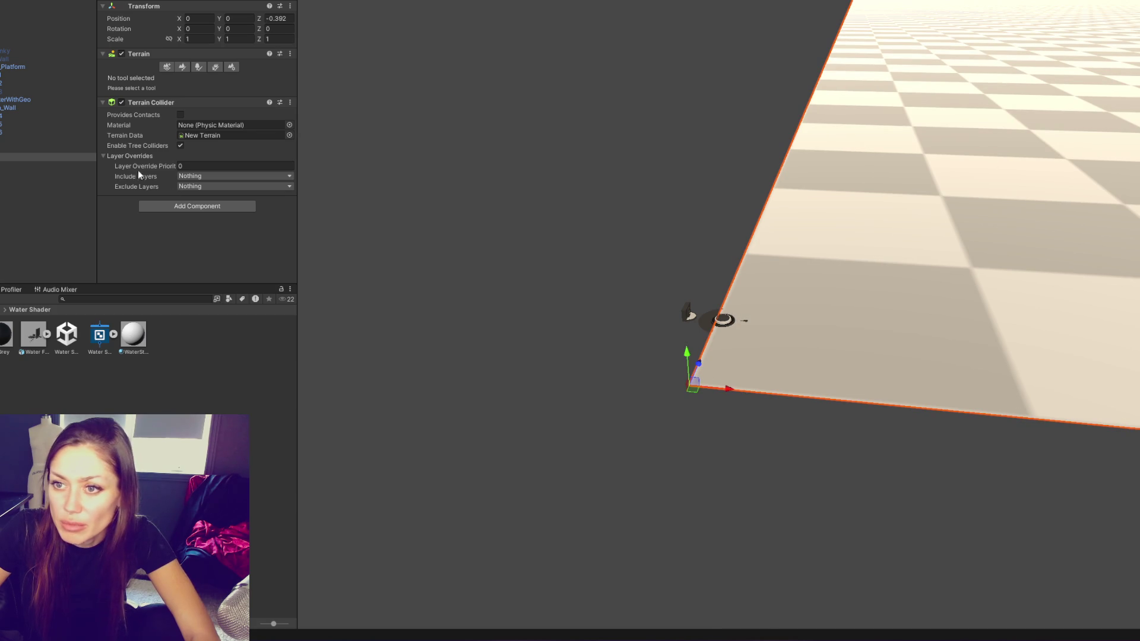
click(166, 67)
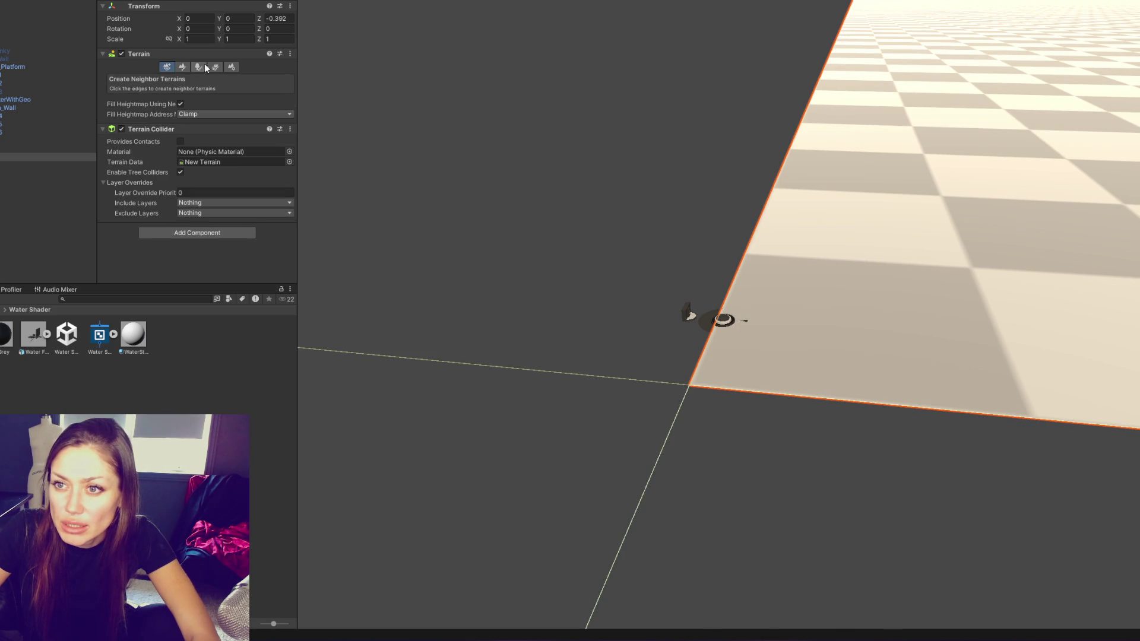
click(227, 68)
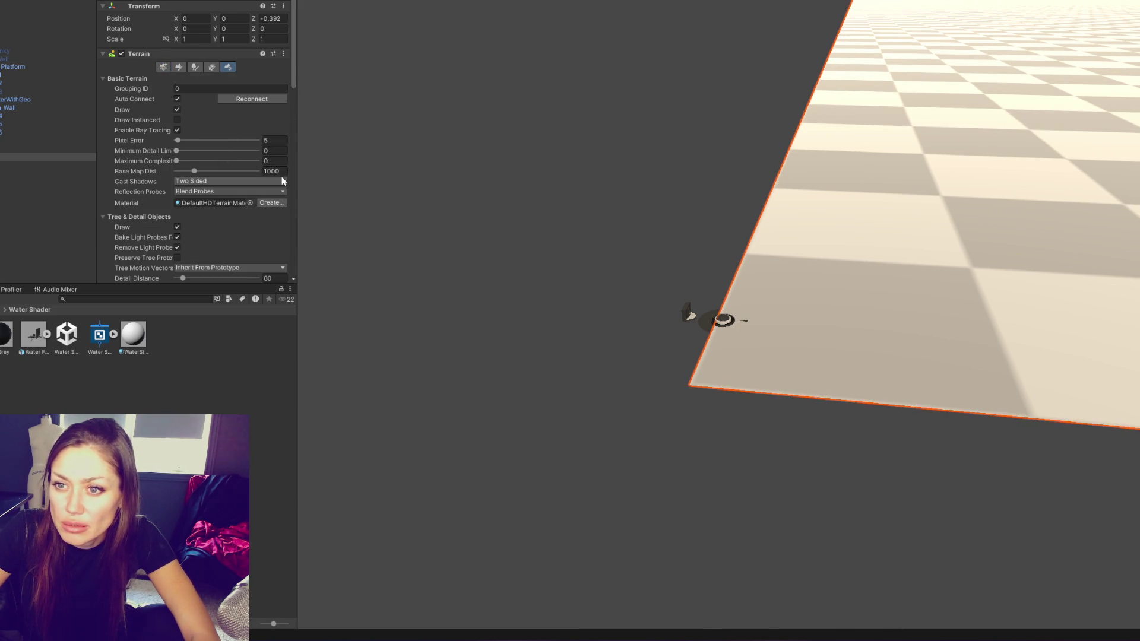
text(40)
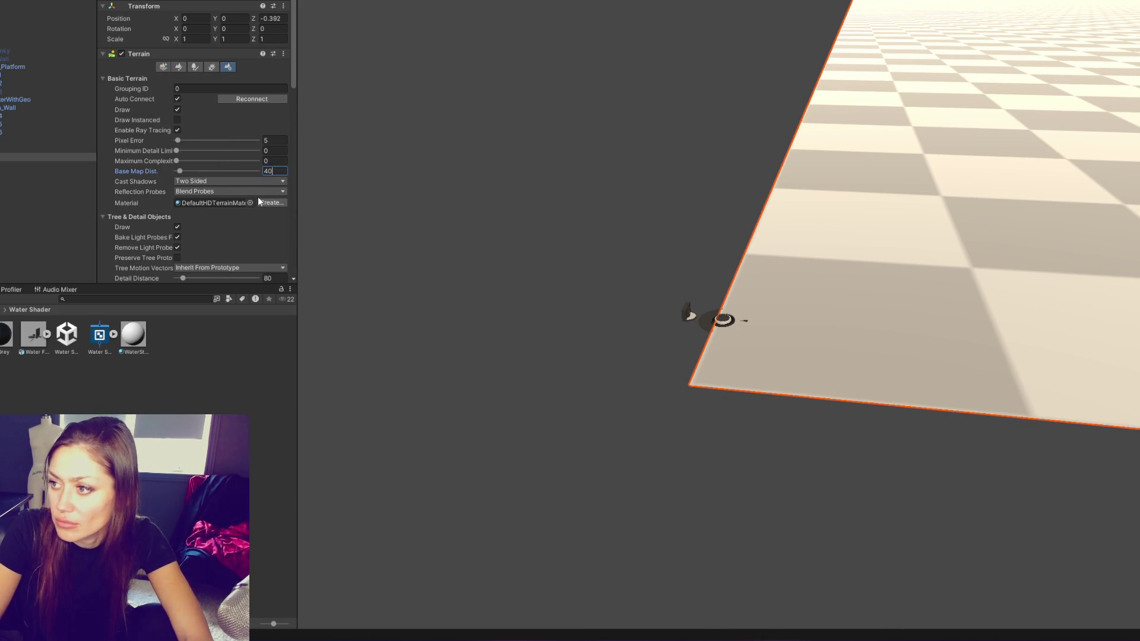
key(Tab)
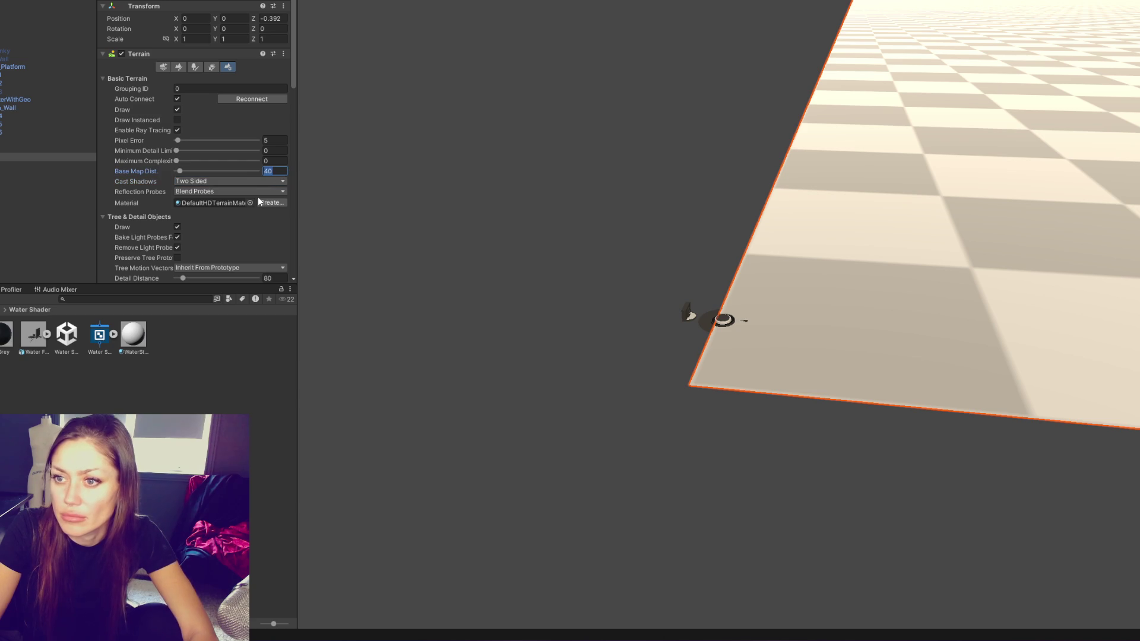
text(1000)
Set terrain width and length to 10, height 20, and detail resolution 2048
scroll(238, 184, down, 5)
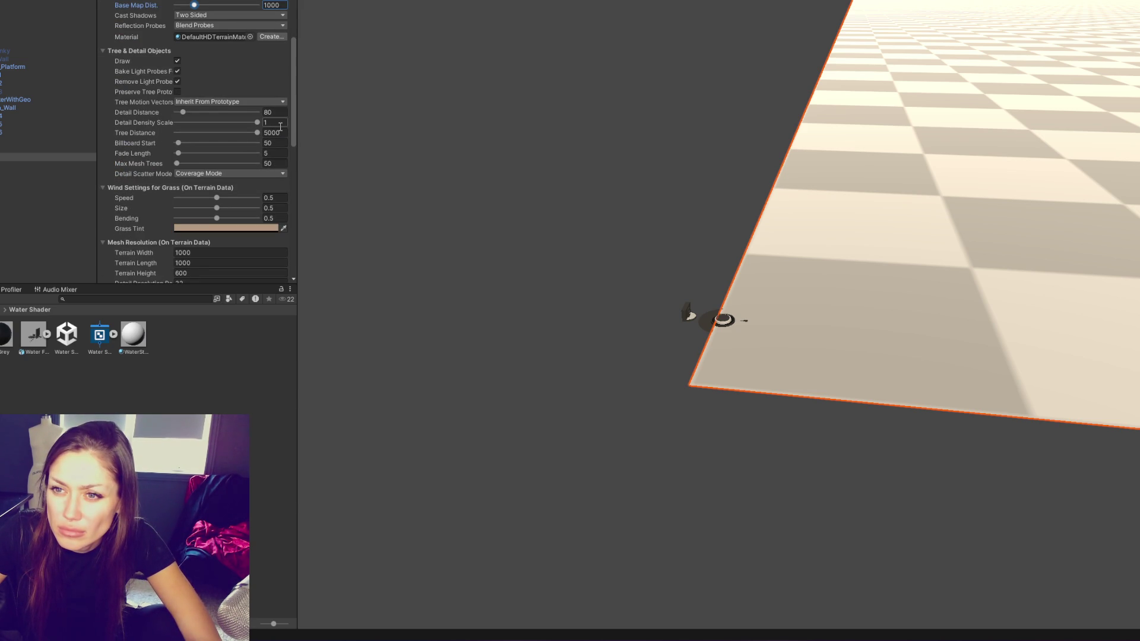
mouse_move(456, 139)
mouse_down()
mouse_move(718, 313)
mouse_move(787, 162)
mouse_up()
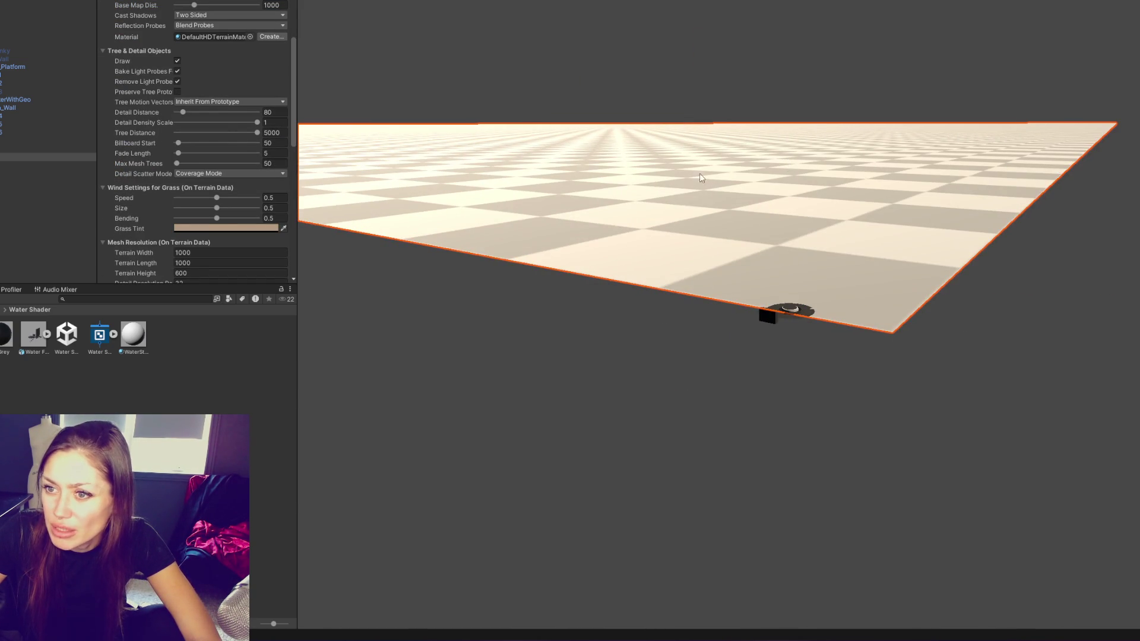
scroll(236, 127, down, 11)
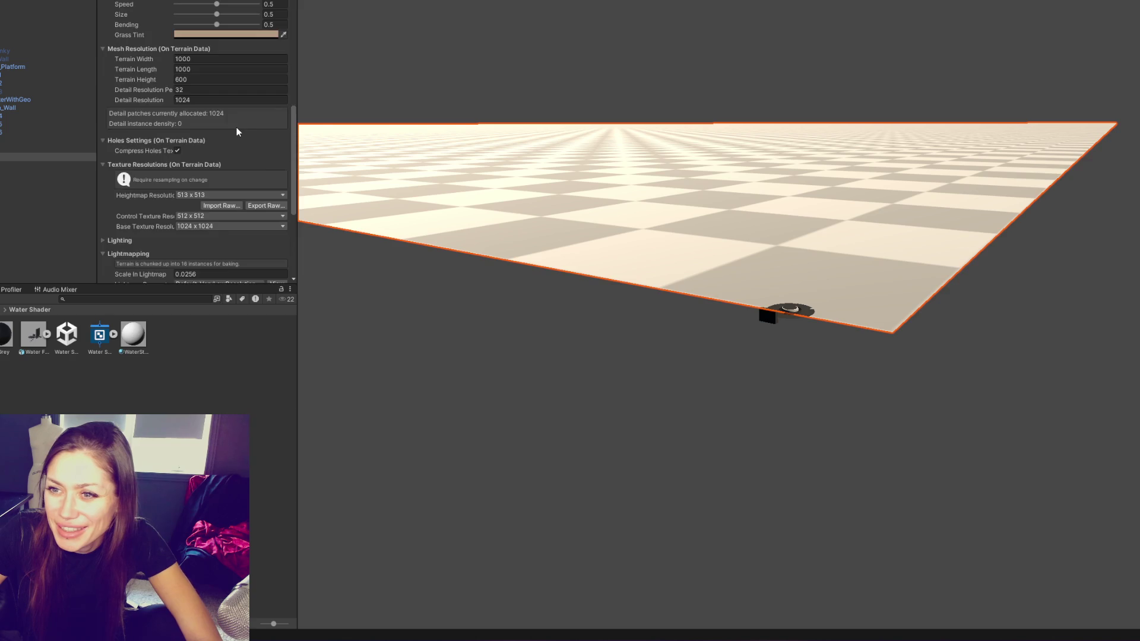
scroll(236, 127, up, 6)
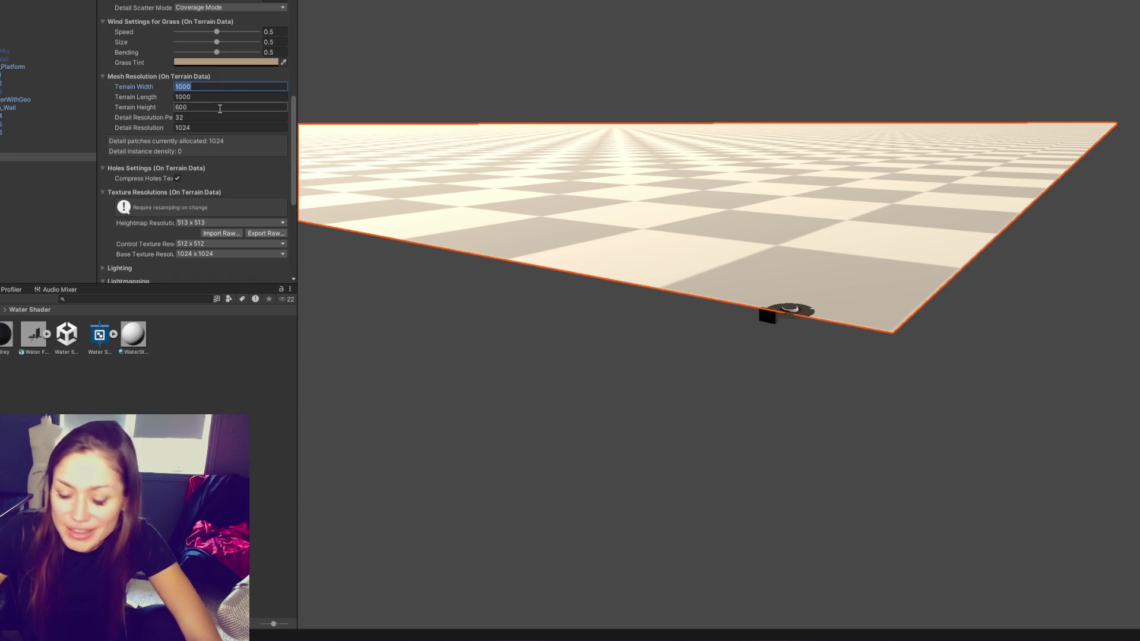
key(Tab)
text(20)
key(Tab)
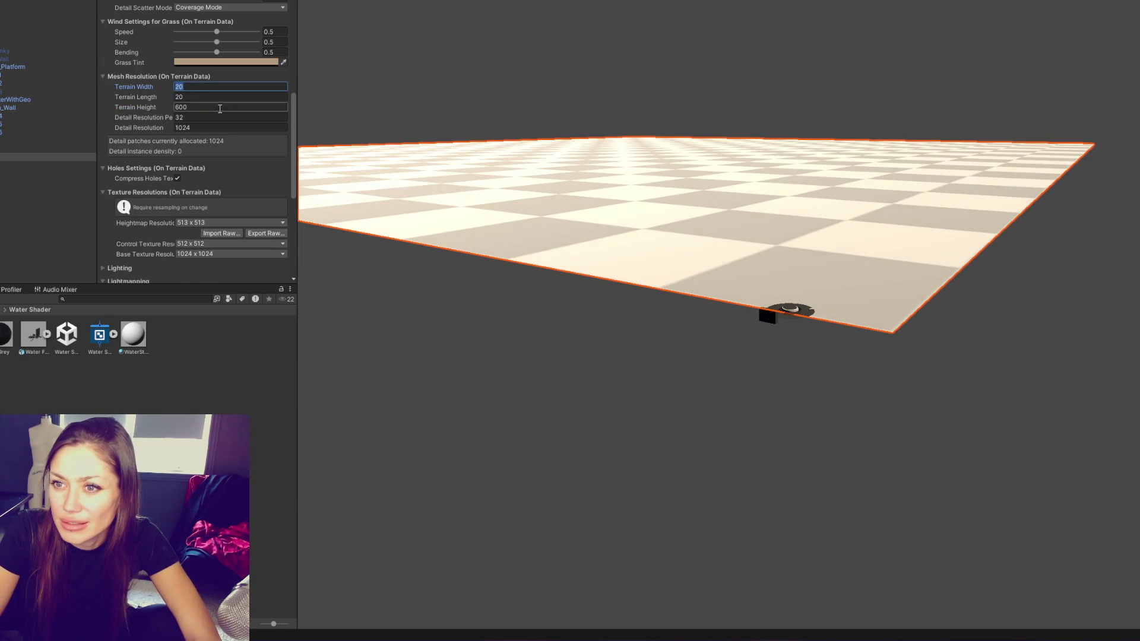
text(10)
key(Tab)
text(1)
key(Tab)
text(2048)
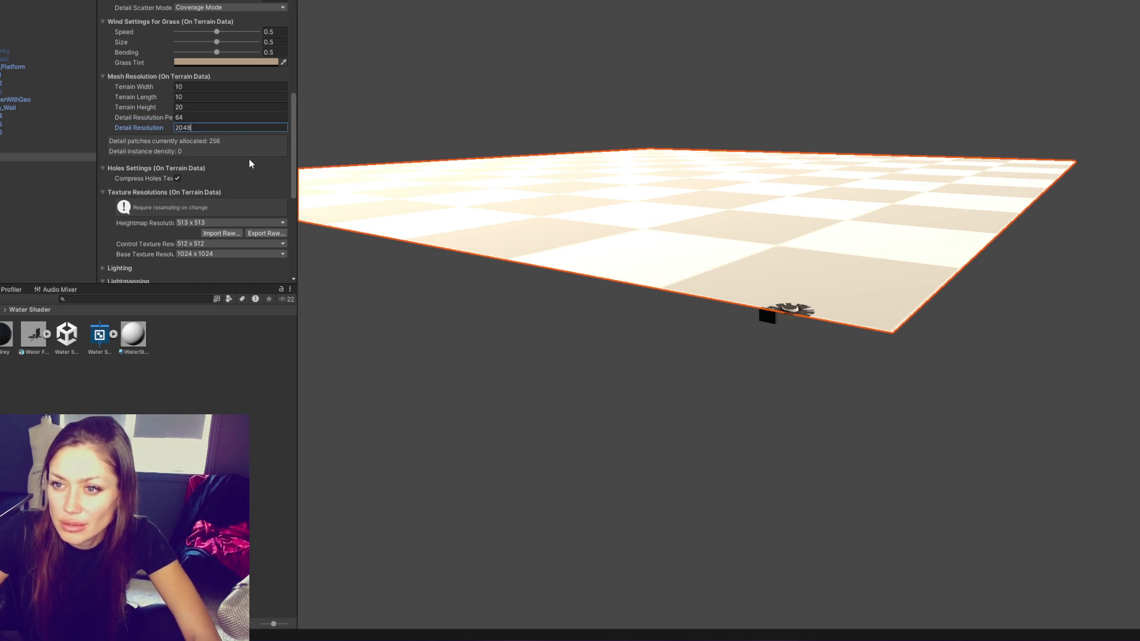
key(Return)
scroll(790, 101, up, 3)
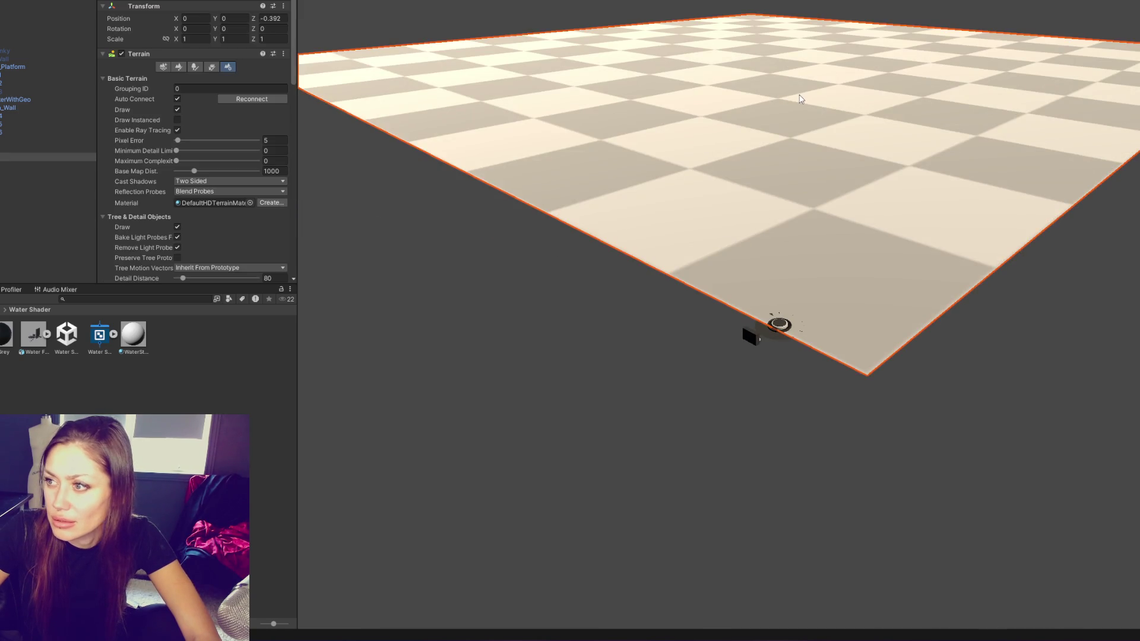
Move the terrain to about X -4.961, Y -1.006, Z -0.61 with the Move tool
scroll(800, 96, down, 5)
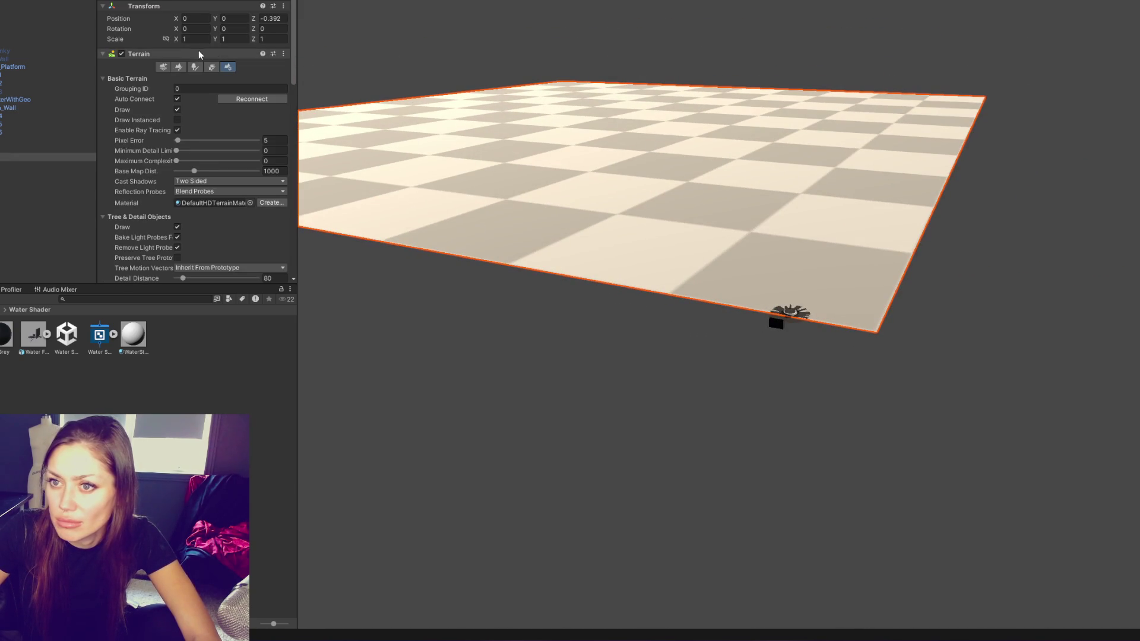
key(w)
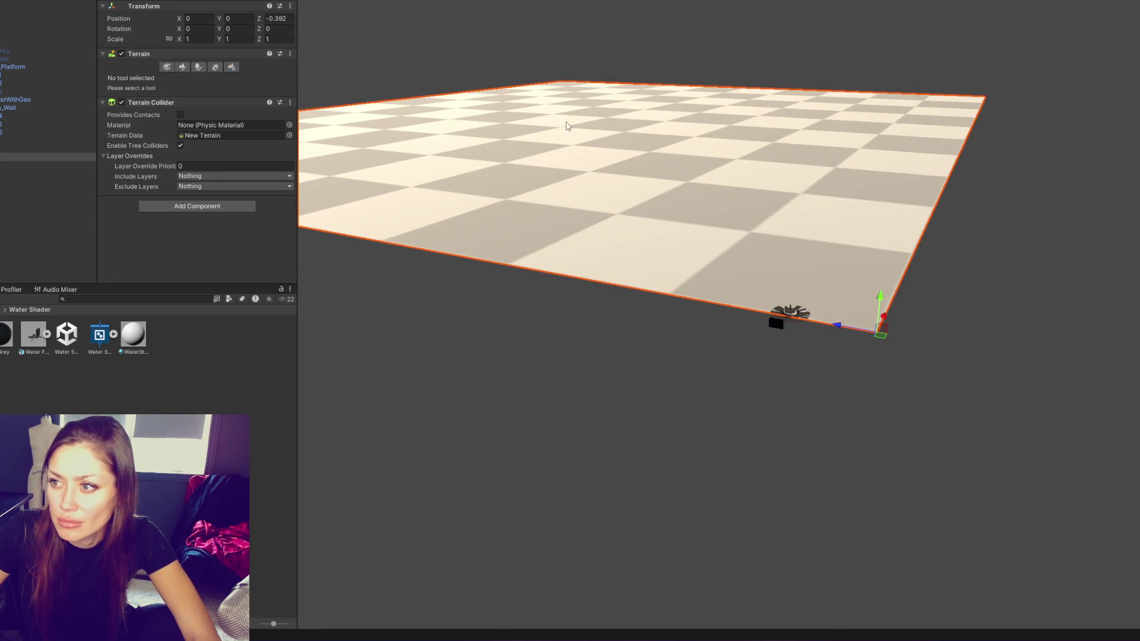
mouse_move(882, 331)
mouse_down()
mouse_move(802, 402)
mouse_move(840, 433)
mouse_move(847, 361)
mouse_up()
scroll(848, 361, up, 3)
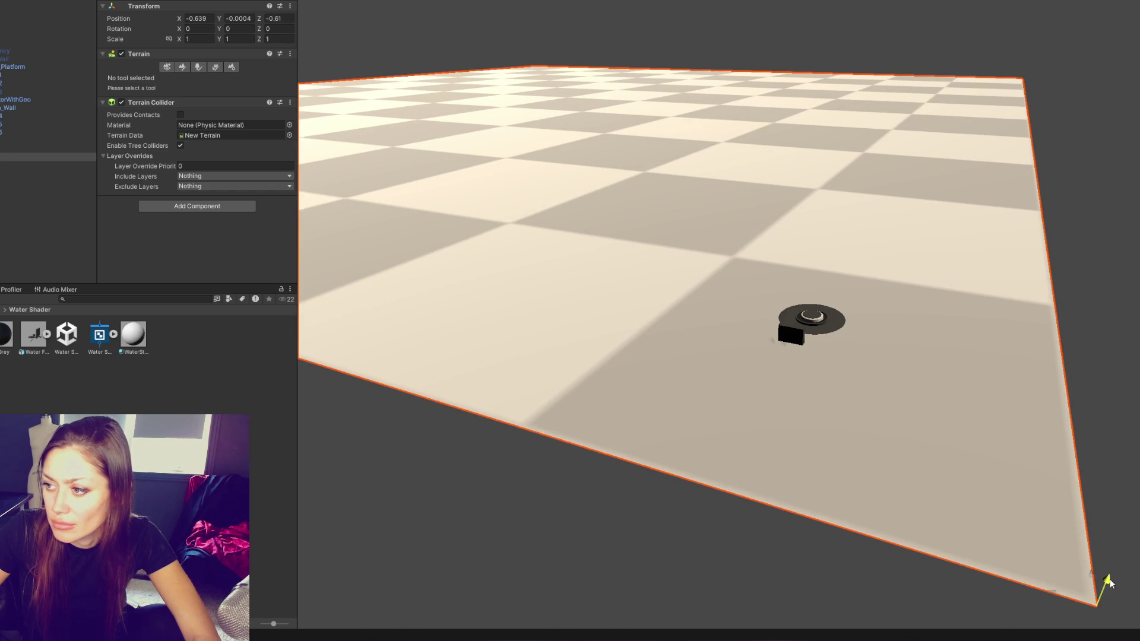
click(181, 67)
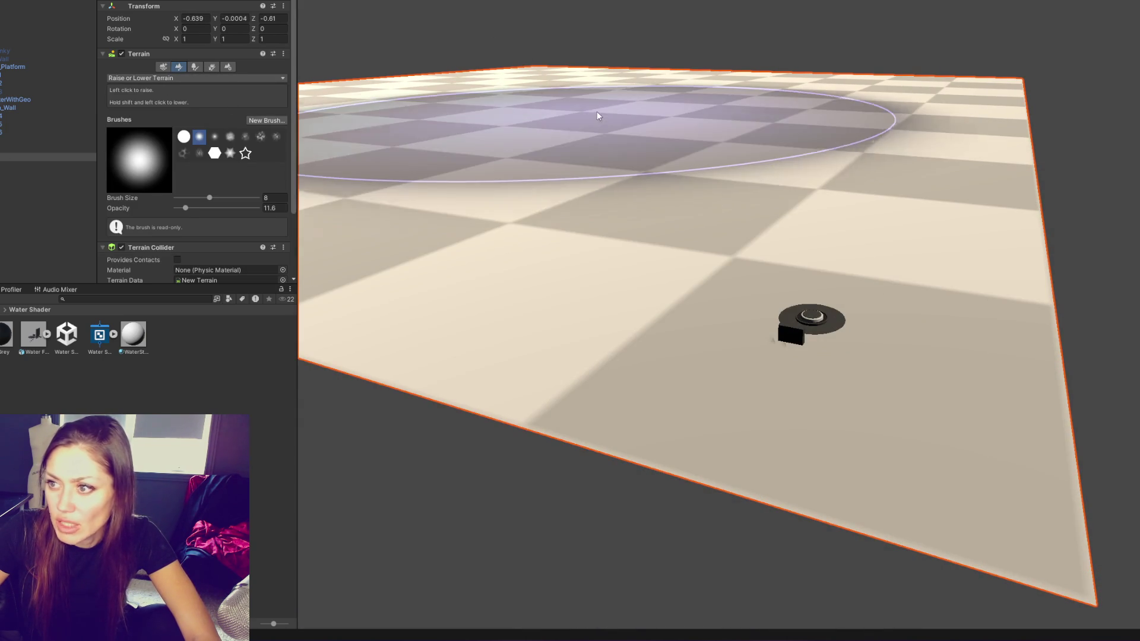
key(w)
scroll(880, 450, down, 5)
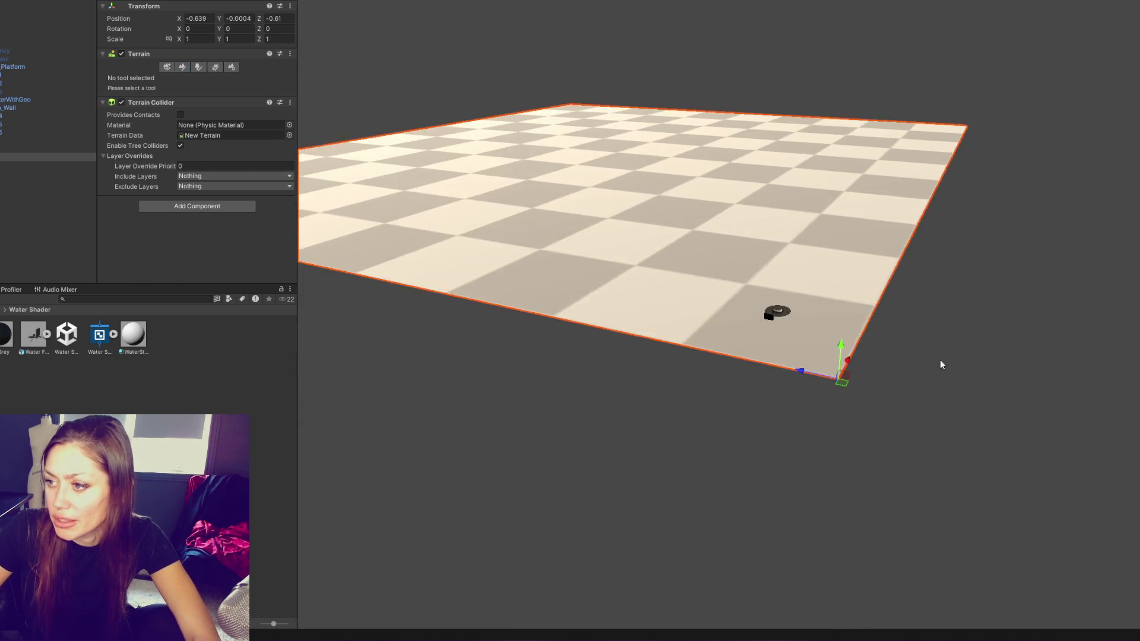
drag(943, 377, 695, 318)
mouse_move(644, 353)
mouse_down()
mouse_move(212, 203)
mouse_move(500, 207)
mouse_up()
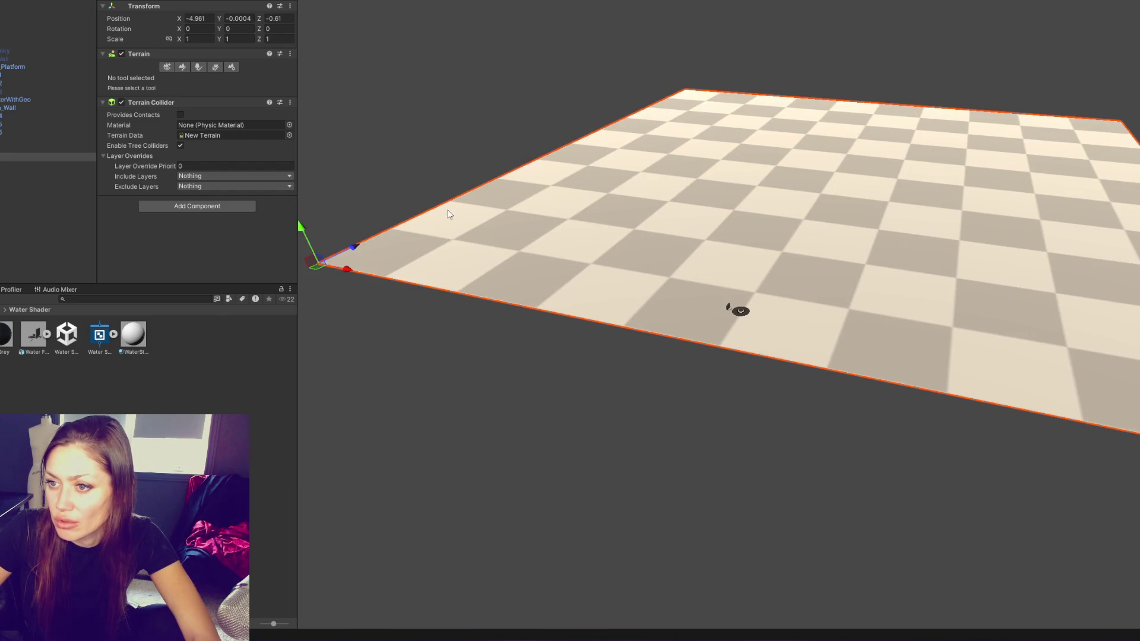
drag(300, 229, 322, 304)
scroll(718, 332, up, 3)
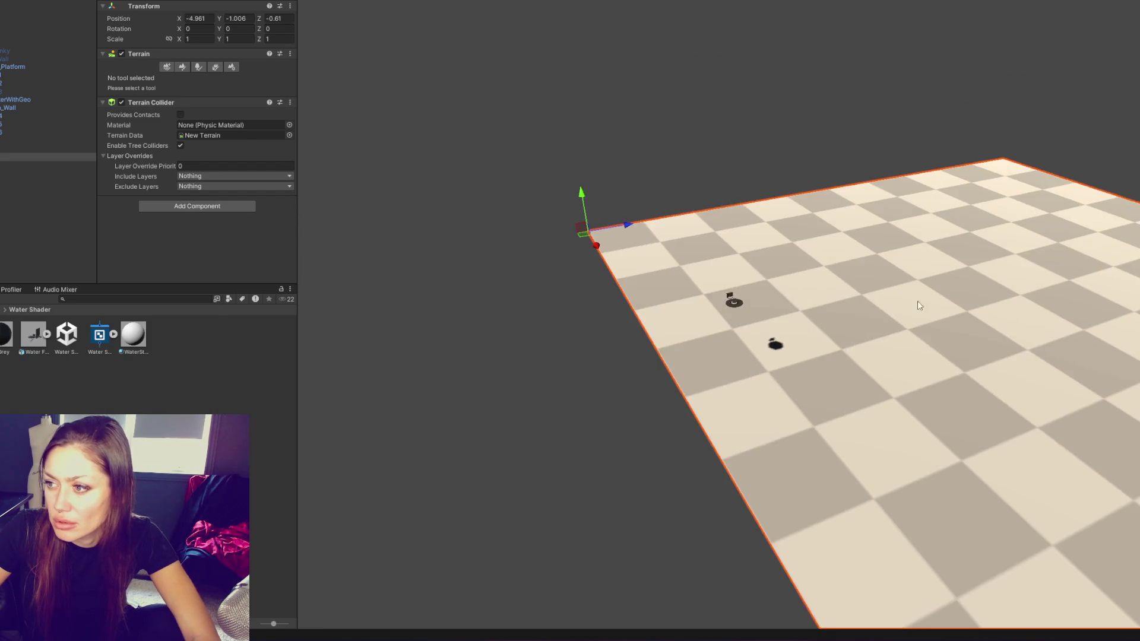
scroll(364, 8, down, 3)
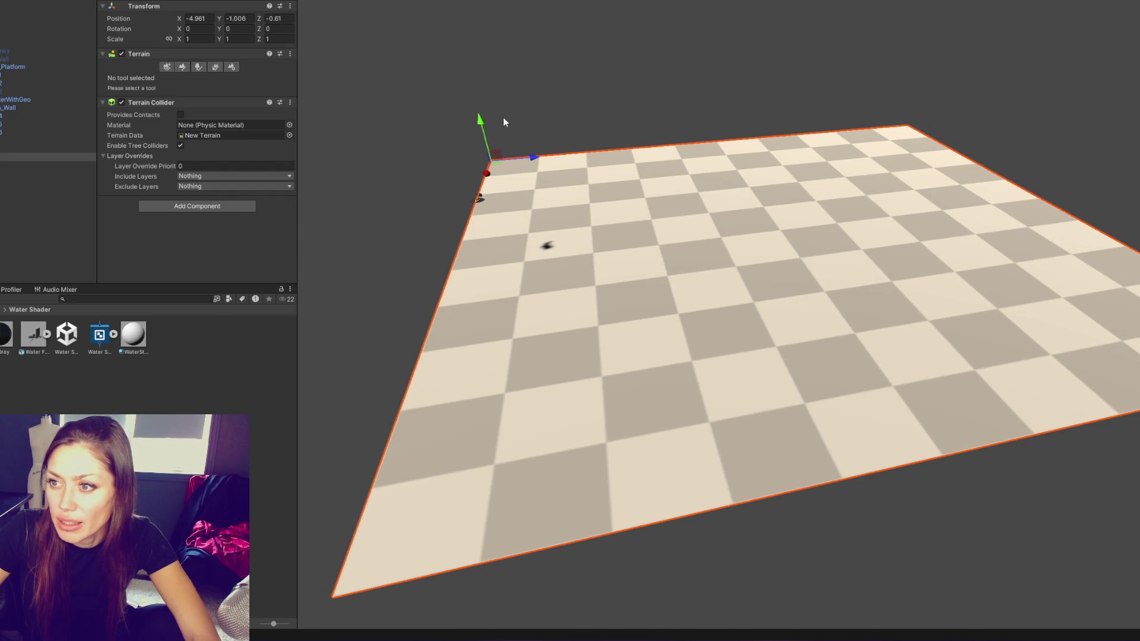
Raise bulges along the terrain's top-left and top edges
click(356, 173)
drag(416, 332, 474, 354)
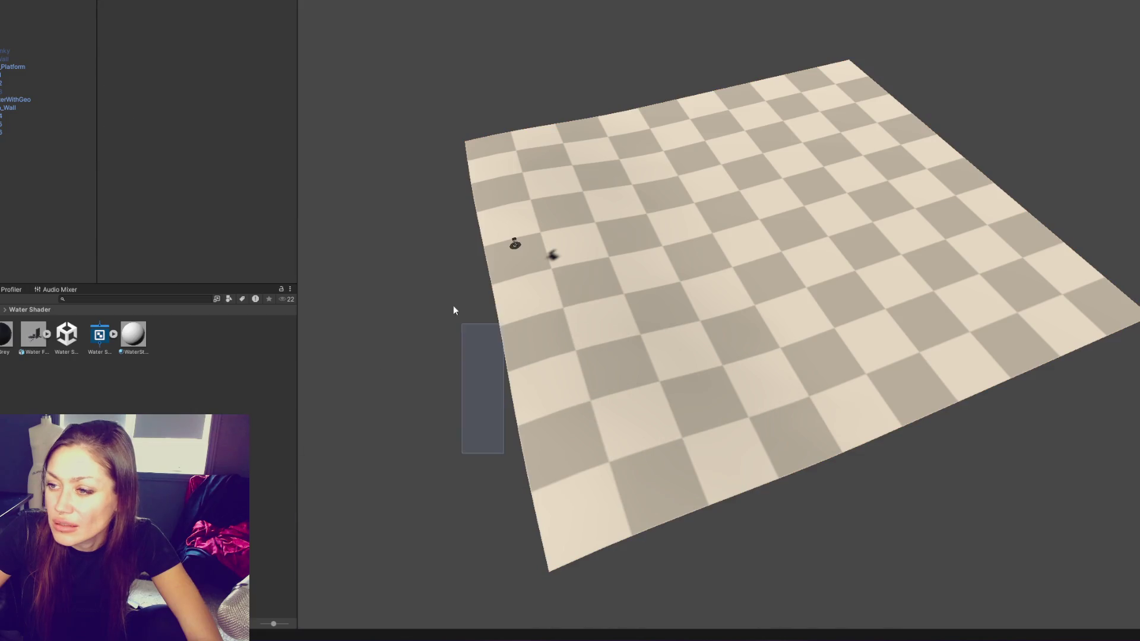
click(490, 152)
mouse_move(490, 152)
mouse_down()
mouse_move(503, 276)
mouse_move(536, 355)
mouse_up()
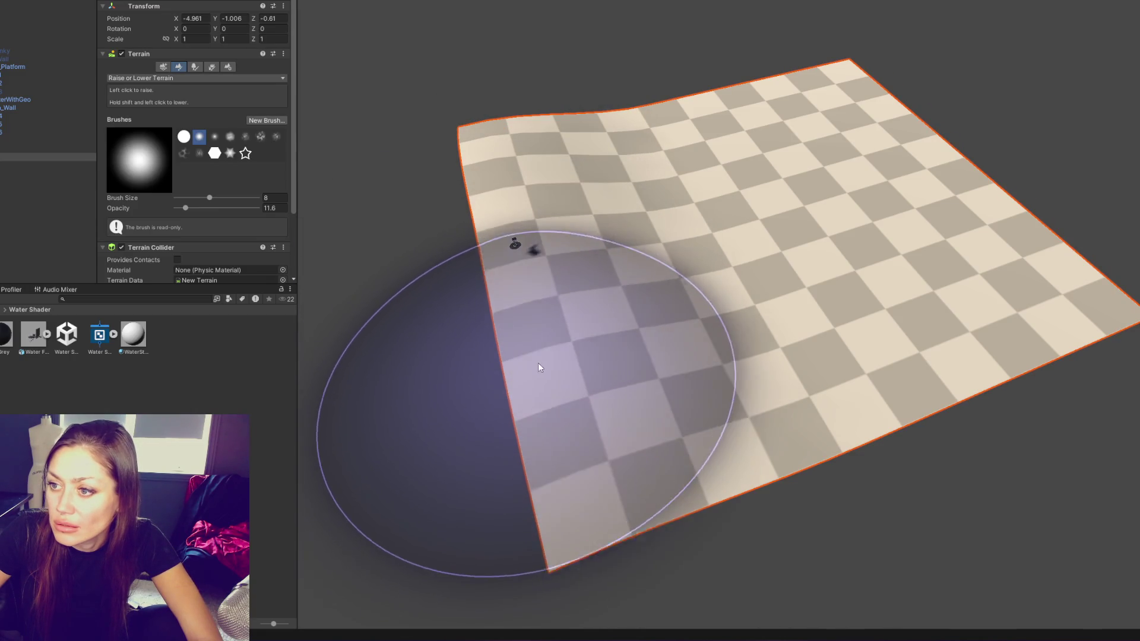
drag(511, 226, 525, 257)
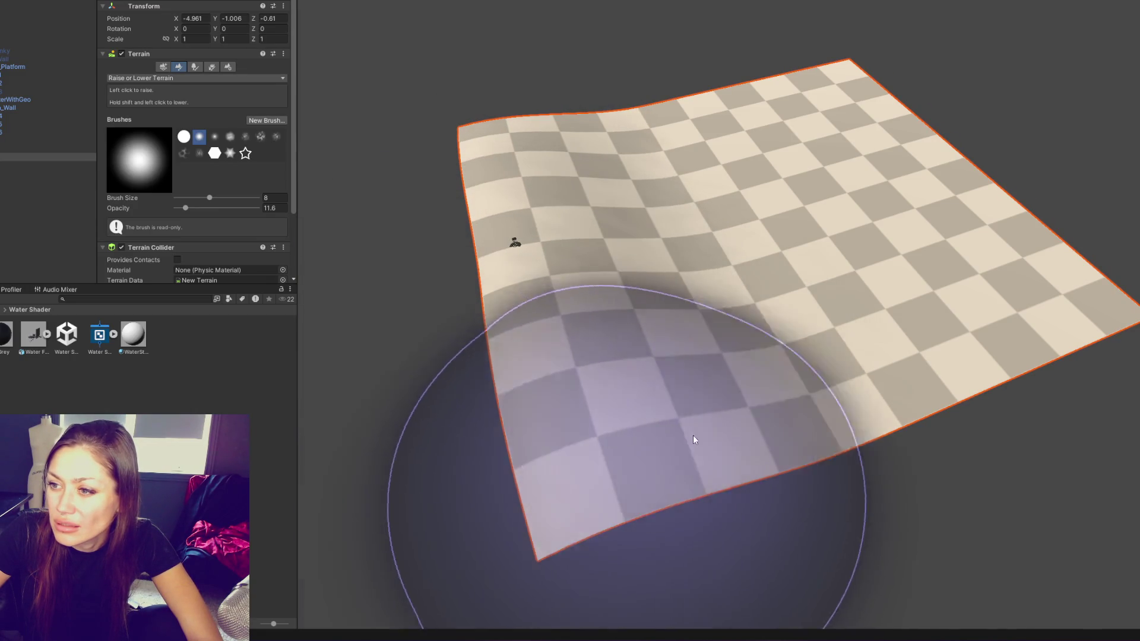
mouse_move(704, 219)
mouse_down()
mouse_move(584, 101)
mouse_move(622, 113)
mouse_move(853, 65)
mouse_move(805, 61)
mouse_move(816, 56)
mouse_move(825, 5)
mouse_up()
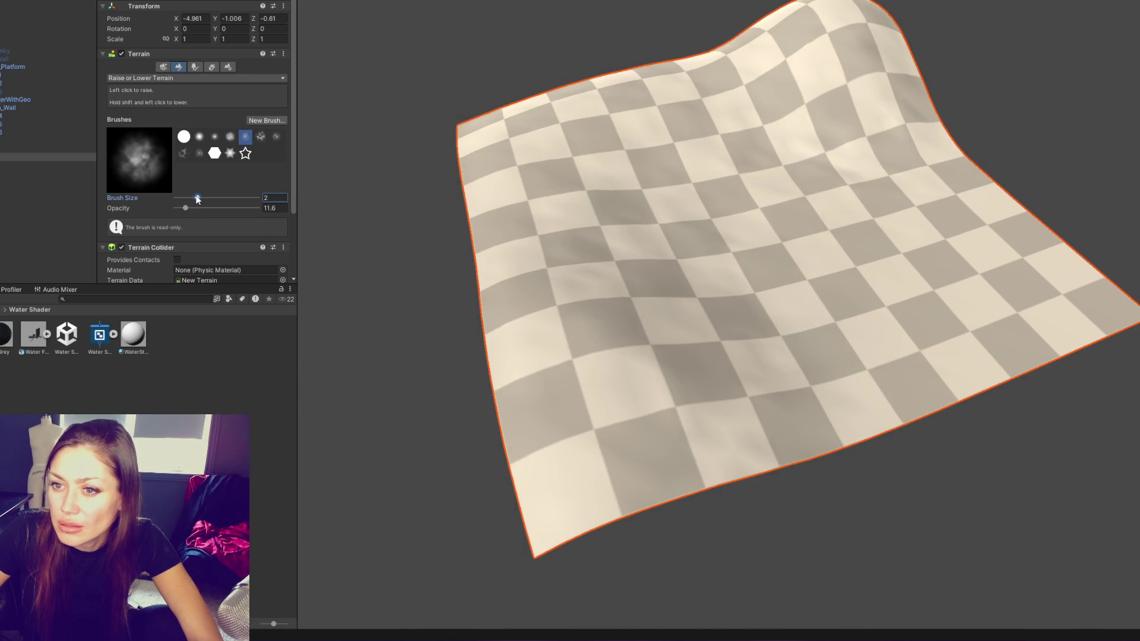
Paint rough noisy relief along the left side, top-right ridge and lower-left slope
mouse_move(547, 216)
mouse_down()
mouse_move(598, 376)
mouse_move(484, 311)
mouse_move(497, 218)
mouse_up()
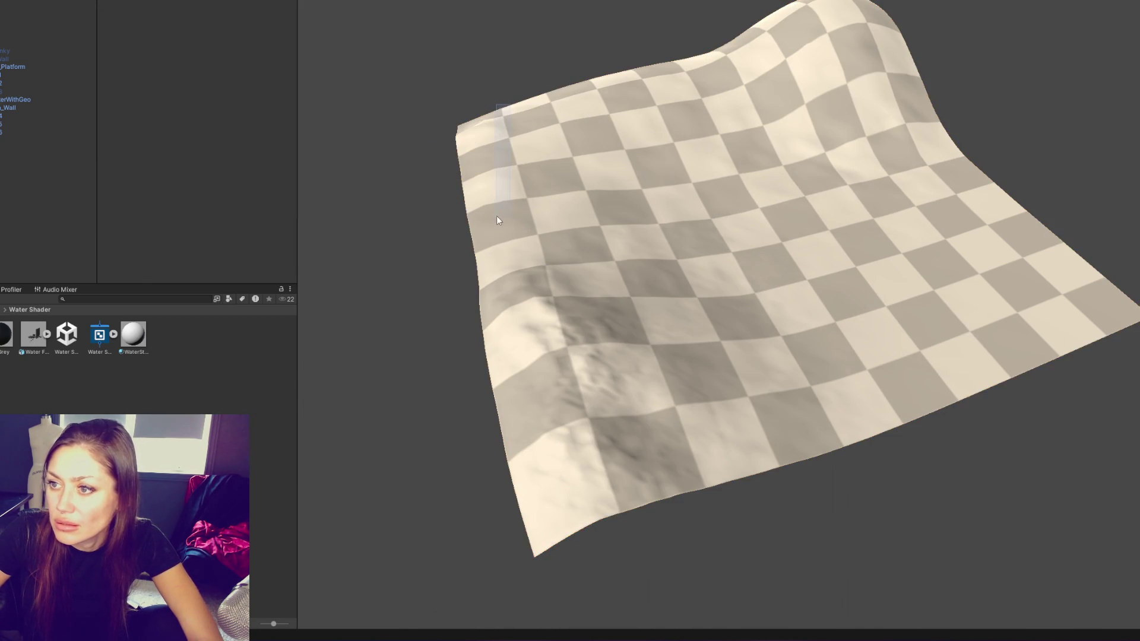
mouse_move(446, 173)
mouse_down()
mouse_move(508, 368)
mouse_move(471, 358)
mouse_move(501, 136)
mouse_move(611, 140)
mouse_move(825, 36)
mouse_move(854, 39)
mouse_move(898, 97)
mouse_up()
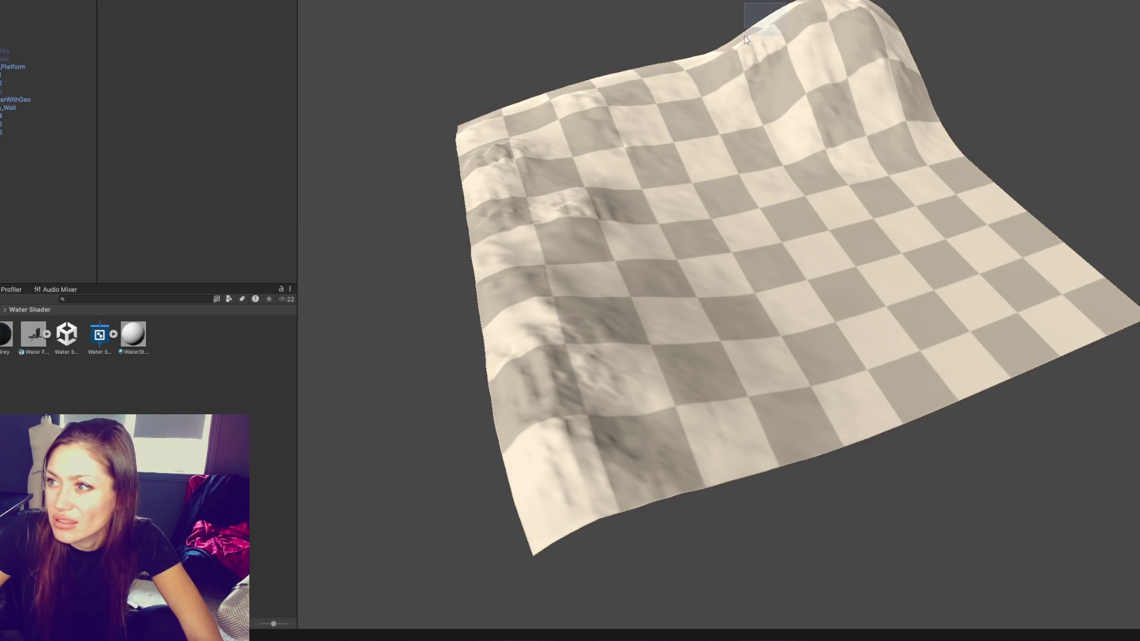
mouse_move(712, 62)
mouse_down()
mouse_move(840, 38)
mouse_move(819, 84)
mouse_move(907, 107)
mouse_up()
mouse_move(806, 51)
mouse_down()
mouse_move(509, 114)
mouse_move(636, 147)
mouse_move(560, 458)
mouse_move(698, 364)
mouse_move(618, 127)
mouse_move(522, 255)
mouse_up()
click(24, 101)
mouse_move(652, 215)
mouse_down()
mouse_move(667, 172)
mouse_move(782, 67)
mouse_move(881, 111)
mouse_move(649, 97)
mouse_move(717, 73)
mouse_move(665, 74)
mouse_up()
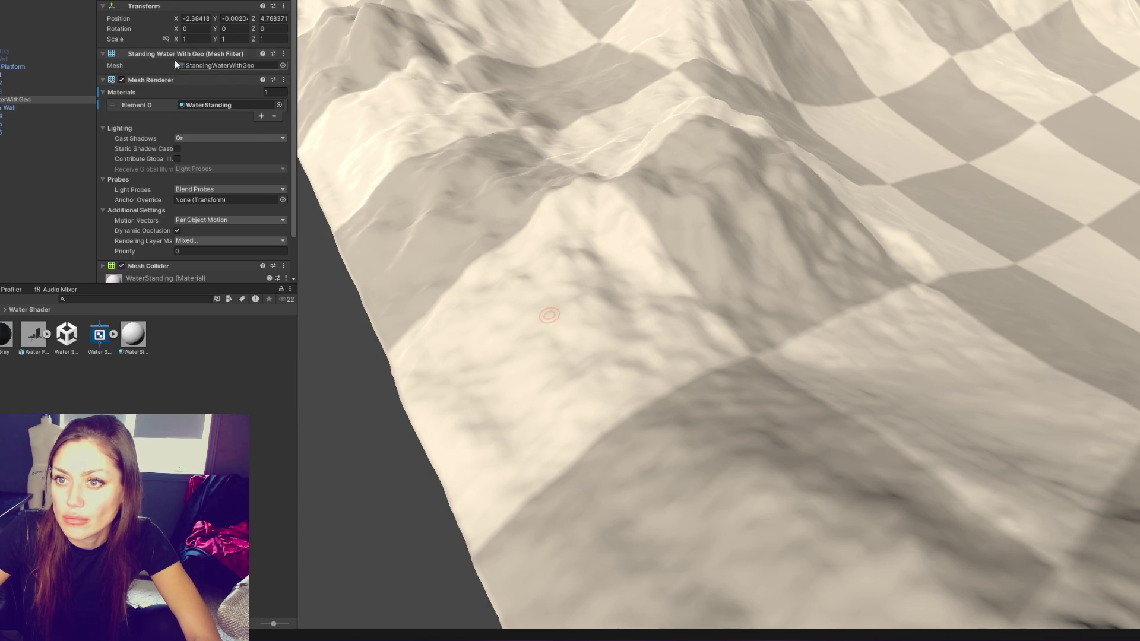
Raise a large mound on the terrain with Raise or Lower Terrain
click(469, 124)
click(215, 78)
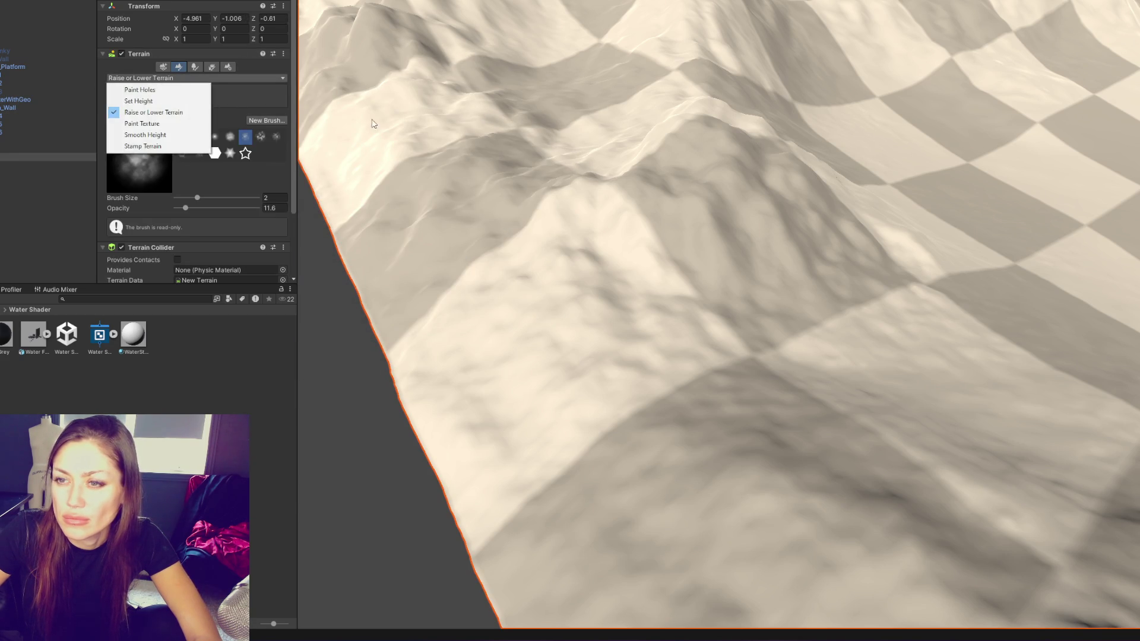
click(215, 89)
mouse_move(679, 194)
mouse_down()
mouse_move(646, 185)
mouse_move(704, 130)
mouse_move(701, 162)
mouse_move(521, 218)
mouse_move(837, 259)
mouse_move(553, 335)
mouse_move(530, 314)
mouse_move(567, 283)
mouse_move(544, 335)
mouse_move(472, 337)
mouse_up()
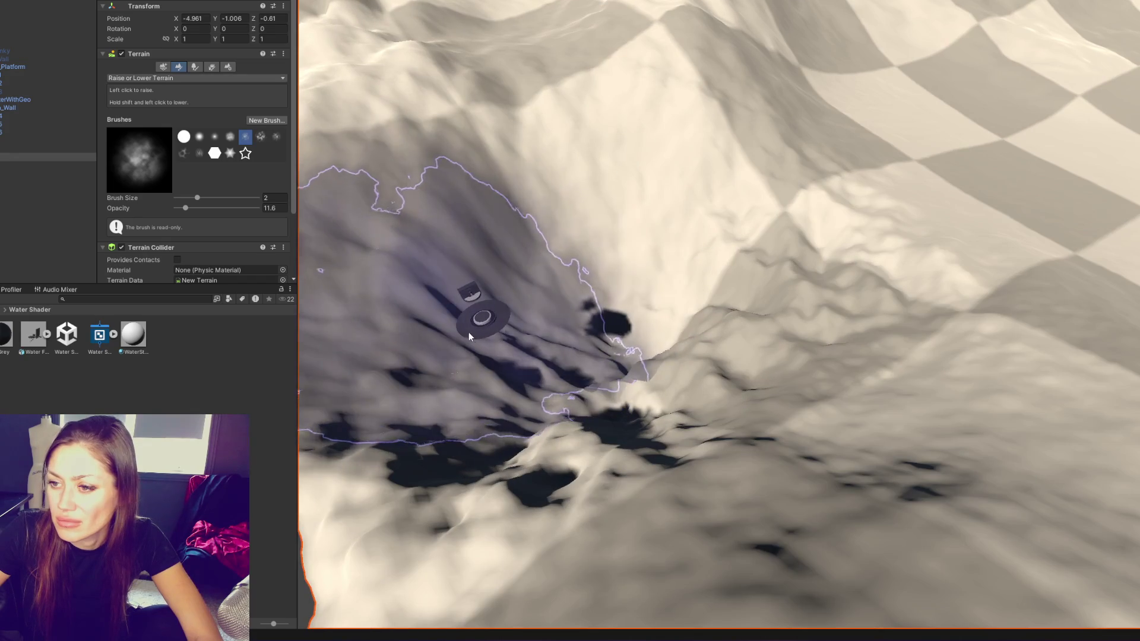
Flatten the ground around the fountain disc with Set Height at 0
click(229, 79)
click(138, 101)
mouse_move(517, 323)
mouse_down()
mouse_move(527, 335)
mouse_move(600, 335)
mouse_move(701, 255)
mouse_move(867, 252)
mouse_move(656, 244)
mouse_move(1005, 140)
mouse_move(1043, 190)
mouse_move(674, 89)
mouse_up()
scroll(968, 209, down, 2)
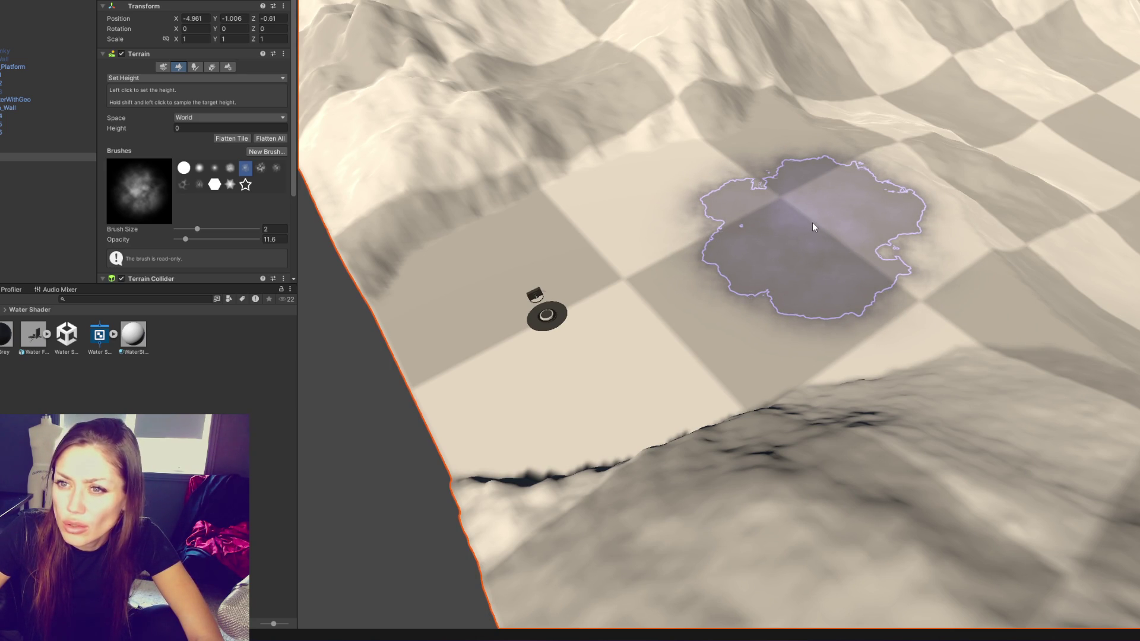
Sample a low height of about -0.78 and flatten a terrain patch near the fountain to it
shift+click(813, 224)
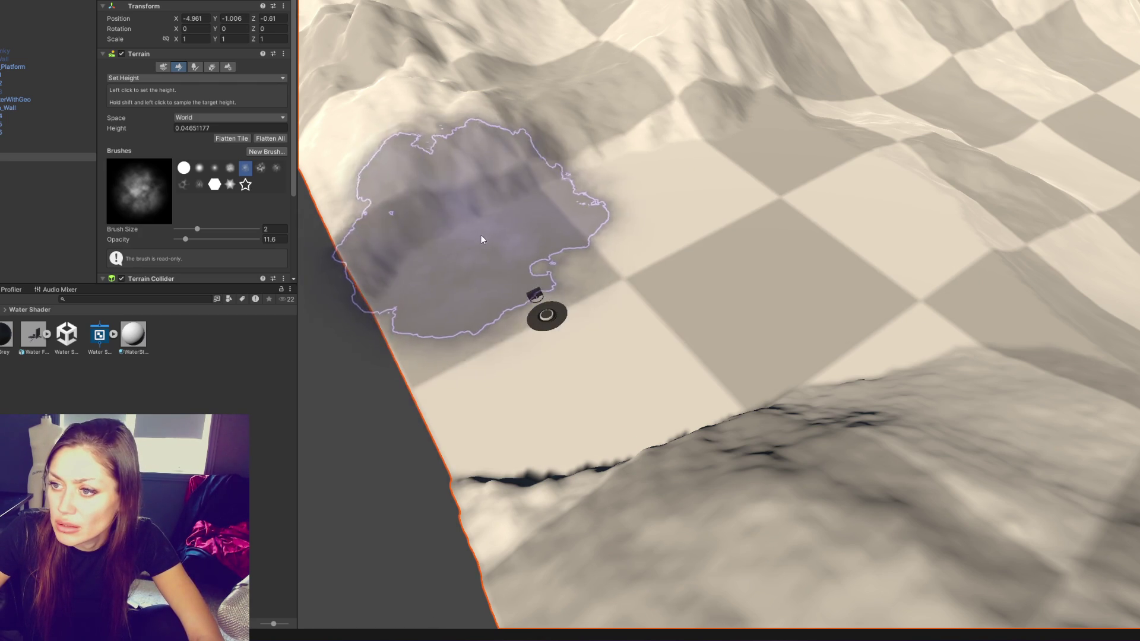
shift+click(462, 230)
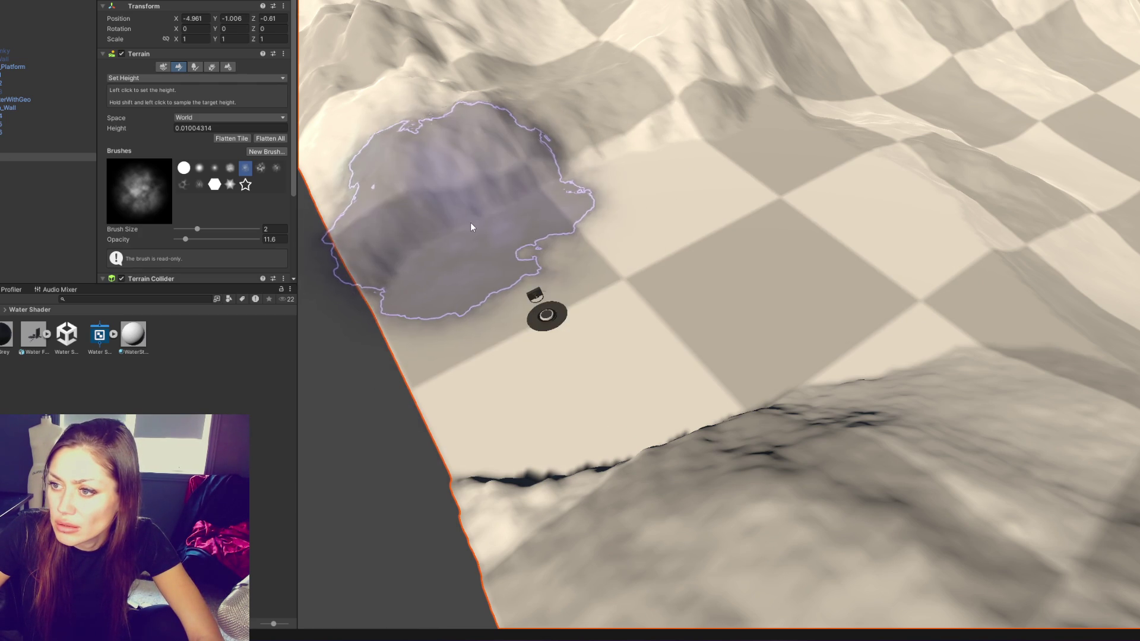
shift+click(467, 230)
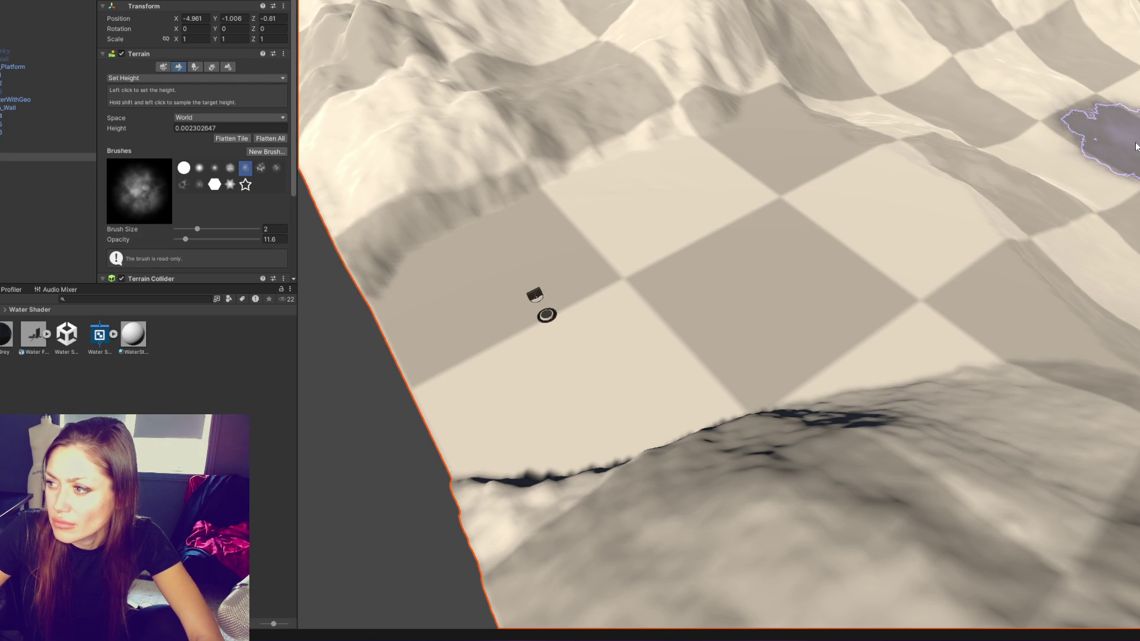
shift+click(883, 165)
mouse_move(883, 165)
mouse_down()
mouse_move(980, 300)
mouse_move(820, 171)
mouse_up()
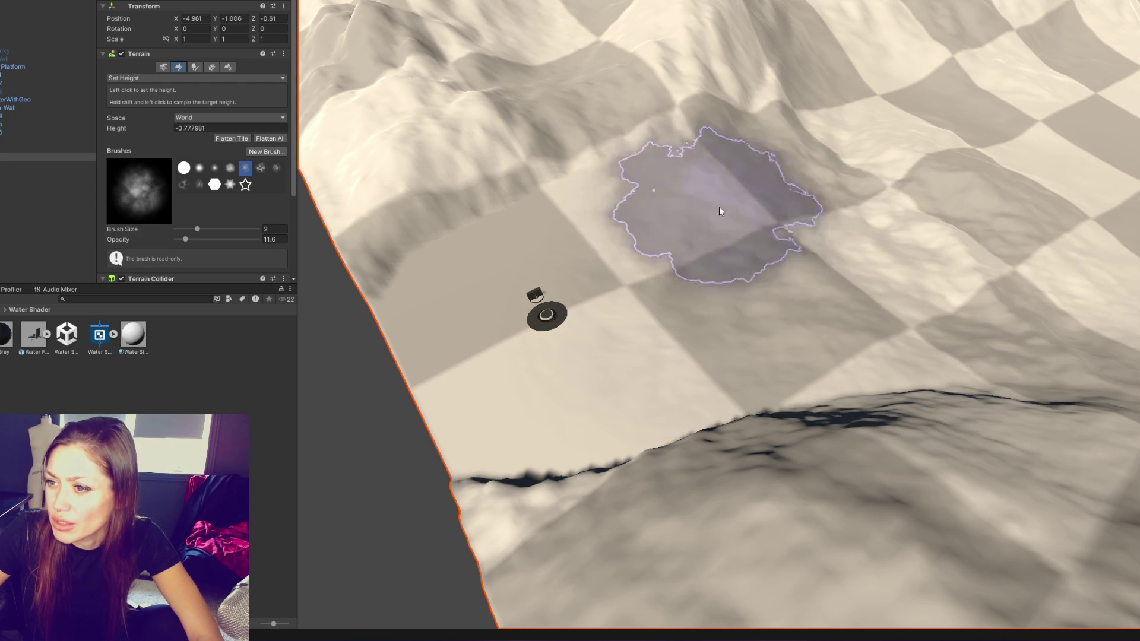
click(558, 318)
Frame the fountain, pull back to the terrain, and browse its sculpt, smooth and texture-paint modes
key(f)
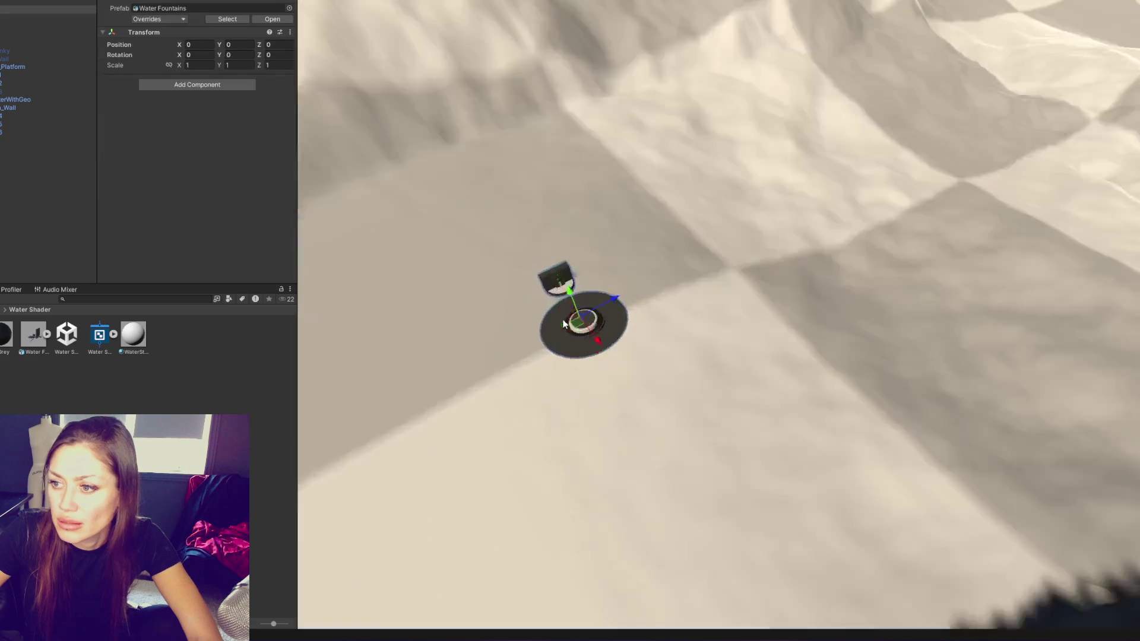
scroll(809, 234, down, 10)
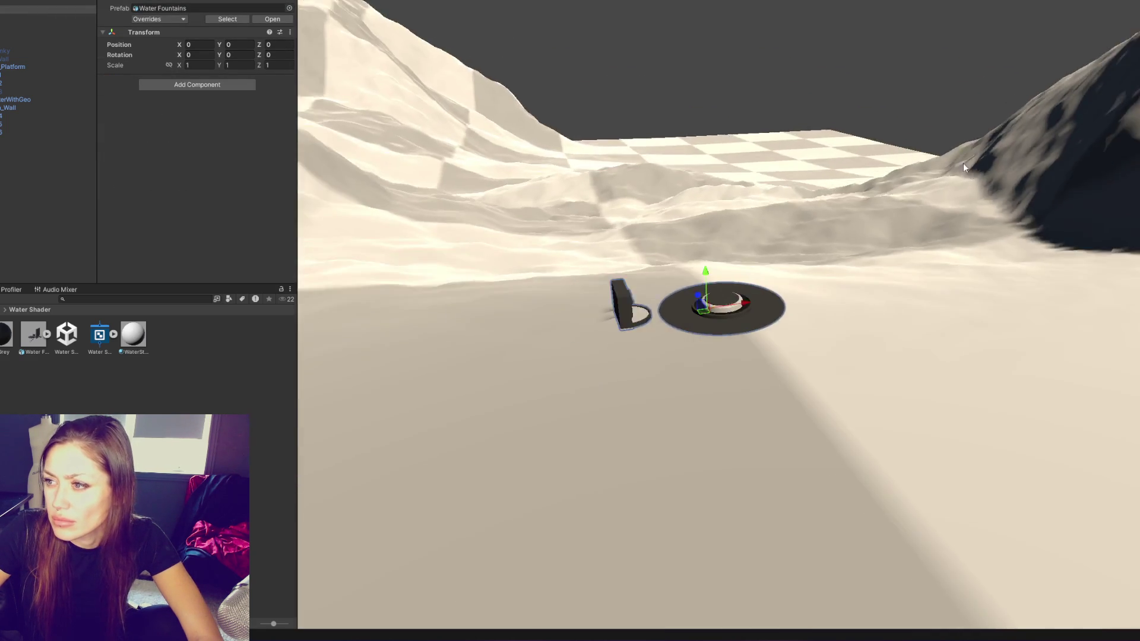
mouse_move(963, 162)
mouse_down()
mouse_move(871, 343)
mouse_move(871, 262)
mouse_move(836, 288)
mouse_move(843, 282)
mouse_up()
click(13, 159)
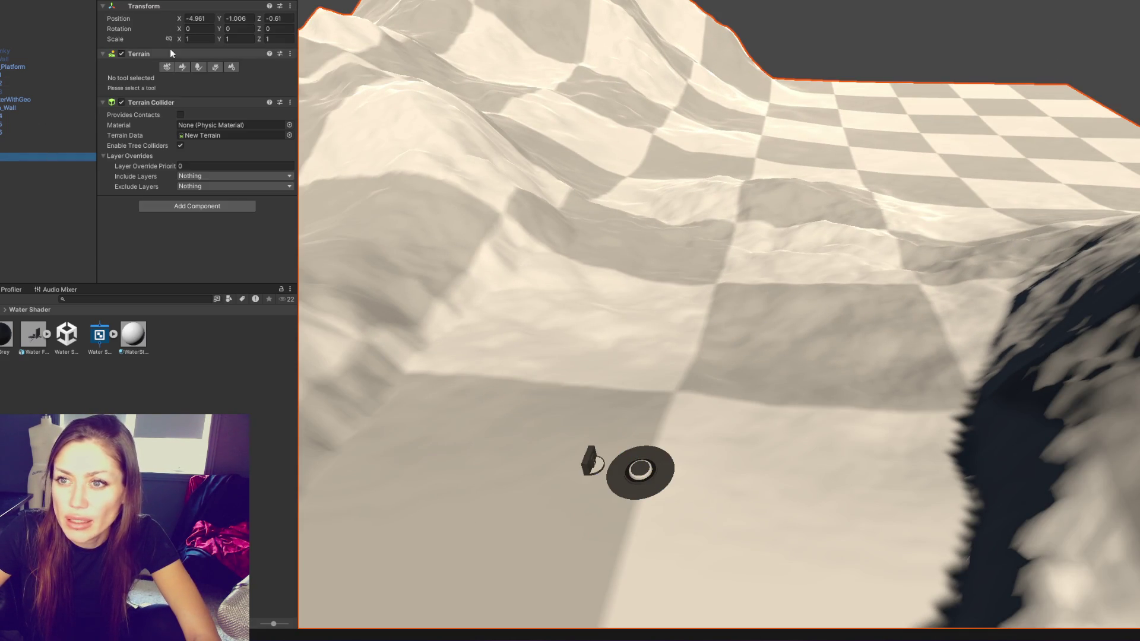
click(168, 68)
click(180, 67)
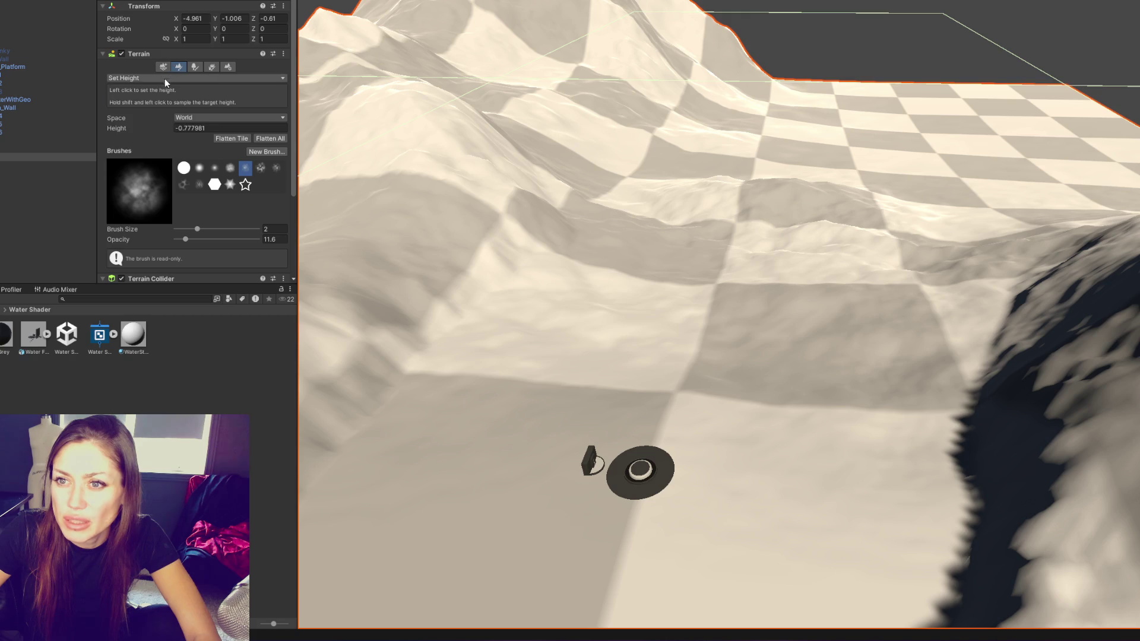
click(164, 135)
click(178, 78)
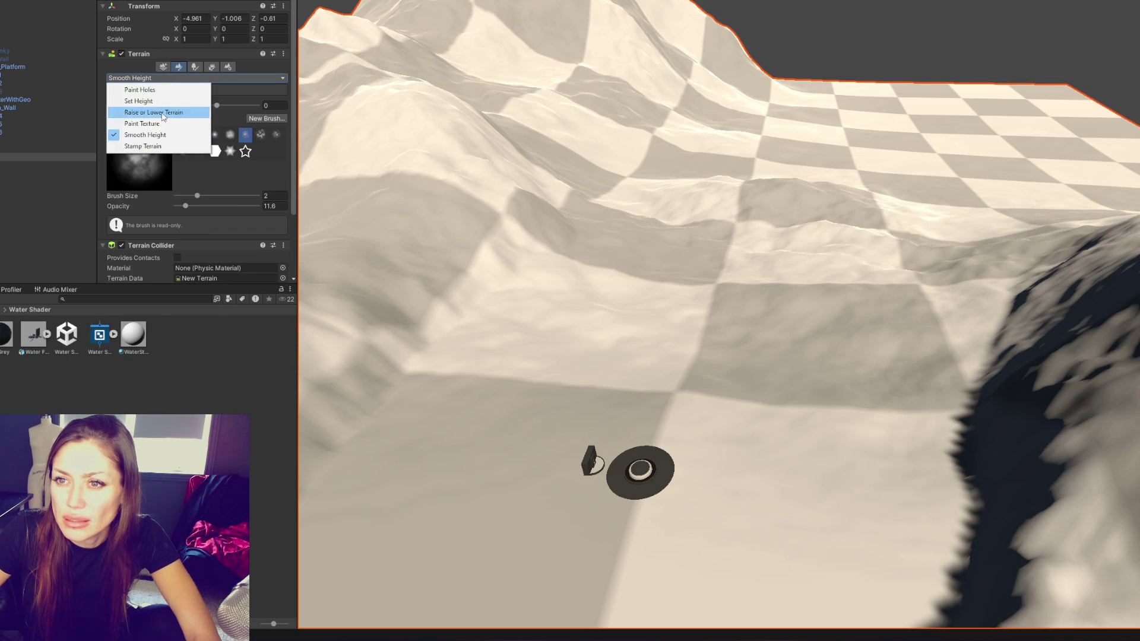
click(142, 124)
scroll(256, 198, down, 3)
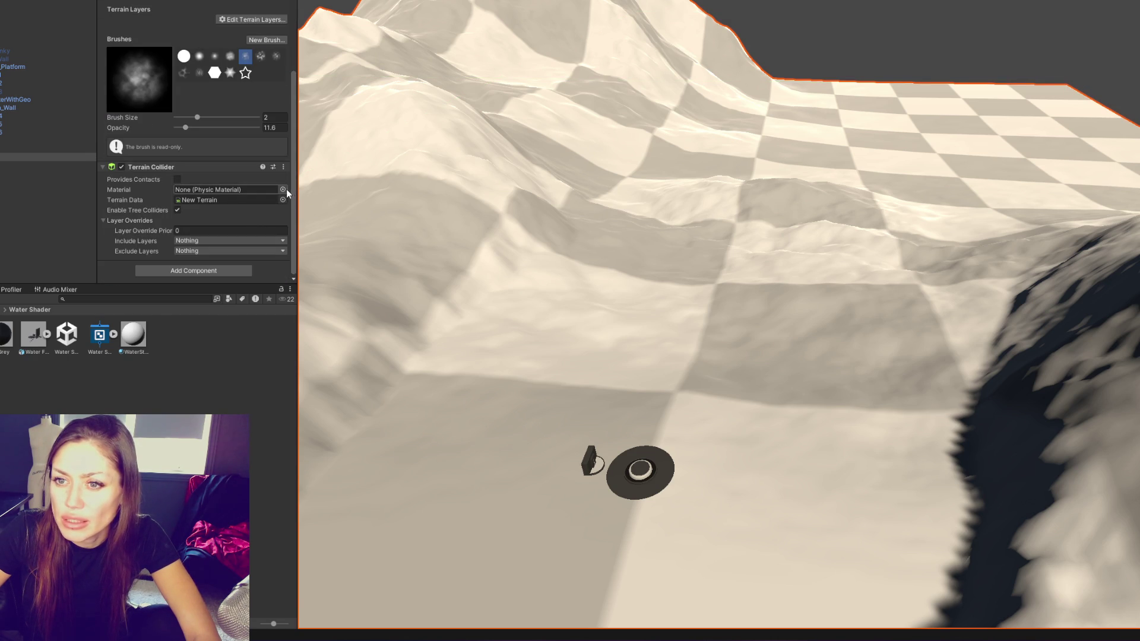
click(283, 190)
key(Escape)
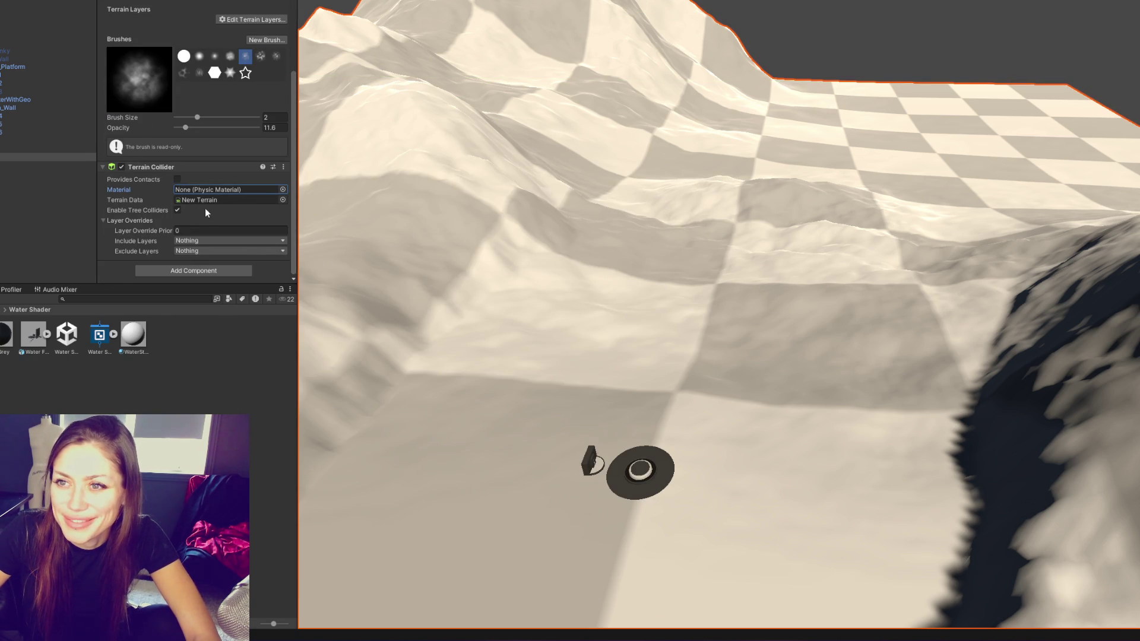
Switch the terrain painting mode to the tree painting tool
scroll(200, 208, up, 3)
scroll(270, 182, down, 3)
scroll(270, 181, down, 1)
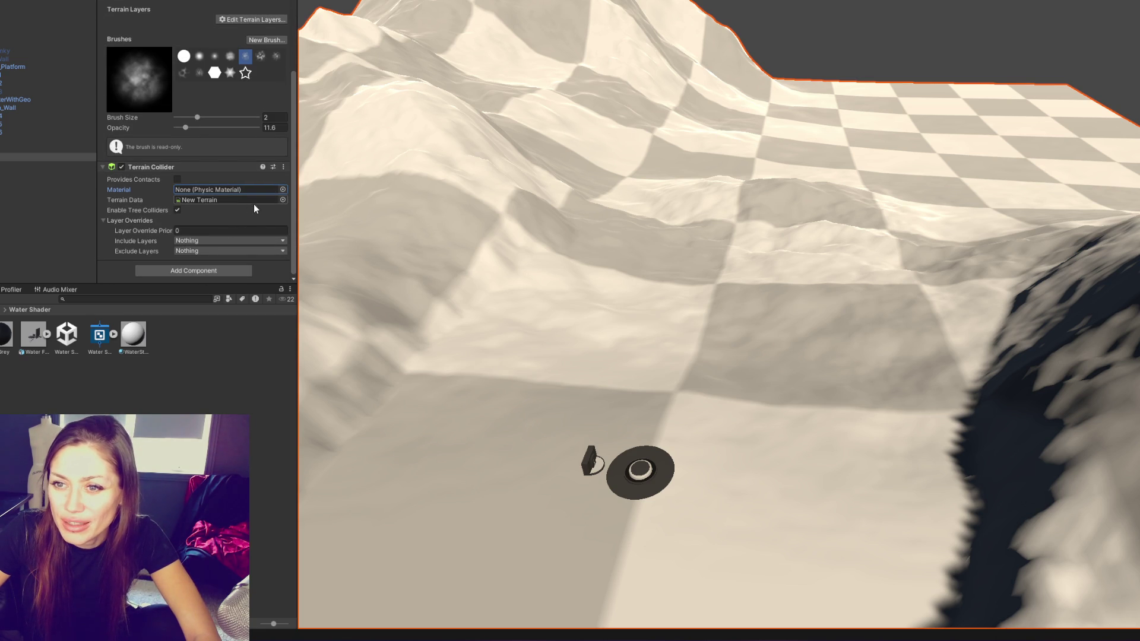
scroll(282, 218, up, 5)
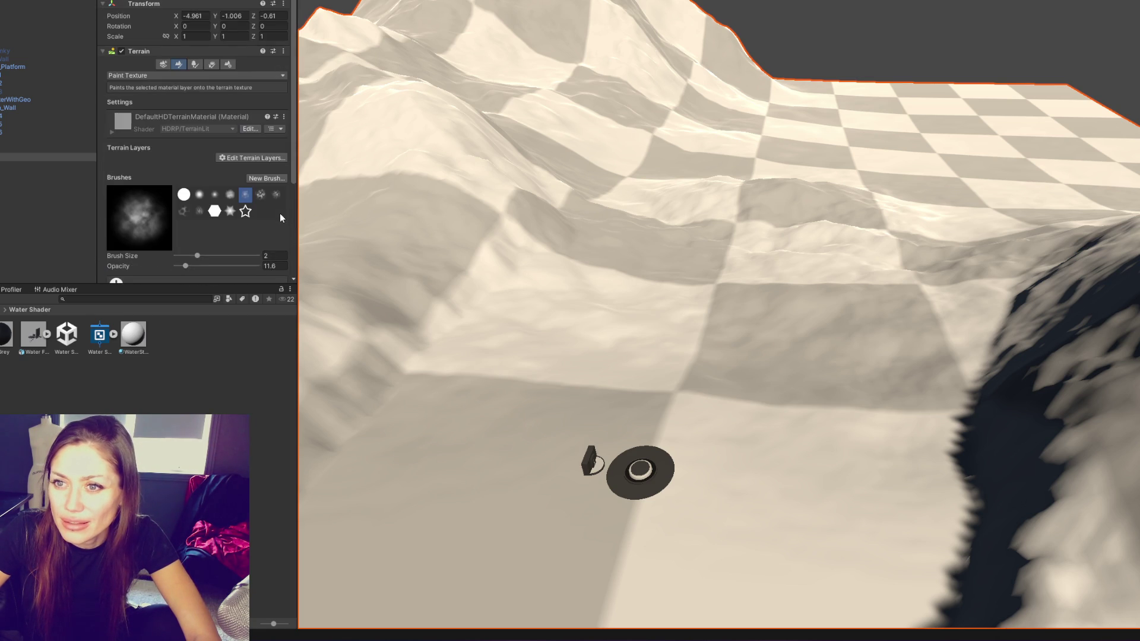
click(184, 76)
click(204, 73)
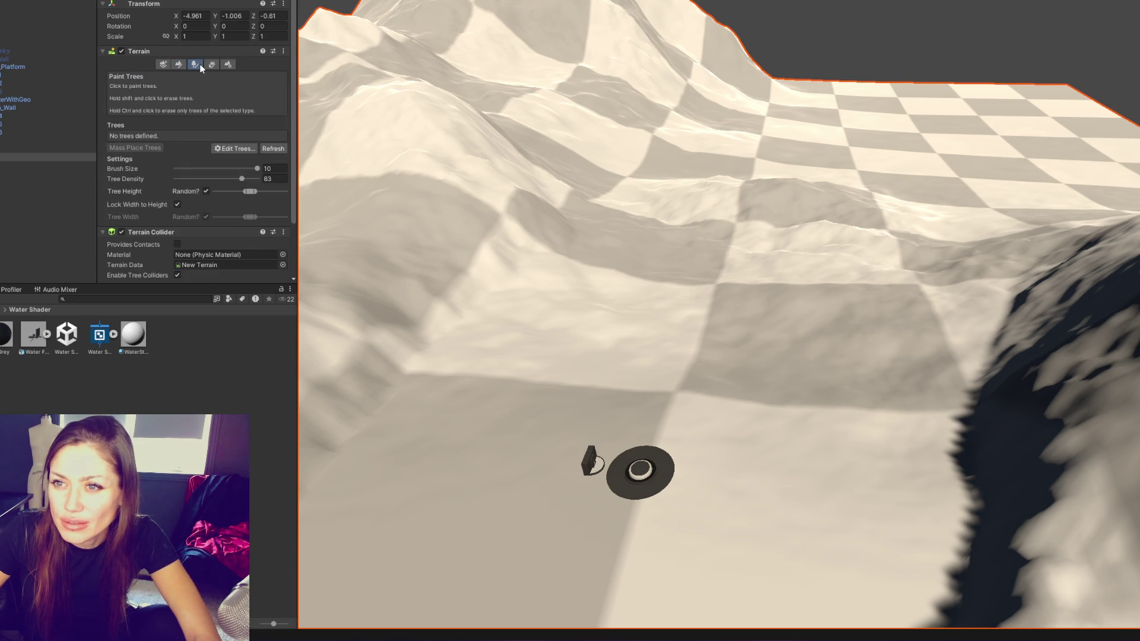
Review the terrain's general settings, rendering layer mask, and terrain data asset location
click(228, 64)
scroll(281, 180, down, 10)
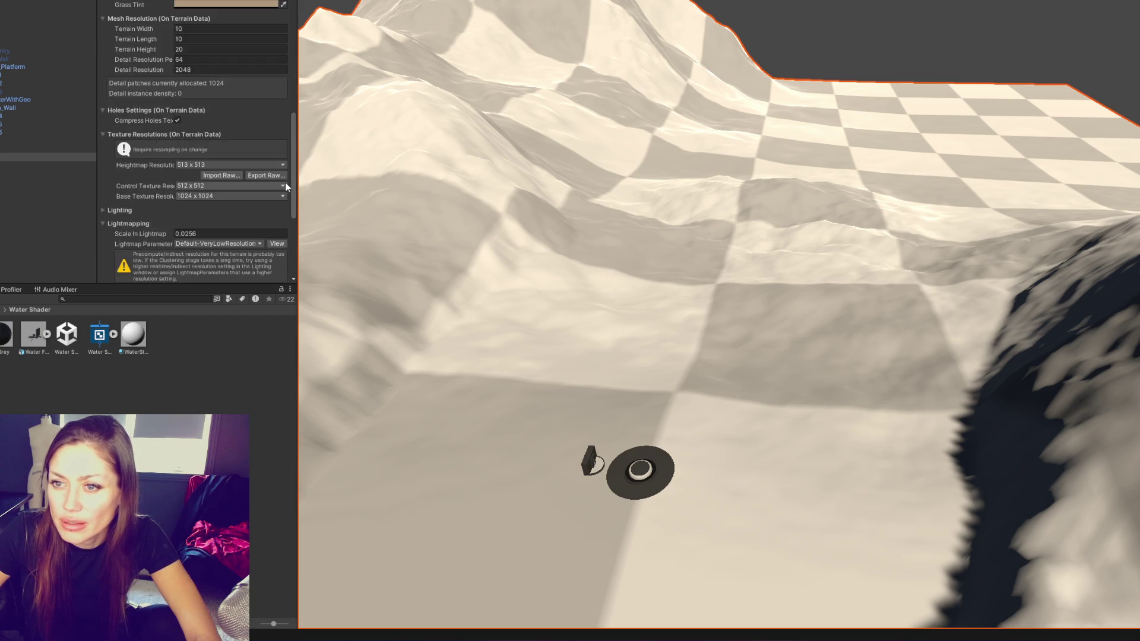
click(229, 200)
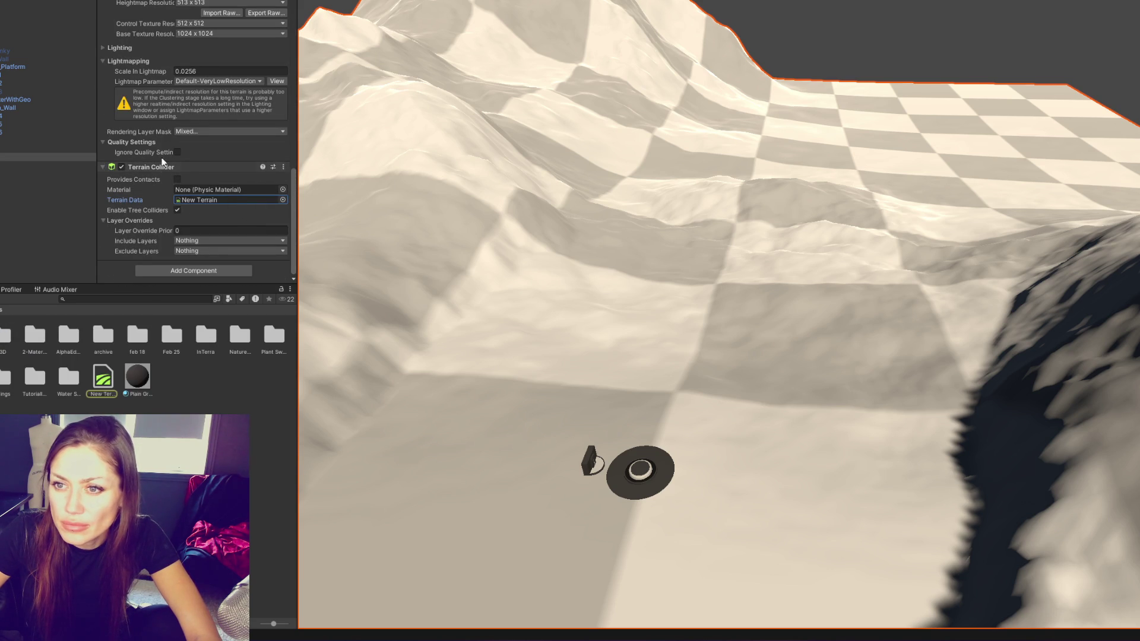
scroll(279, 83, up, 2)
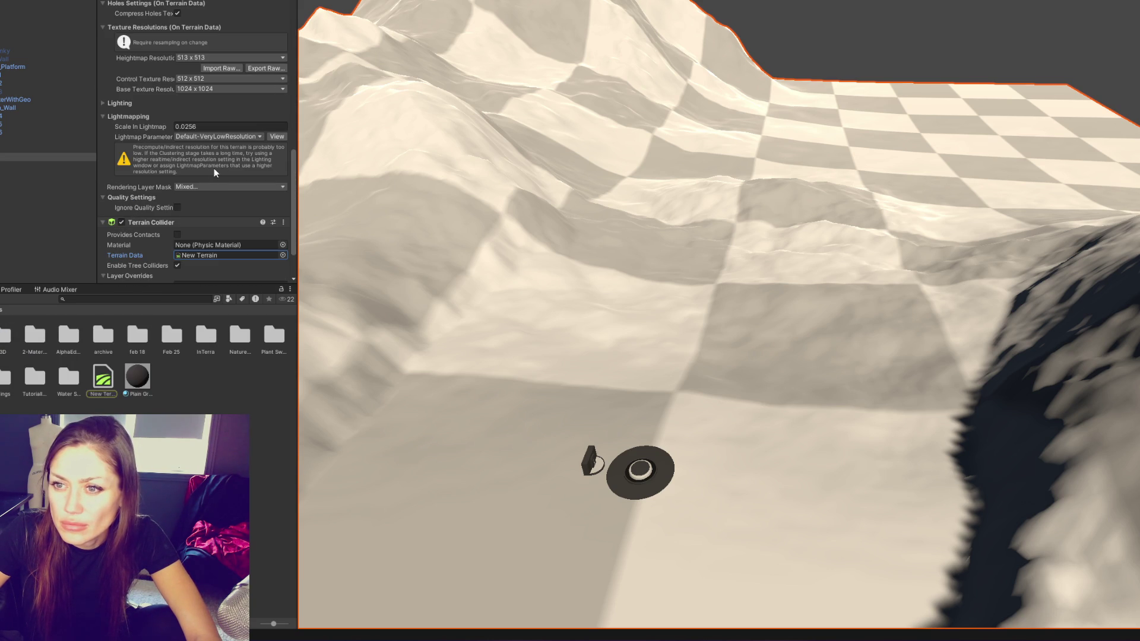
click(204, 187)
click(144, 170)
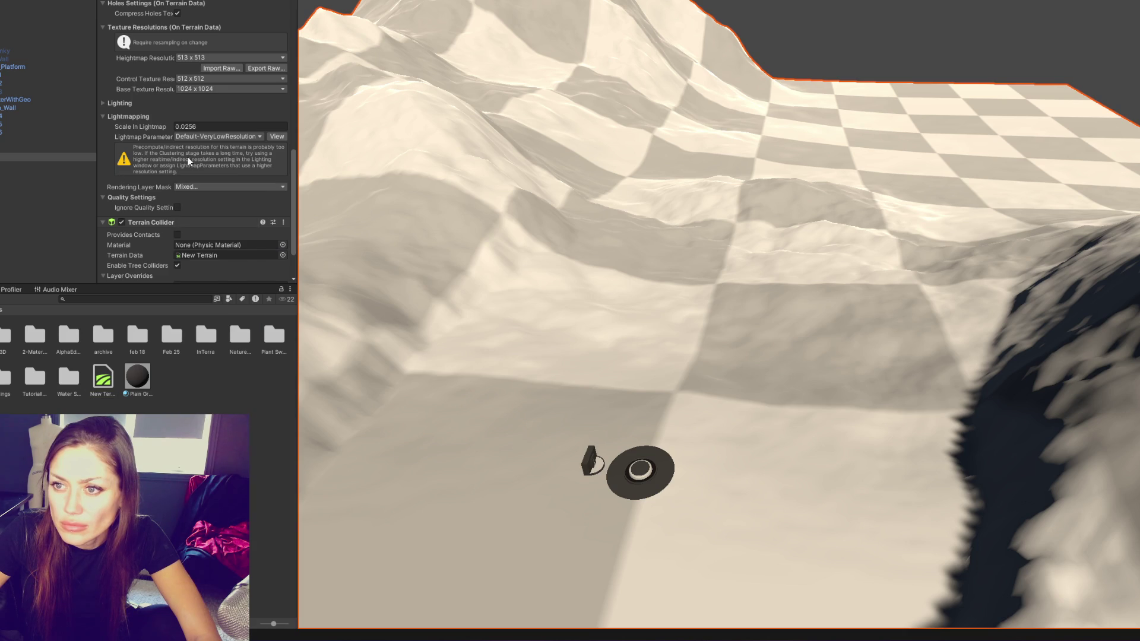
scroll(233, 109, up, 7)
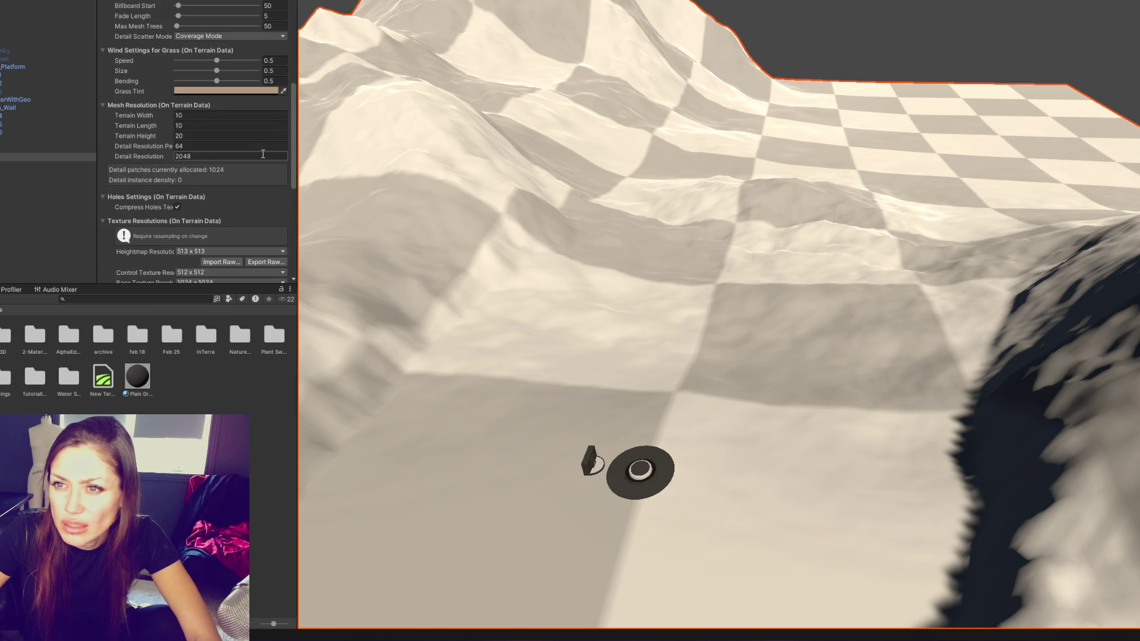
scroll(261, 149, up, 10)
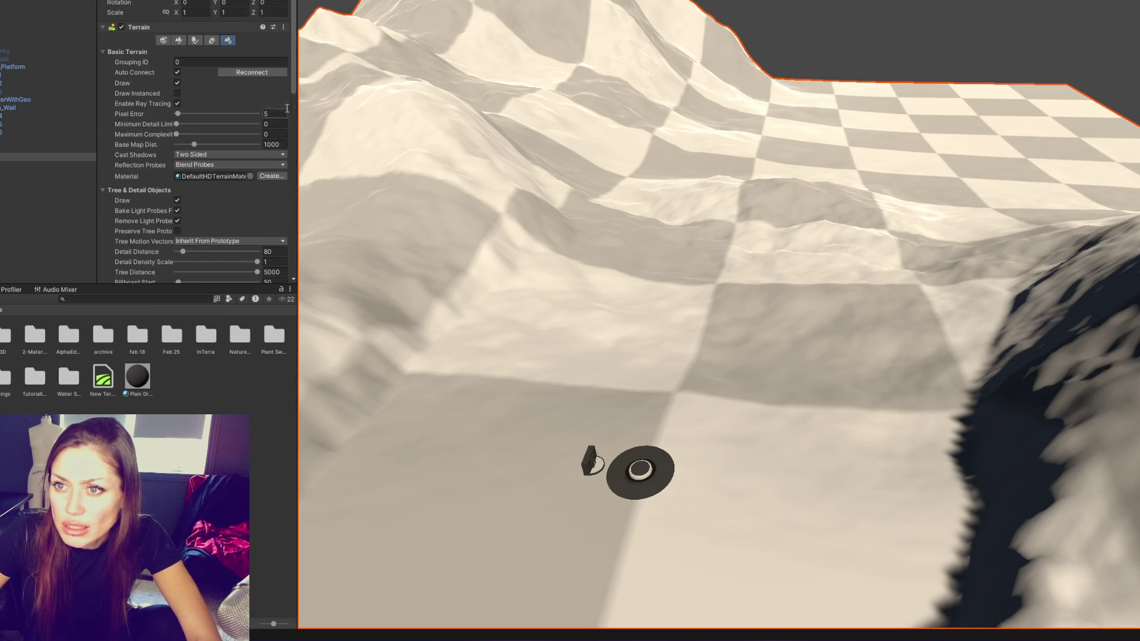
scroll(240, 94, down, 15)
scroll(247, 105, down, 4)
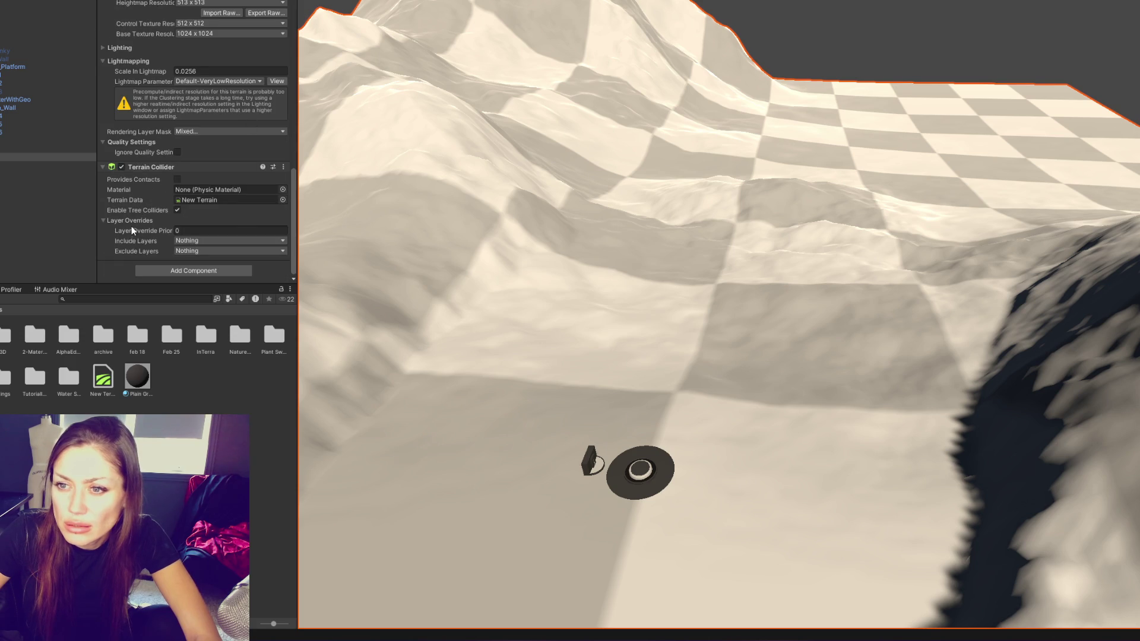
click(219, 202)
Inspect the New Terrain asset, reselect the terrain, then orbit to a side view with the fountain in front
click(102, 377)
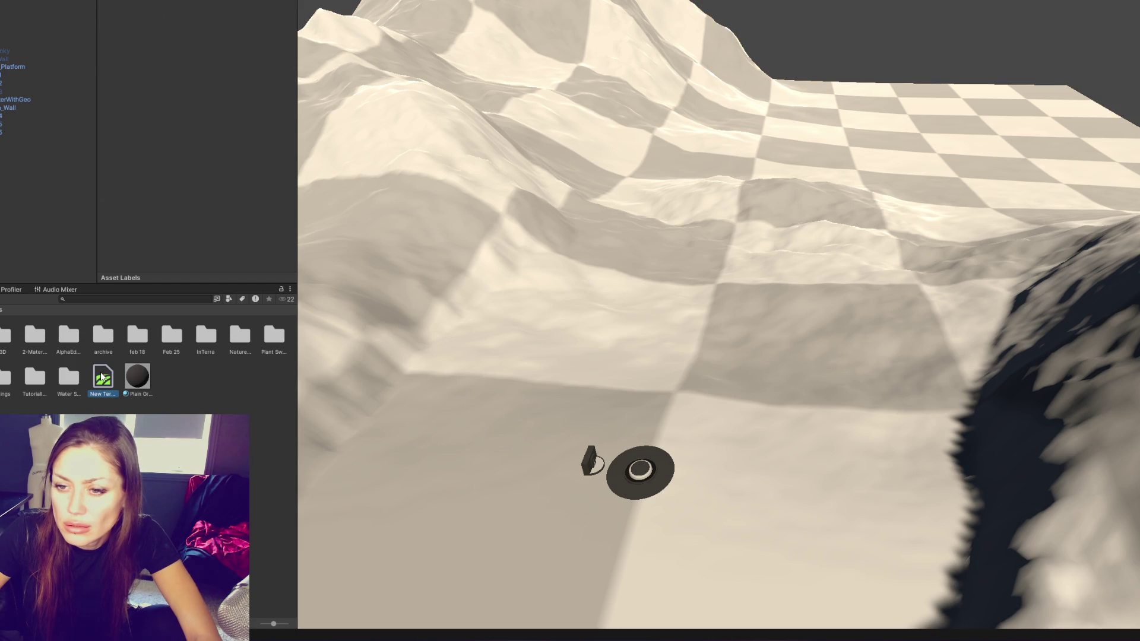
click(504, 251)
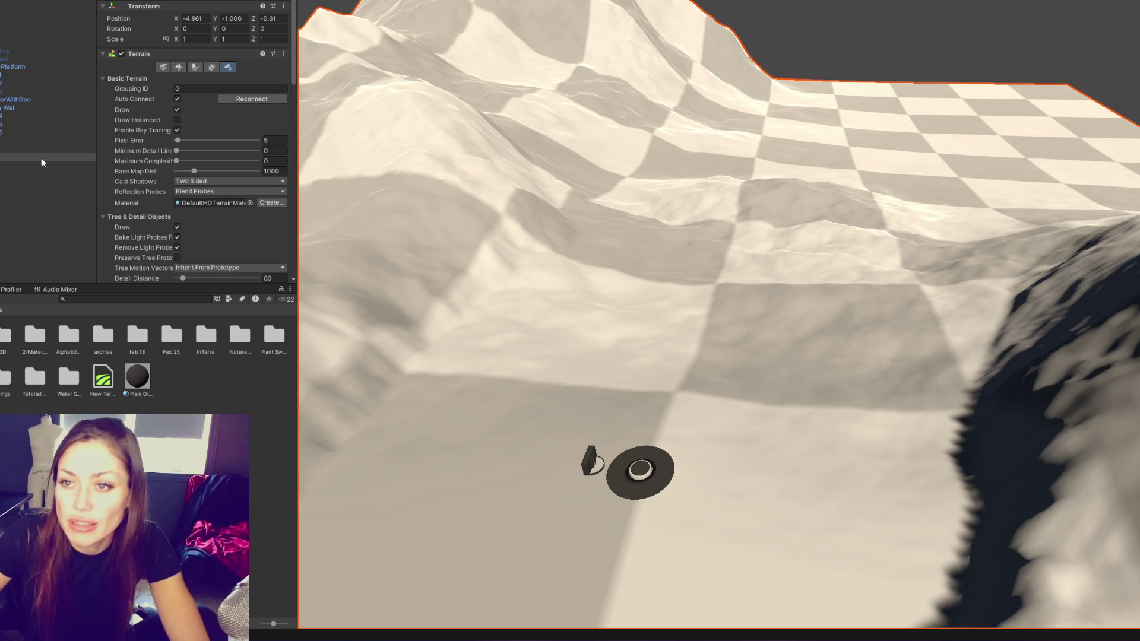
scroll(213, 143, down, 3)
scroll(211, 142, down, 5)
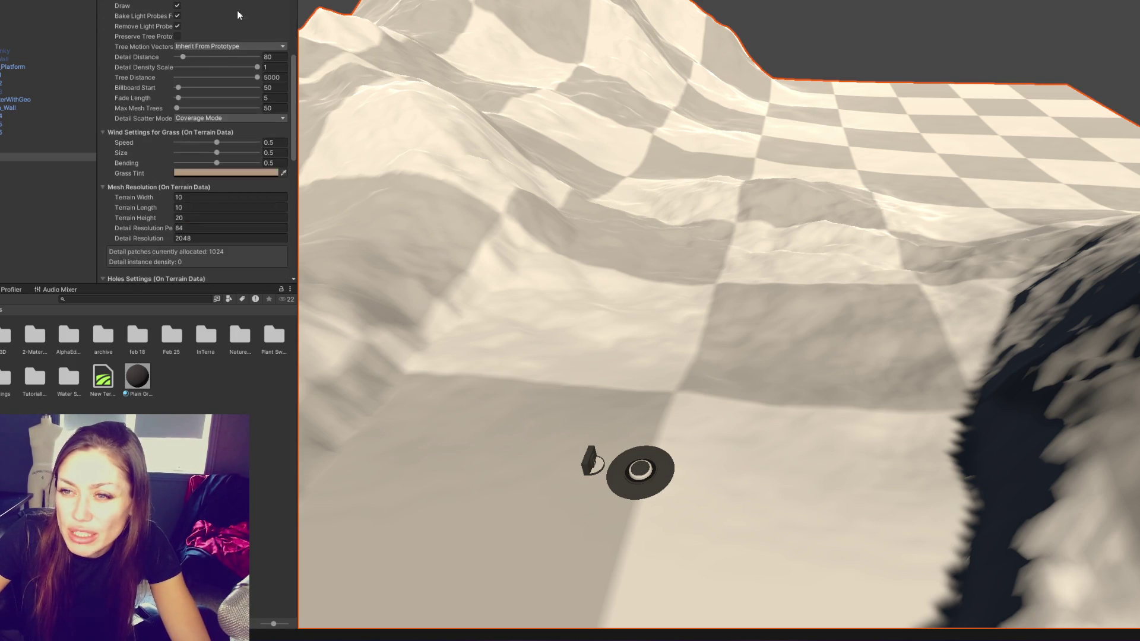
scroll(208, 49, up, 1)
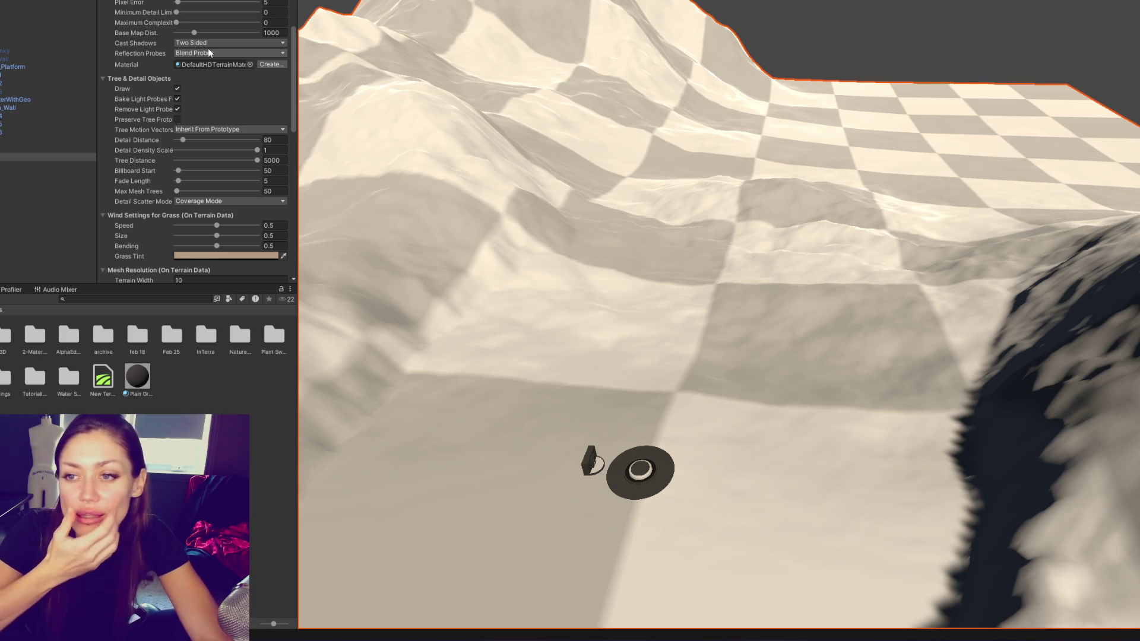
scroll(244, 166, up, 5)
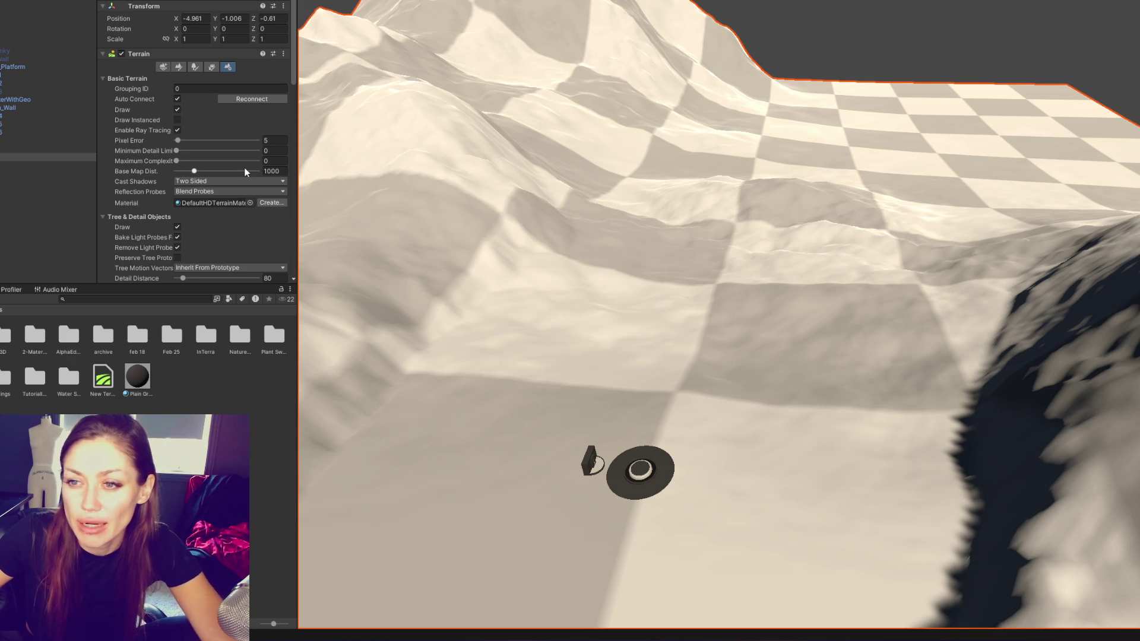
scroll(307, 116, down, 2)
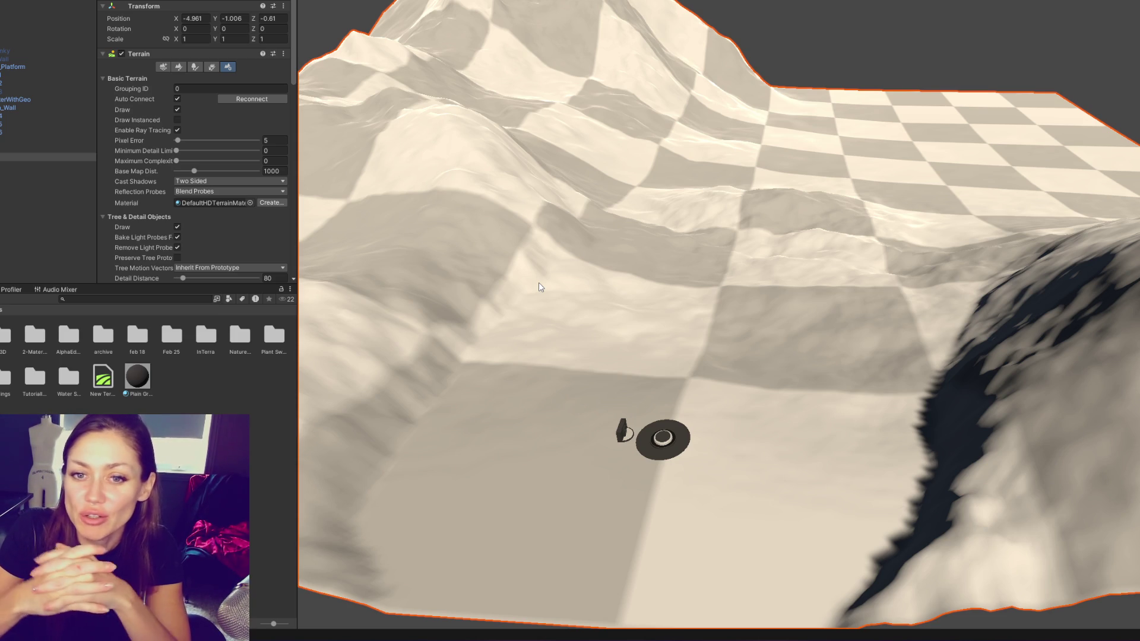
mouse_move(539, 283)
mouse_down()
mouse_move(880, 198)
mouse_move(1053, 186)
mouse_move(786, 176)
mouse_move(473, 212)
mouse_move(308, 202)
mouse_move(601, 190)
mouse_move(655, 214)
mouse_move(663, 175)
mouse_move(908, 145)
mouse_move(415, 168)
mouse_move(900, 202)
mouse_move(407, 114)
mouse_move(108, 121)
mouse_move(598, 224)
mouse_move(891, 248)
mouse_up()
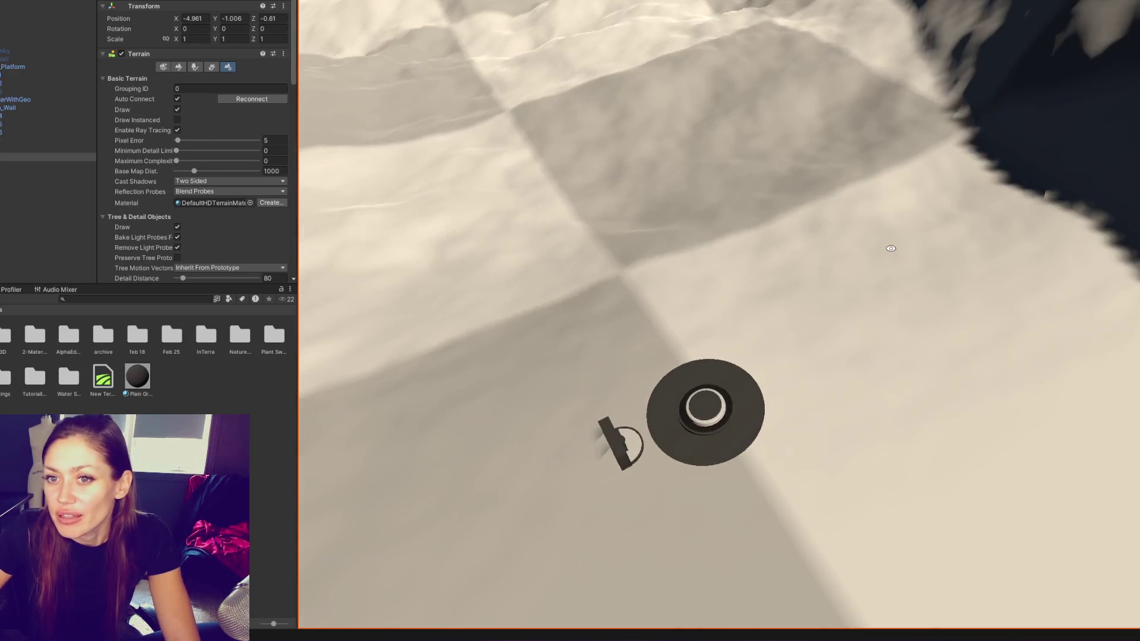
drag(930, 302, 713, 238)
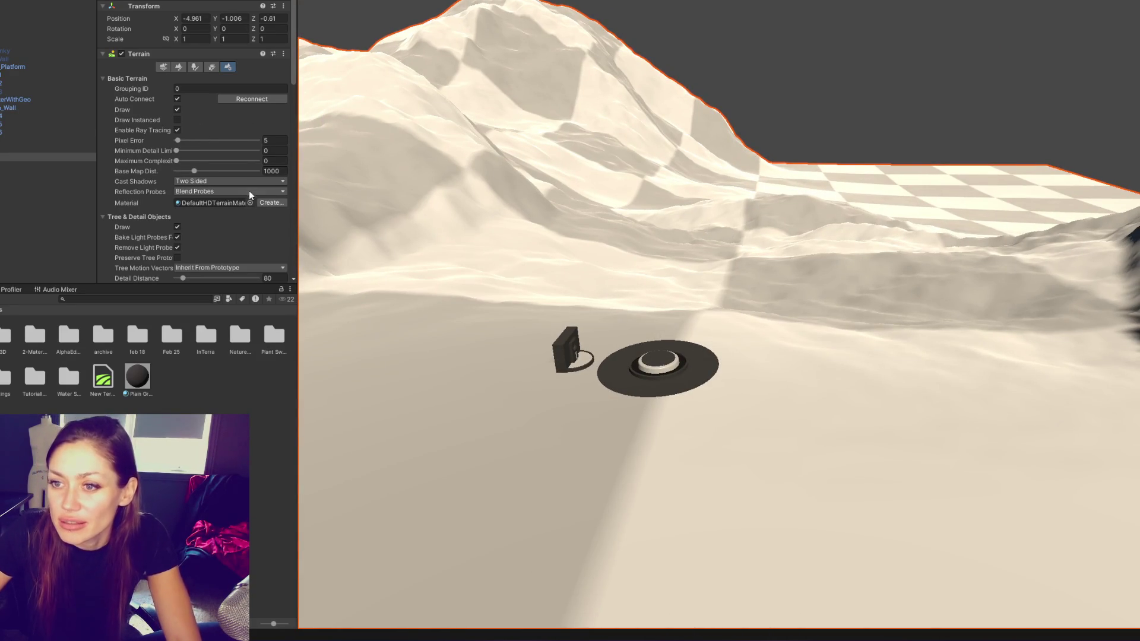
Create a New Terrain Material for the terrain and collapse its lighting and lightmapping settings
click(242, 203)
click(266, 203)
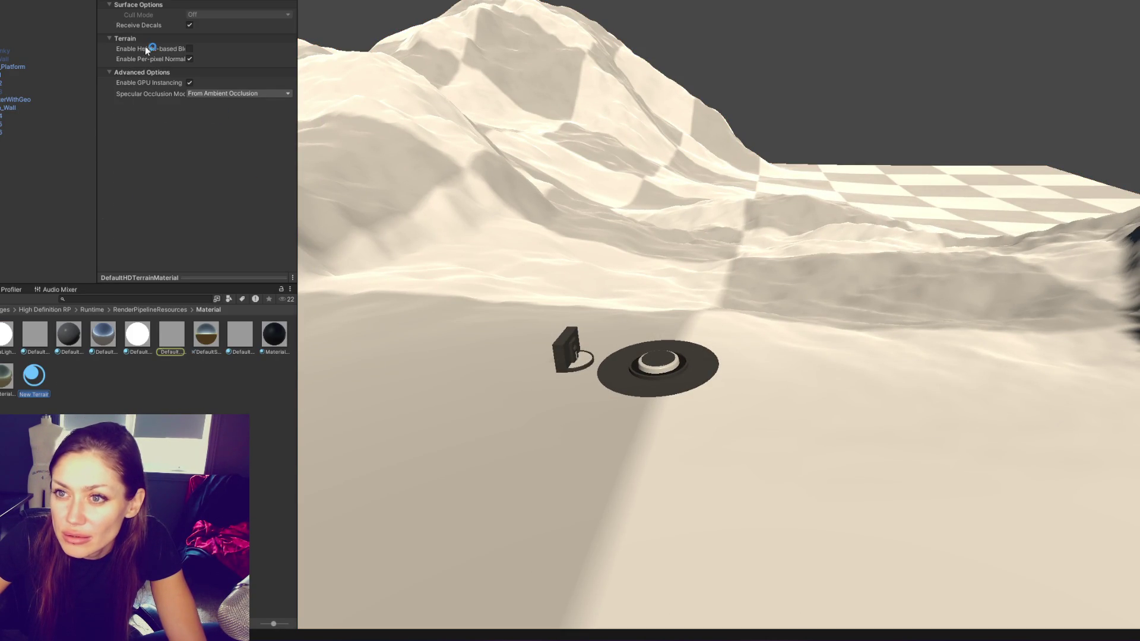
click(15, 156)
scroll(139, 178, down, 10)
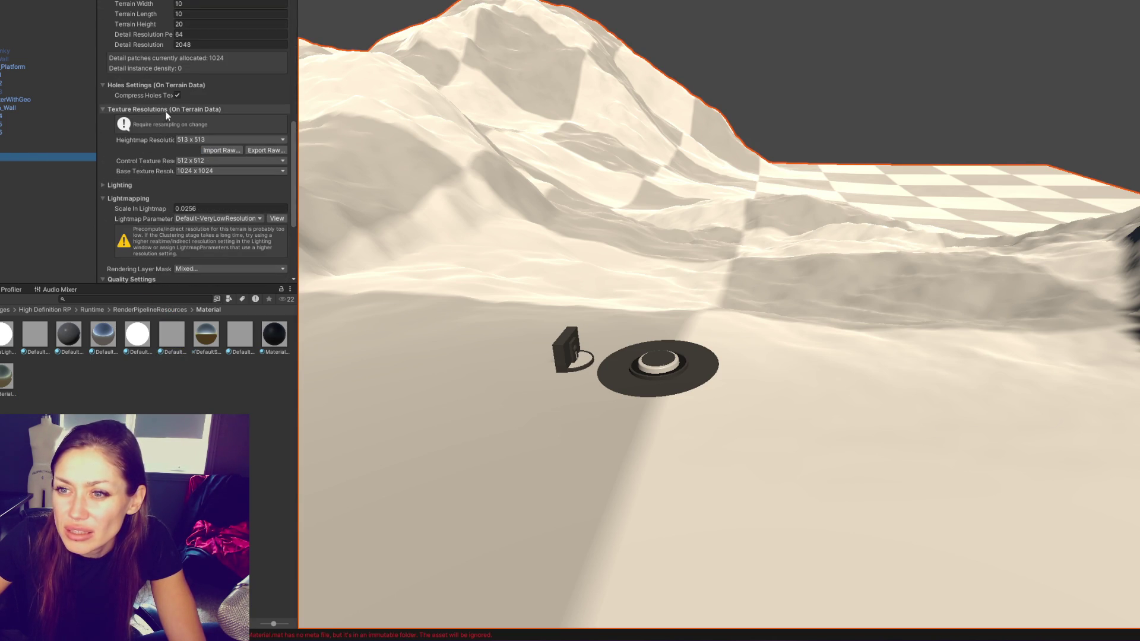
click(147, 184)
click(146, 184)
click(143, 193)
scroll(144, 195, down, 3)
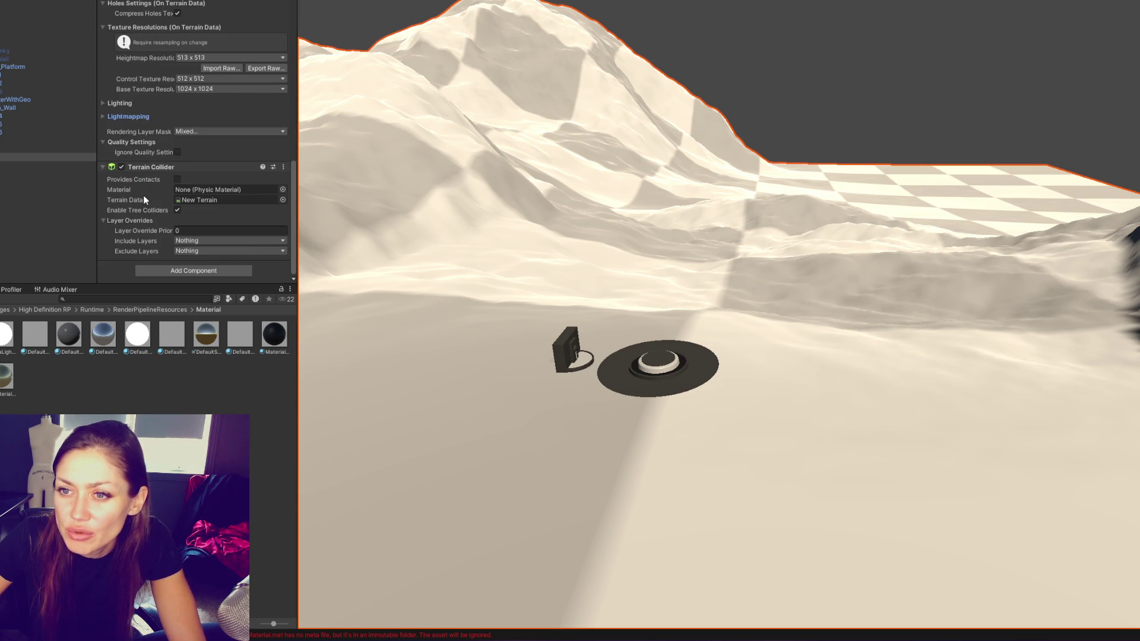
scroll(151, 191, up, 3)
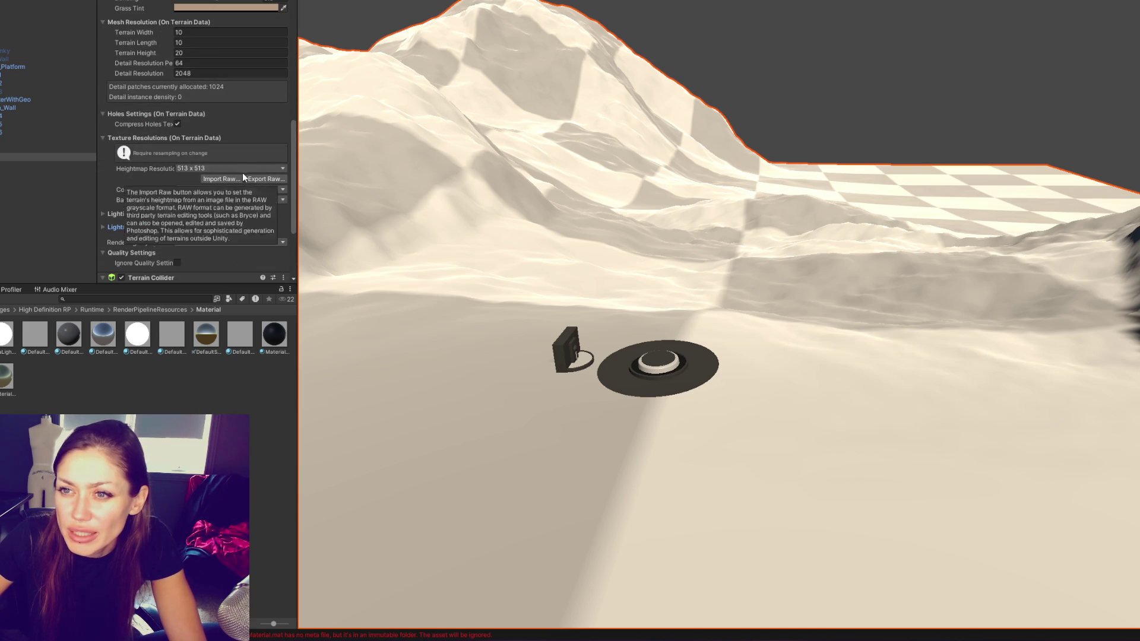
scroll(235, 159, up, 5)
scroll(250, 169, up, 5)
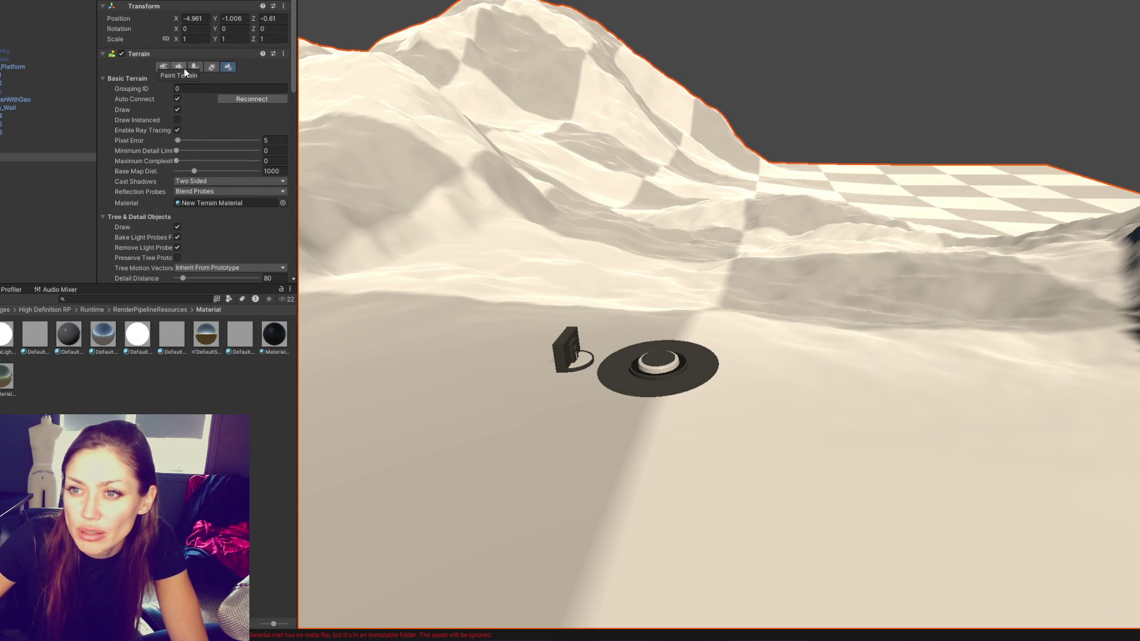
Browse the Paint Trees, Paint Details and neighbour tools, ending on Paint Texture
click(183, 68)
click(195, 66)
scroll(210, 97, down, 2)
scroll(212, 112, down, 1)
scroll(209, 80, up, 3)
click(212, 66)
scroll(188, 104, down, 5)
scroll(187, 98, up, 5)
click(179, 66)
scroll(173, 118, down, 4)
scroll(170, 137, up, 5)
click(167, 66)
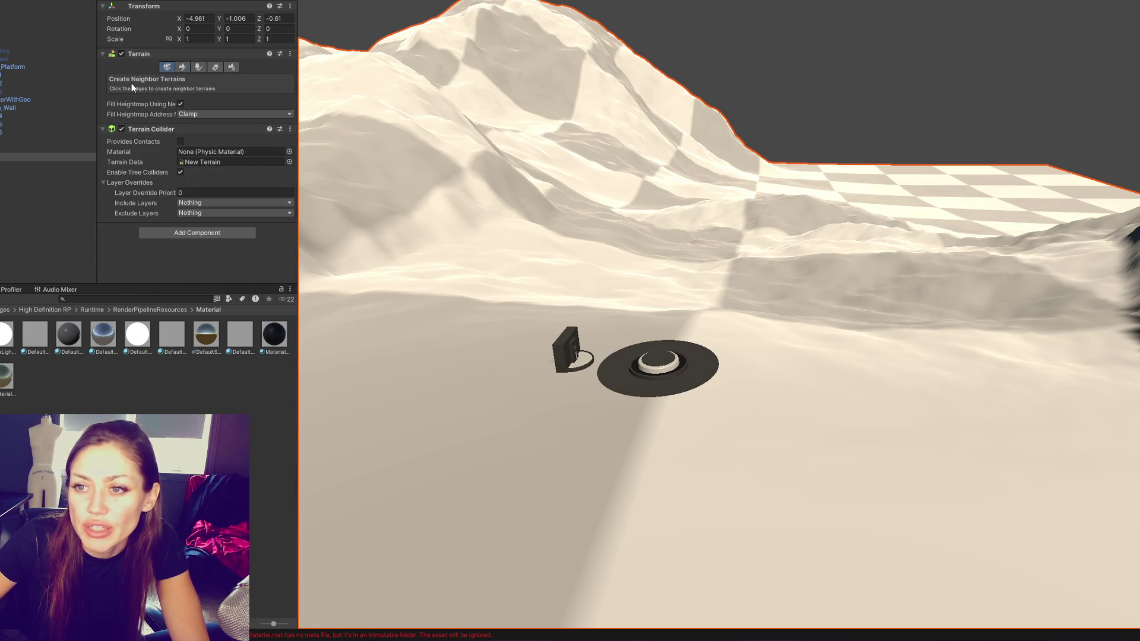
click(184, 69)
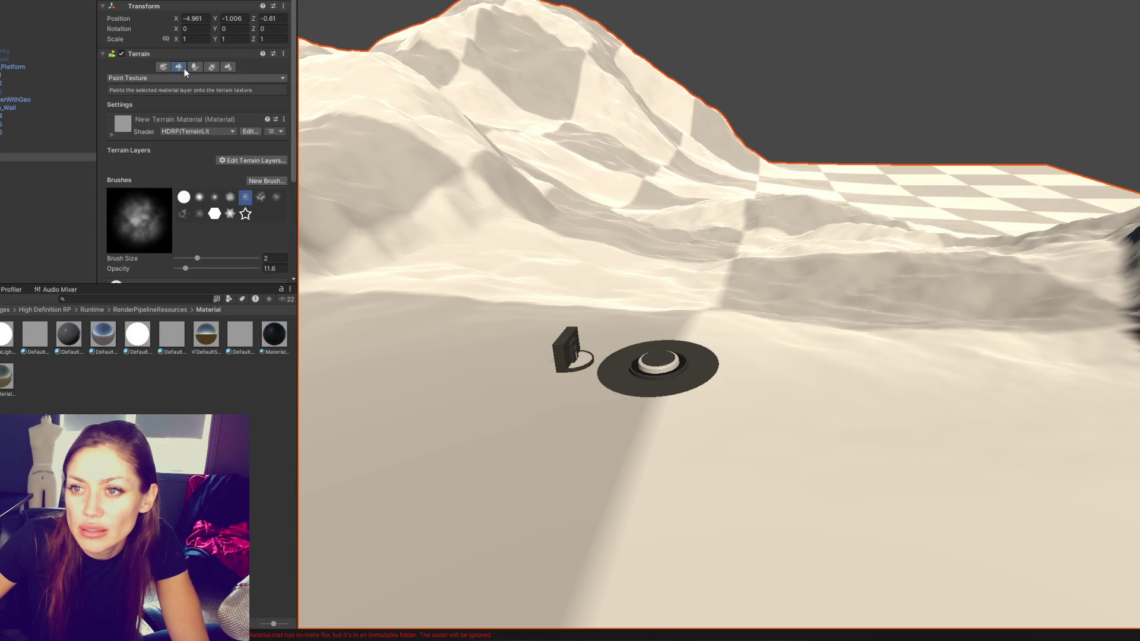
Search the Unity Registry in Package Manager for 'terrain' packages
click(228, 66)
click(104, 1)
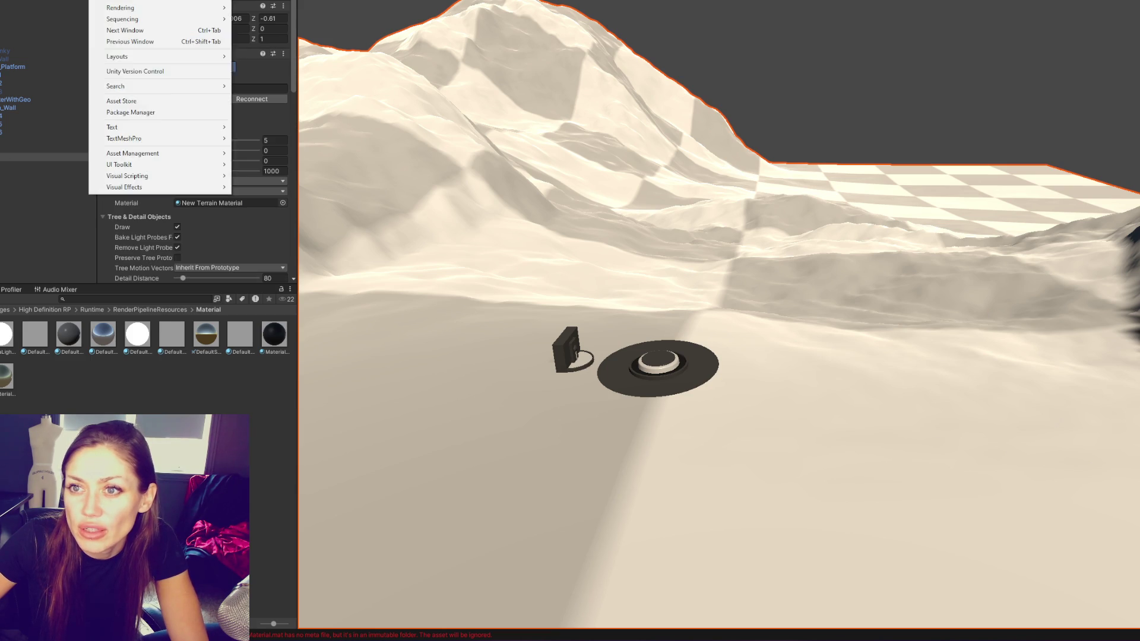
click(167, 113)
click(319, 75)
click(326, 83)
click(740, 76)
text(ter)
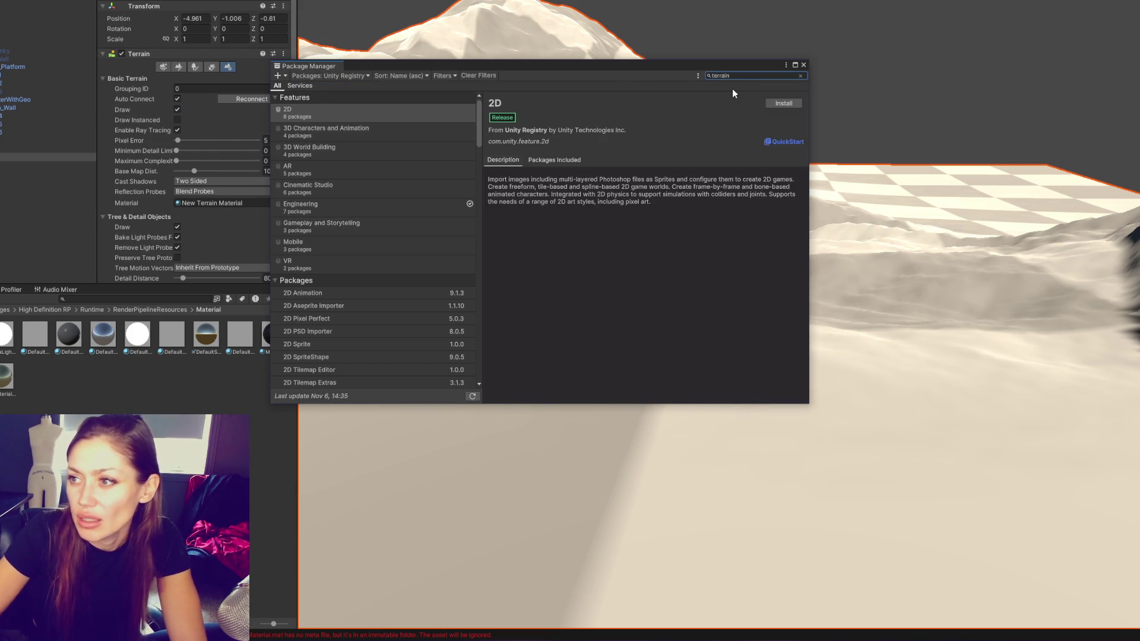
text(rain)
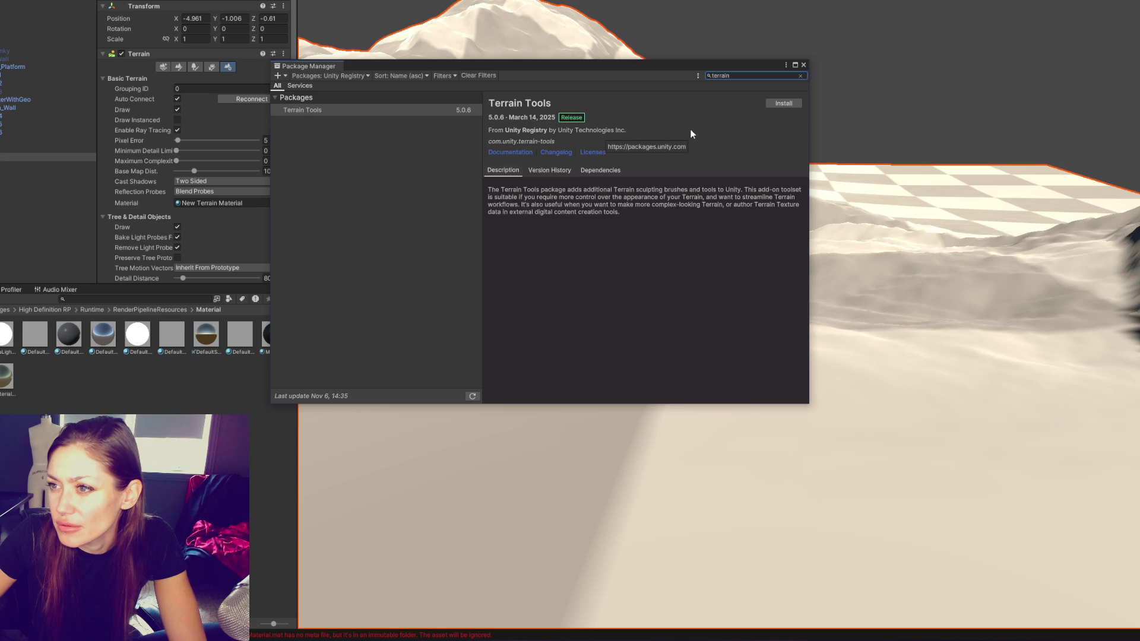
Install the Terrain Tools package and download its sample assets
click(788, 103)
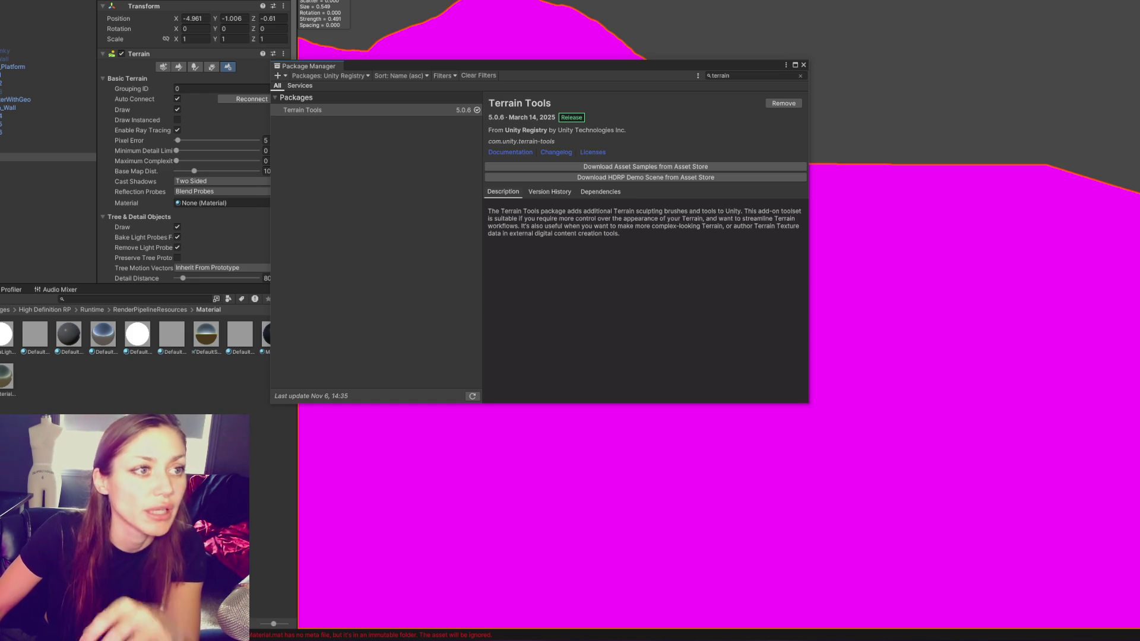
click(711, 168)
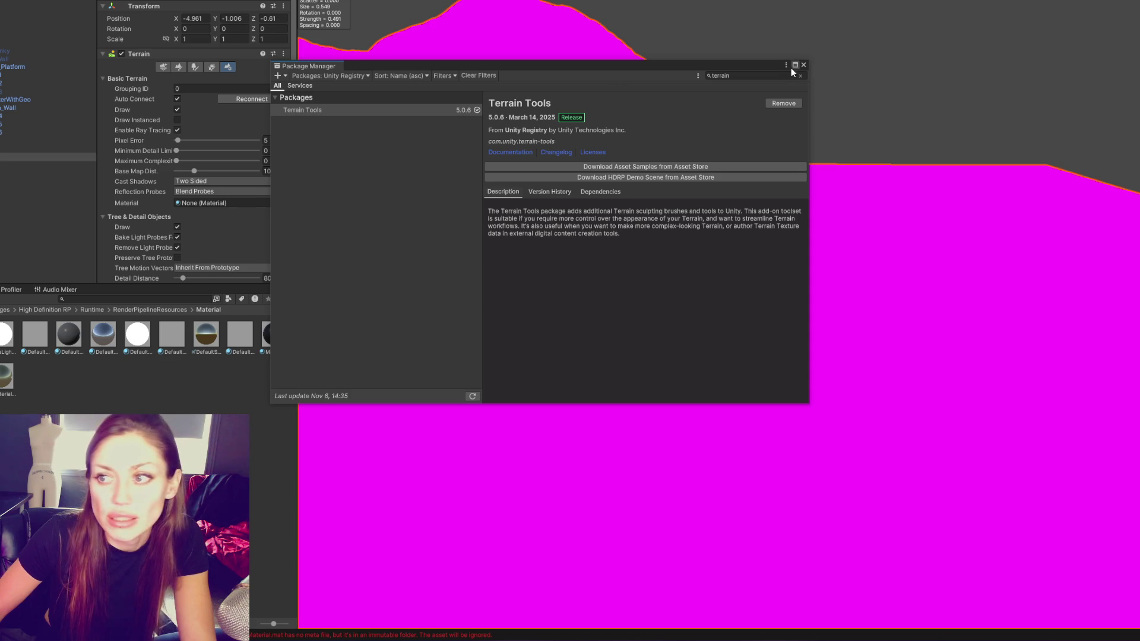
click(727, 167)
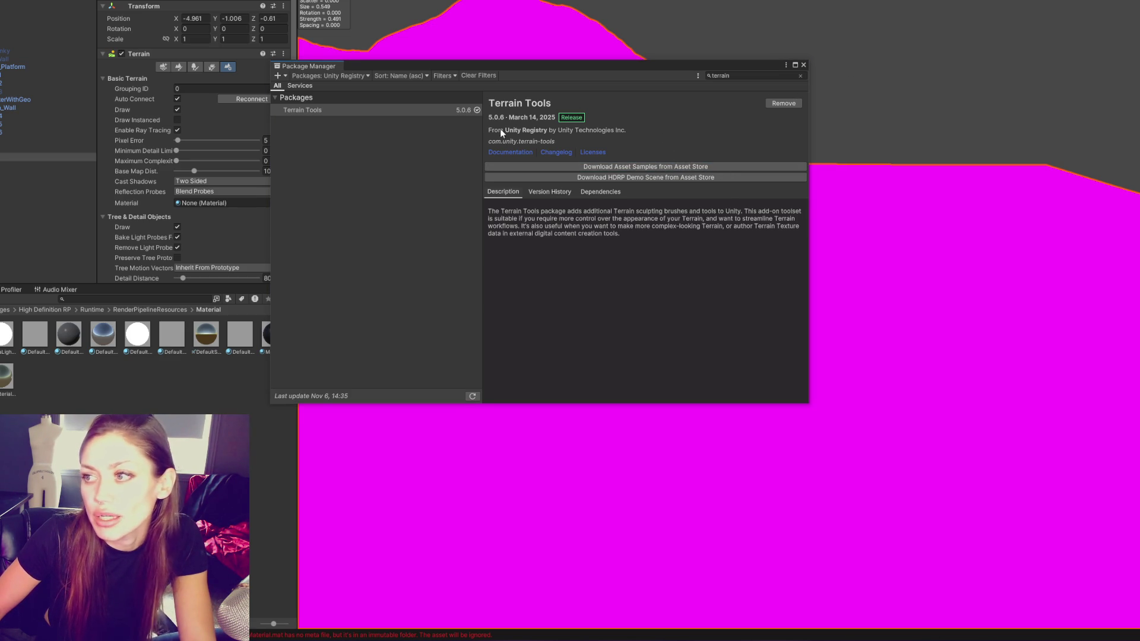
click(321, 76)
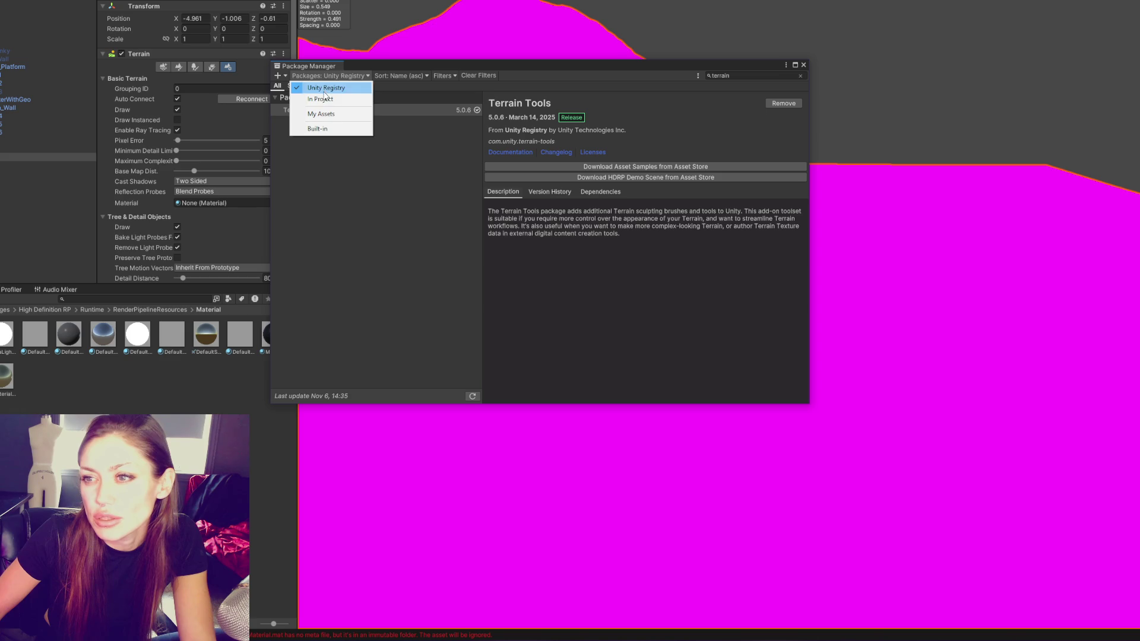
click(321, 128)
click(749, 76)
text(terrain)
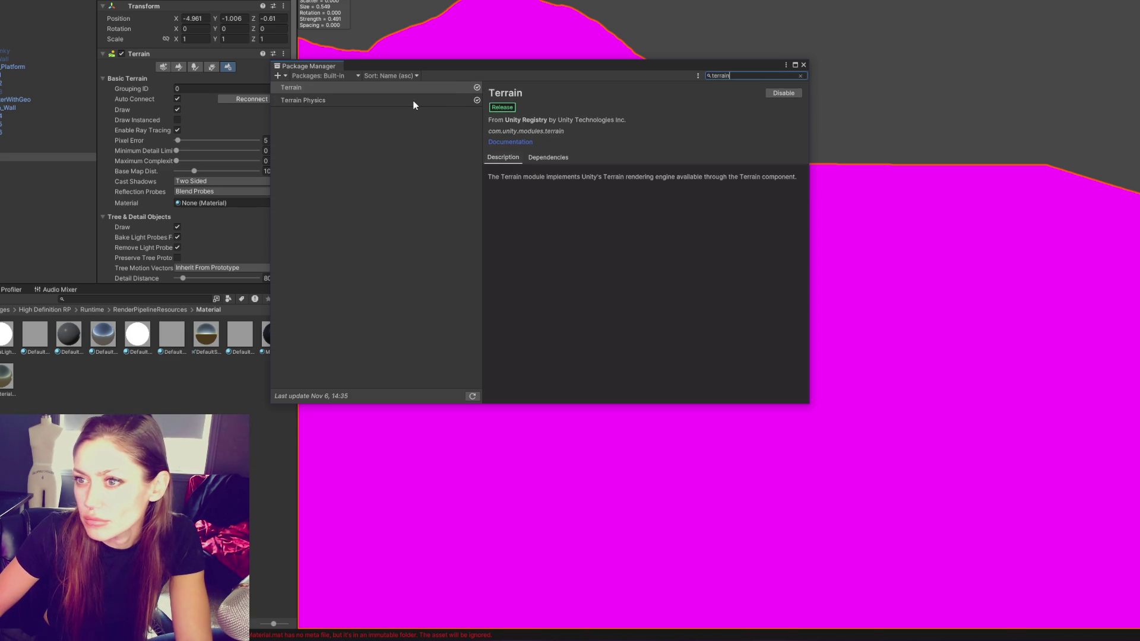
click(321, 76)
click(320, 97)
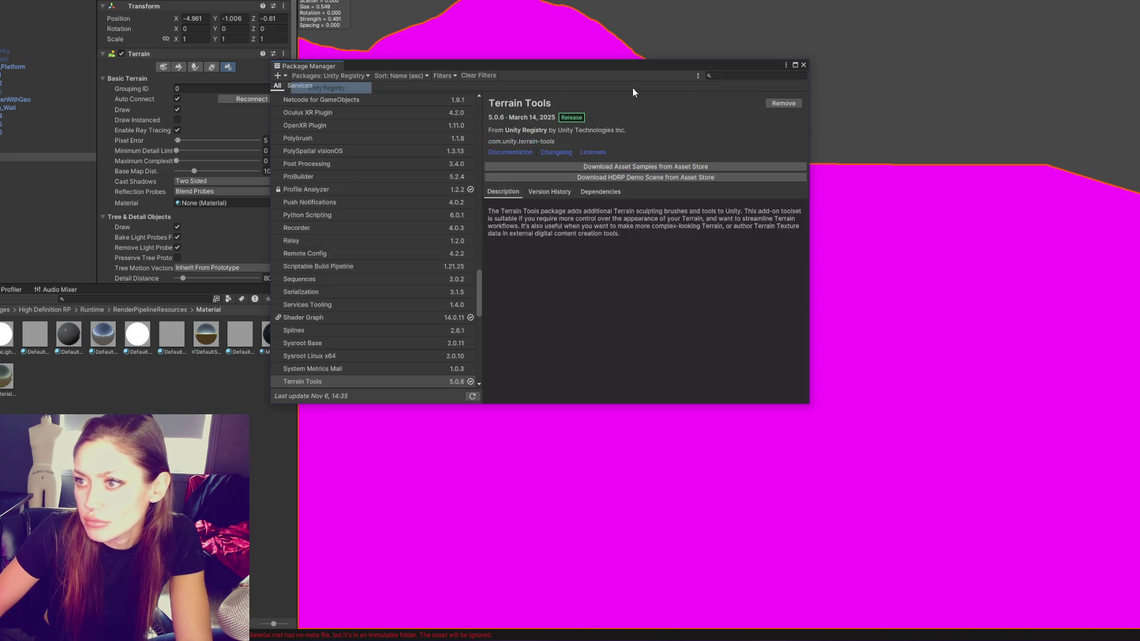
click(674, 166)
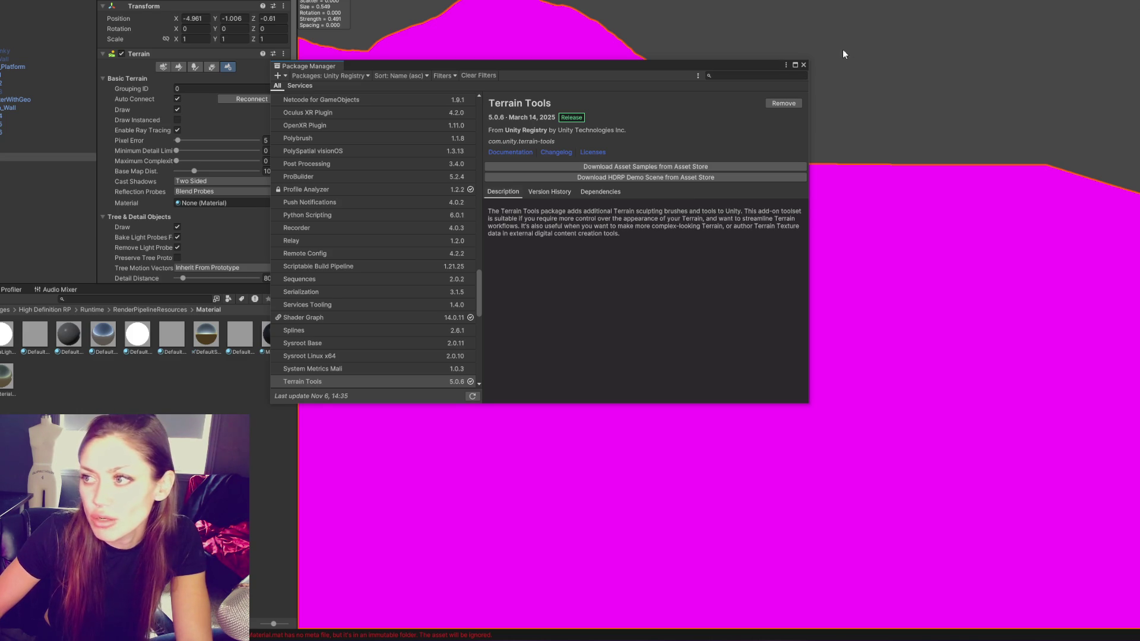
click(804, 68)
Reselect the Terrain and look through its Inspector settings
scroll(174, 137, down, 10)
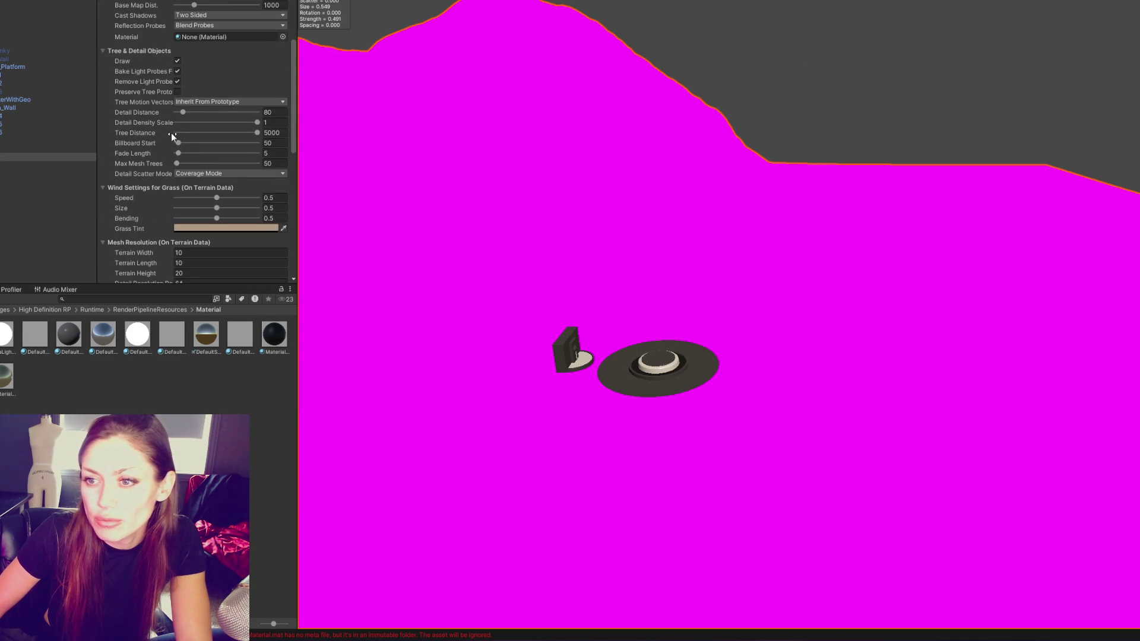
scroll(158, 142, down, 3)
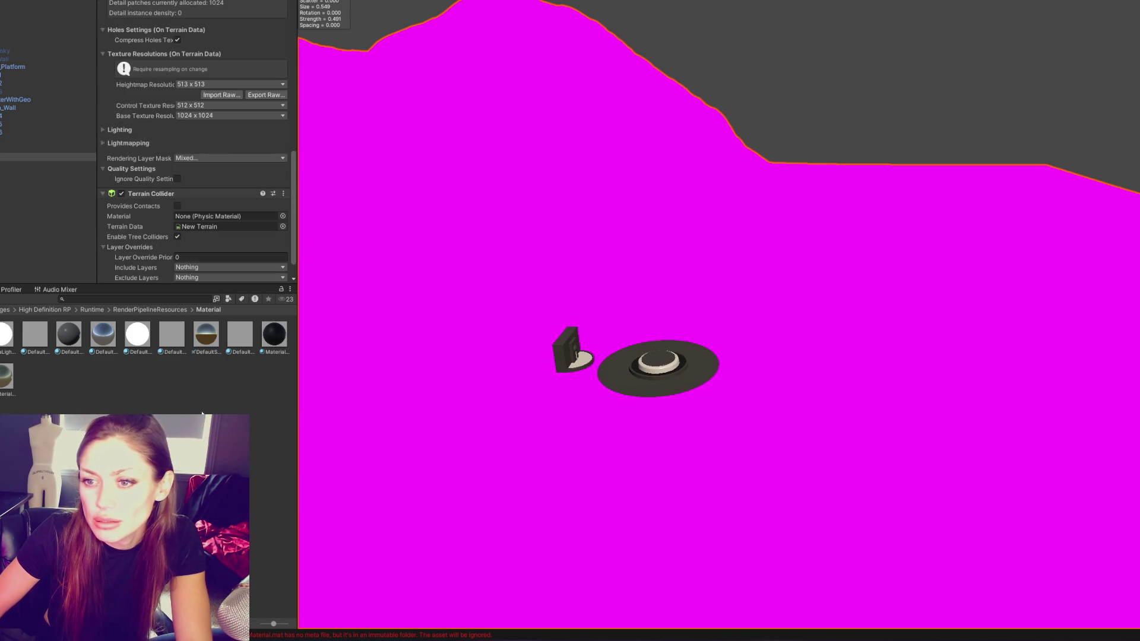
click(24, 145)
click(24, 157)
scroll(158, 152, down, 5)
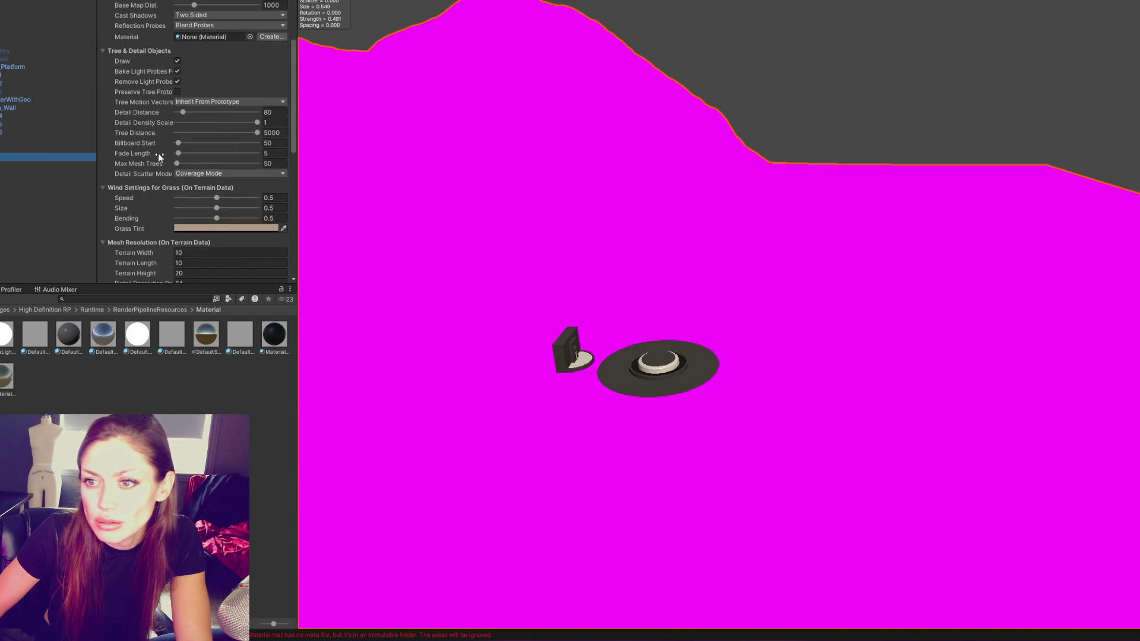
scroll(279, 187, down, 8)
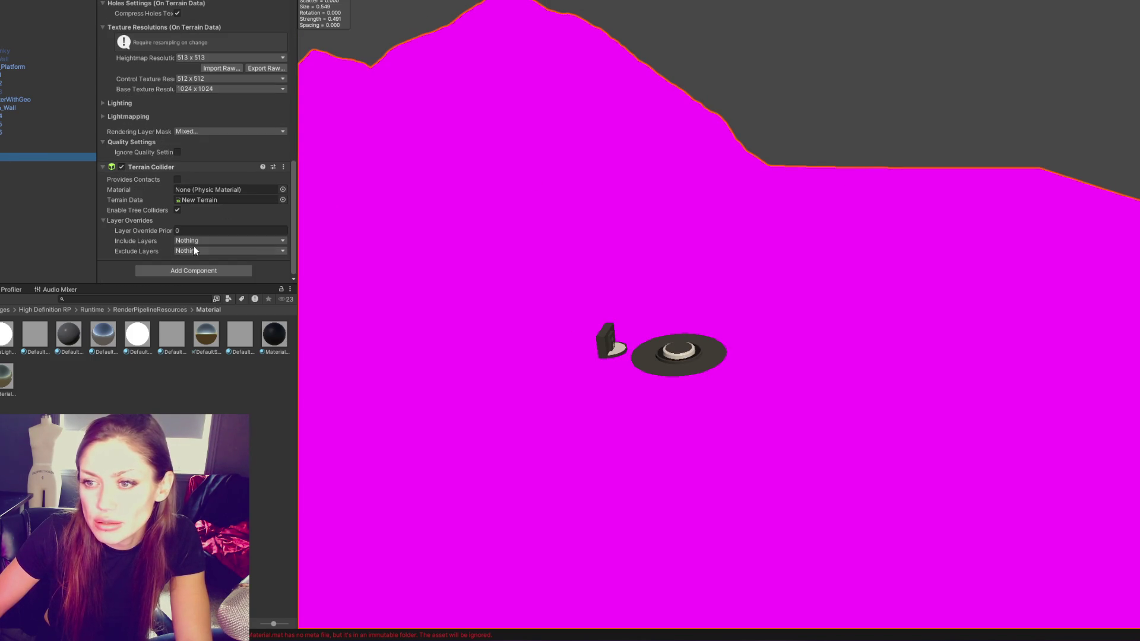
scroll(189, 251, up, 8)
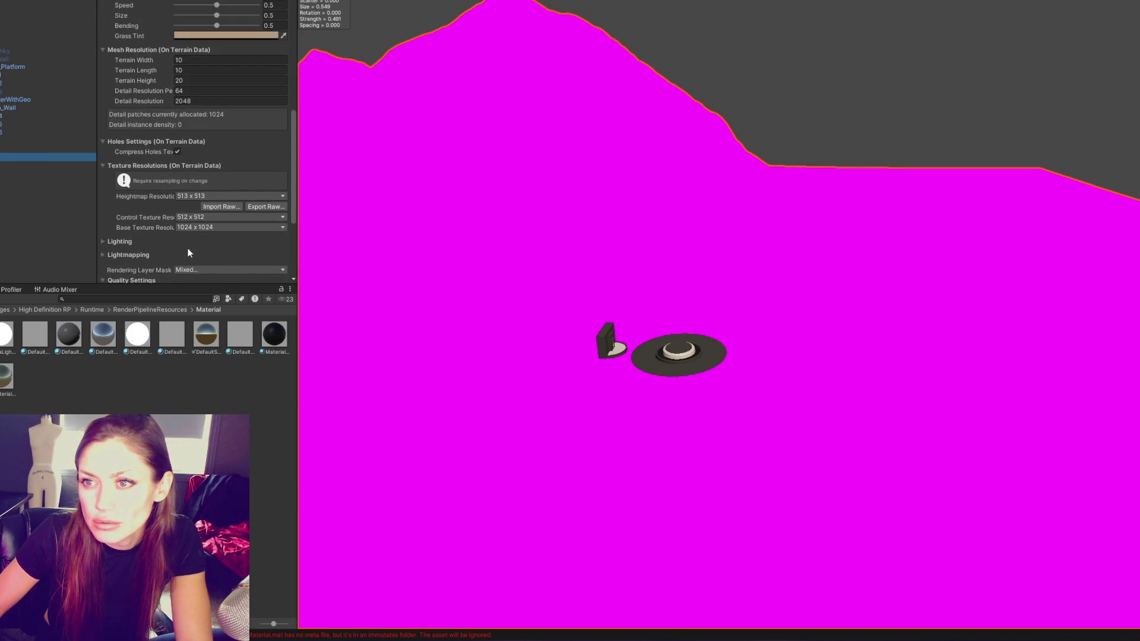
Convert all built-in materials to HDRP with the HDRP Wizard, then check the console message
click(104, 0)
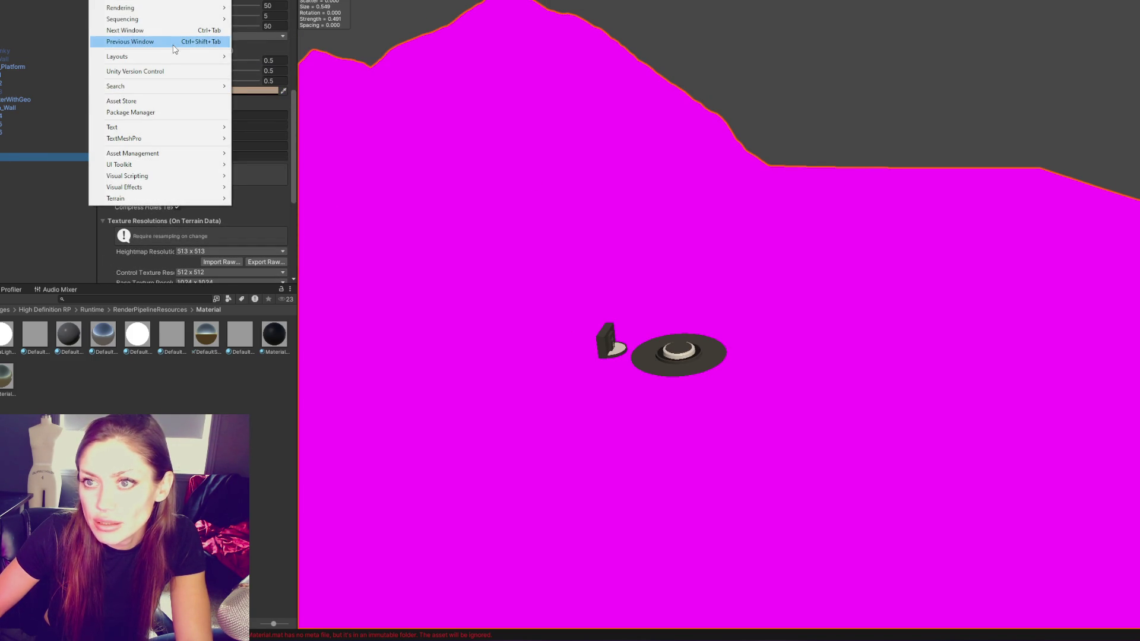
mouse_move(171, 8)
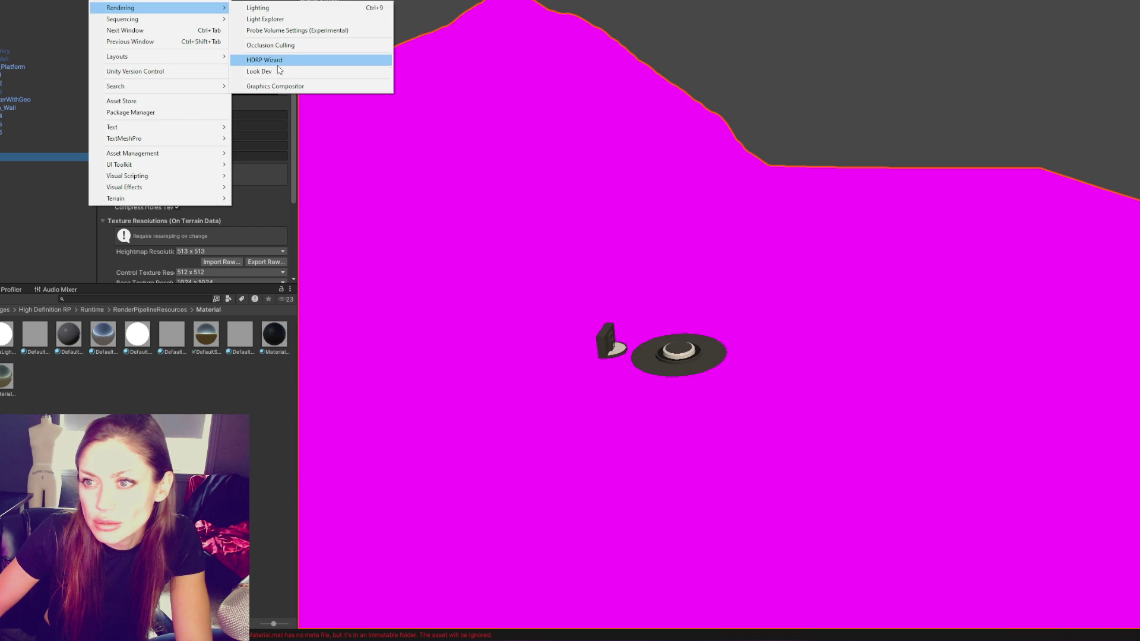
click(261, 58)
scroll(390, 187, down, 5)
click(410, 277)
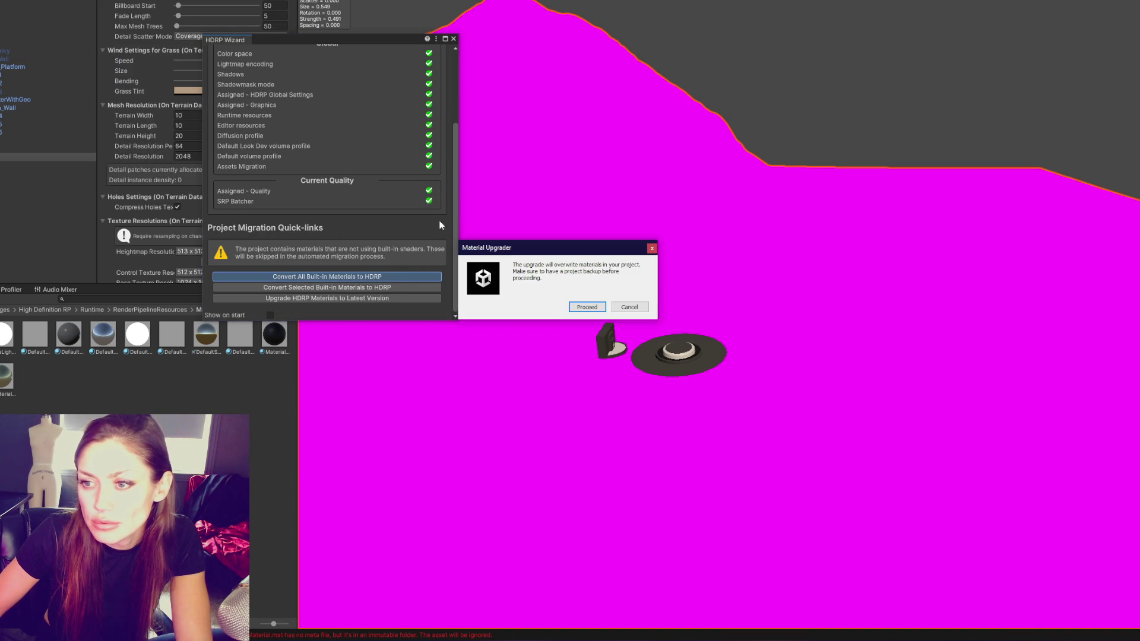
click(586, 307)
click(454, 38)
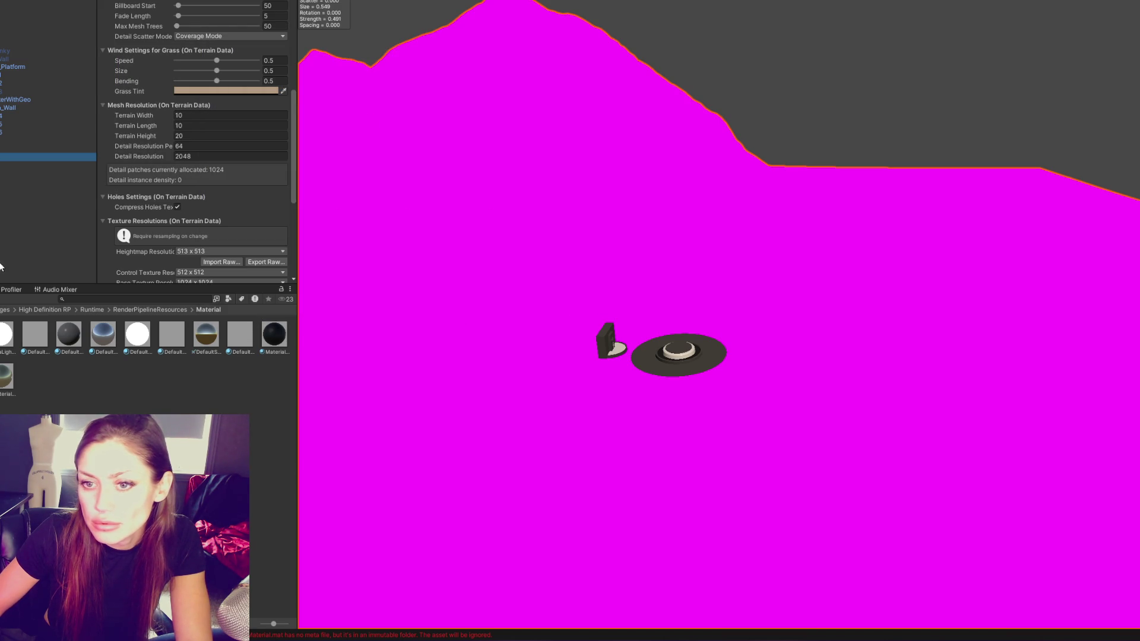
click(149, 313)
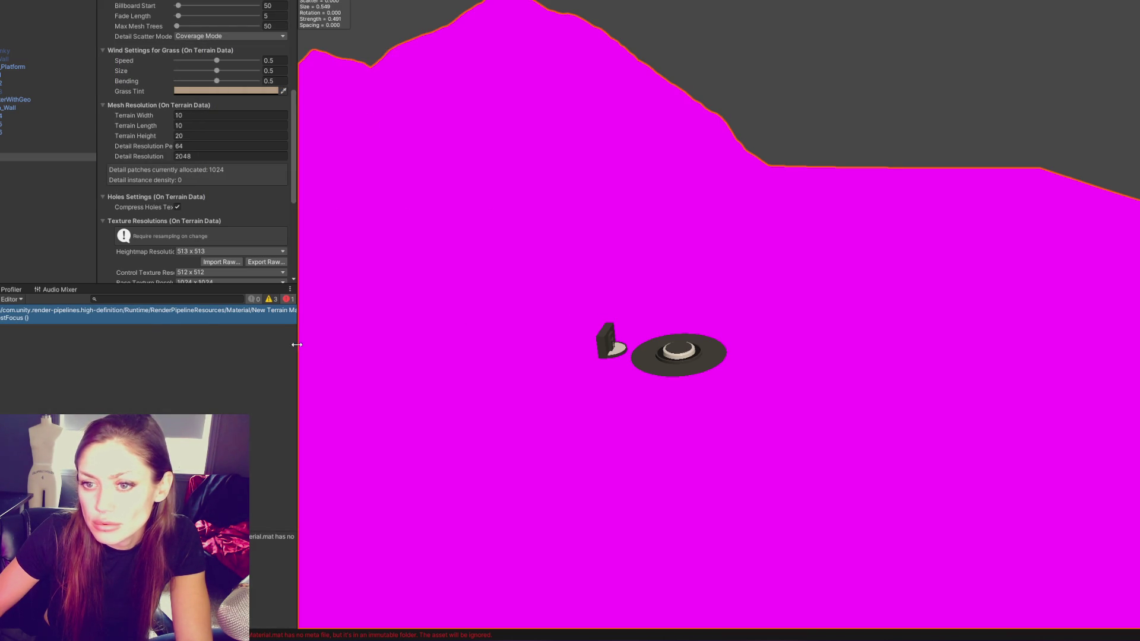
double_click(156, 314)
click(549, 308)
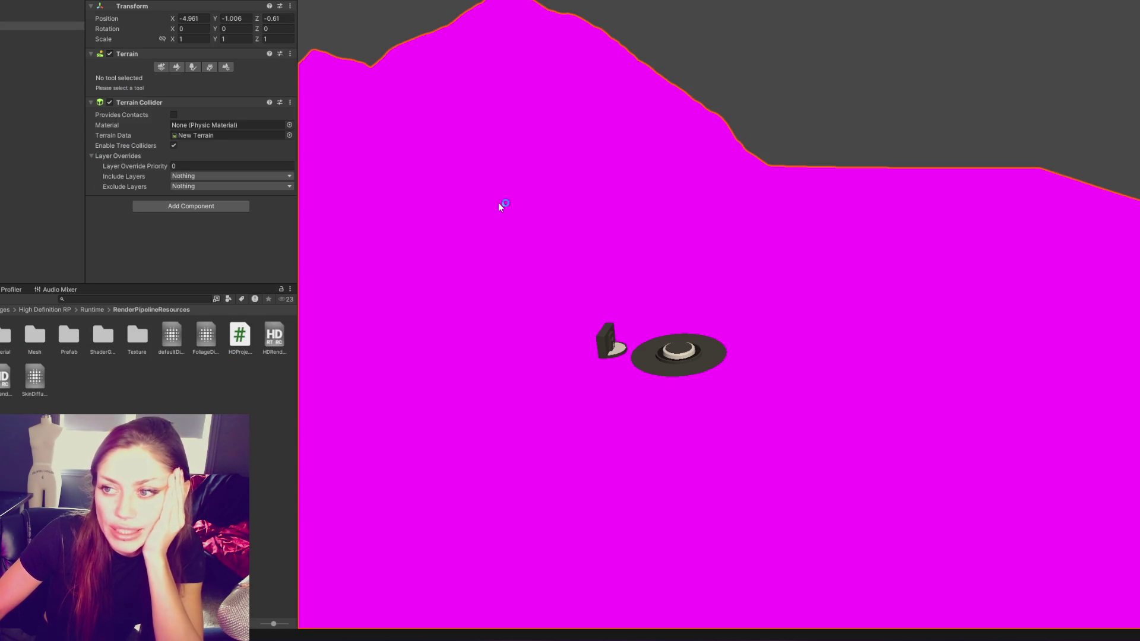
click(160, 66)
scroll(172, 137, down, 8)
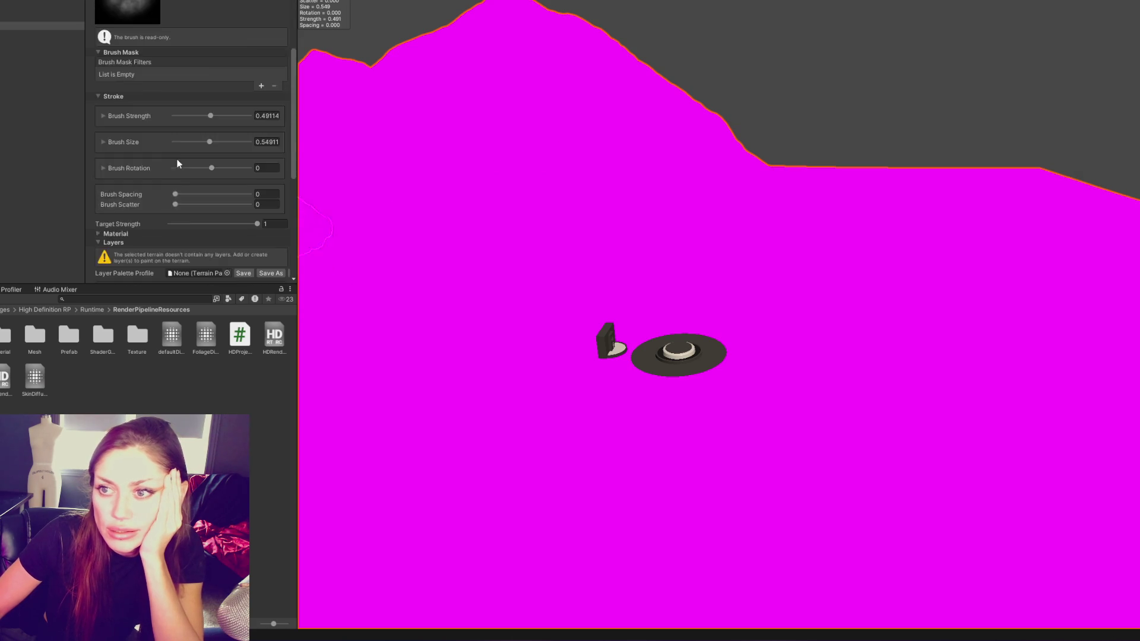
click(111, 94)
click(117, 154)
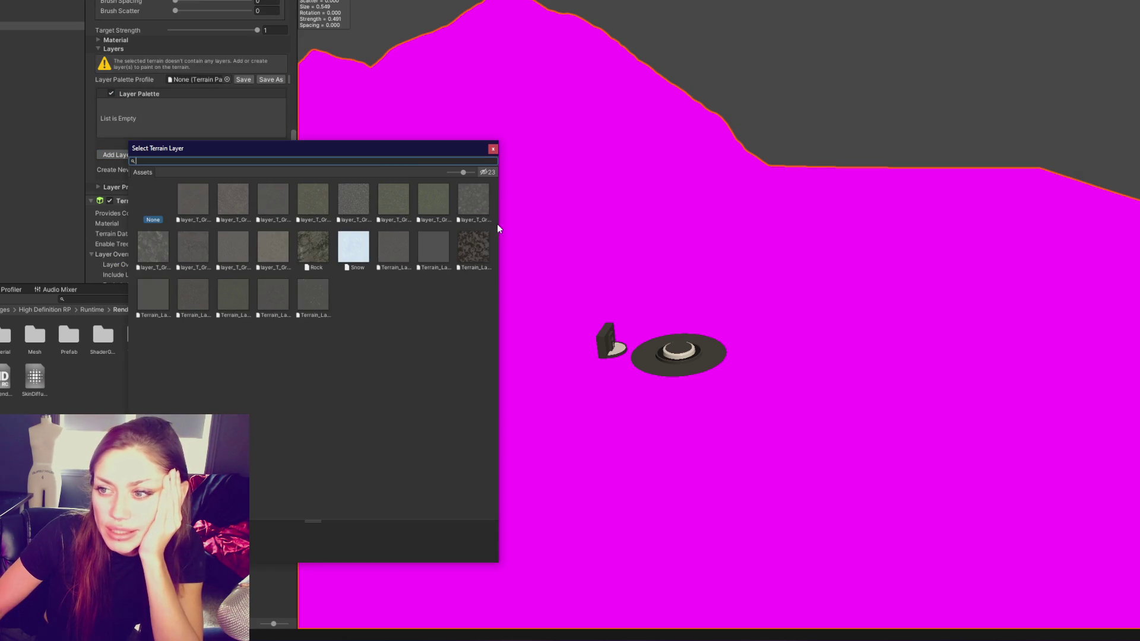
double_click(231, 202)
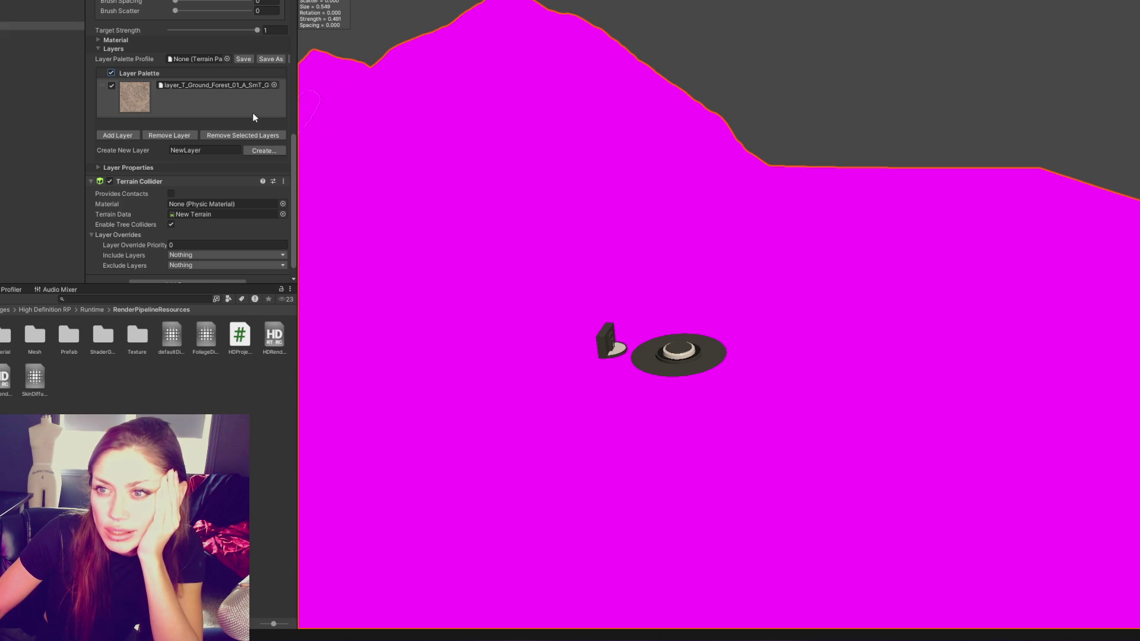
drag(297, 66, 478, 65)
click(403, 60)
click(591, 308)
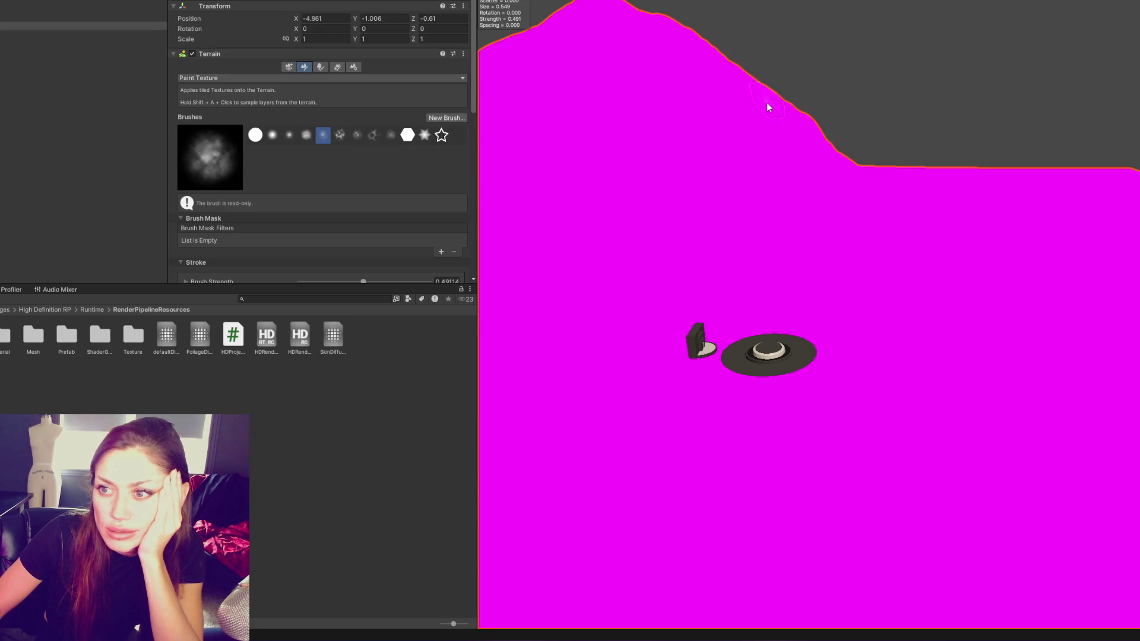
scroll(287, 156, down, 5)
scroll(287, 156, down, 5)
click(285, 133)
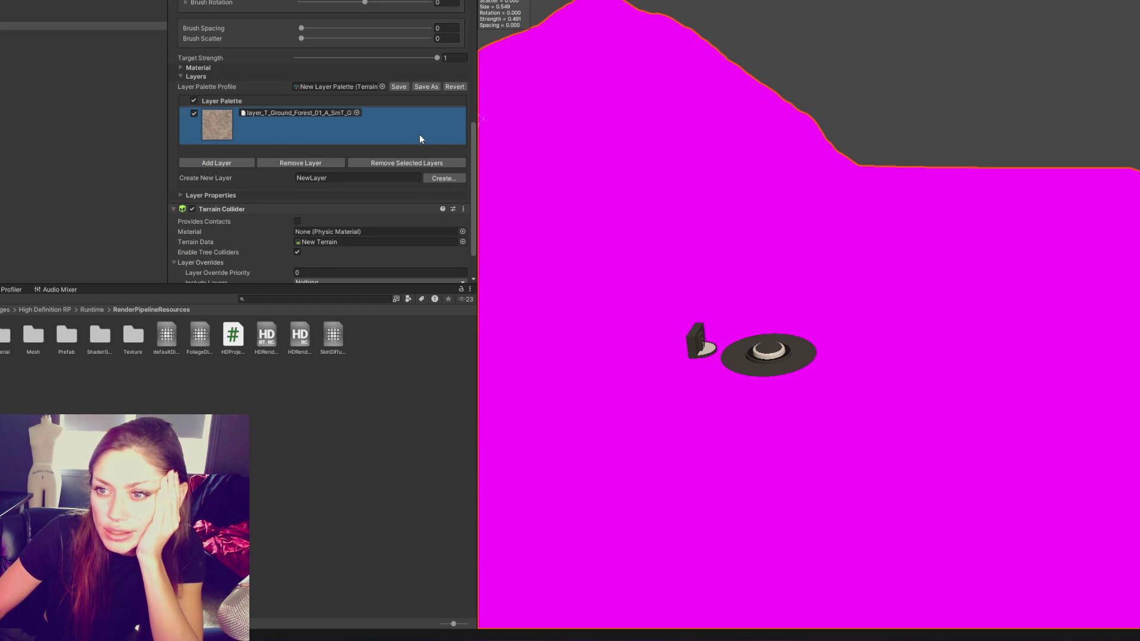
click(230, 193)
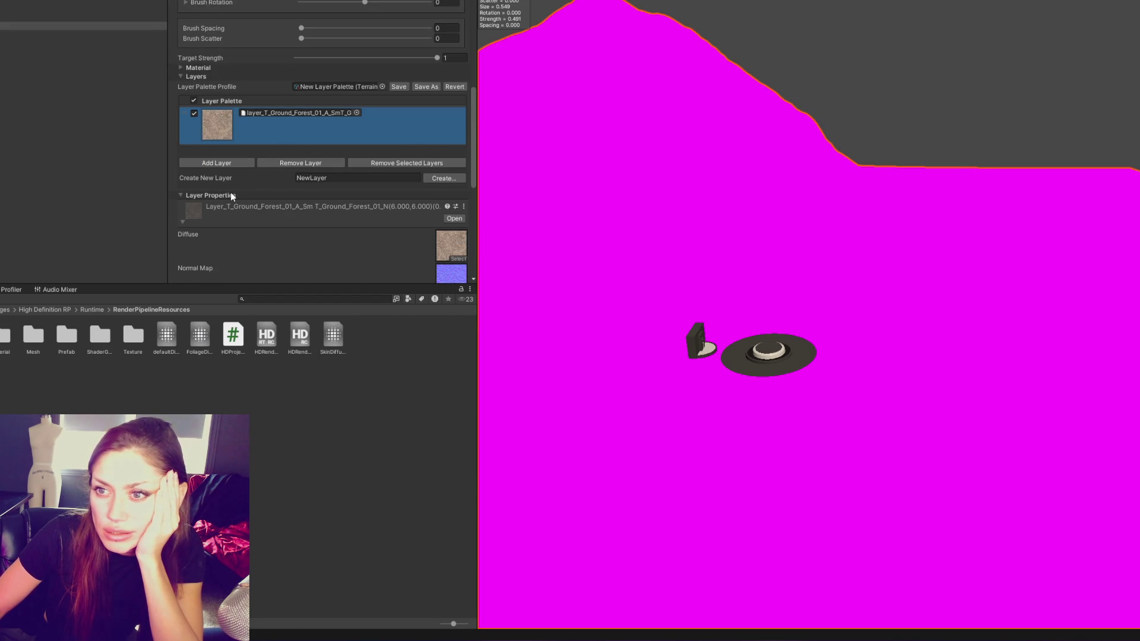
scroll(395, 131, down, 6)
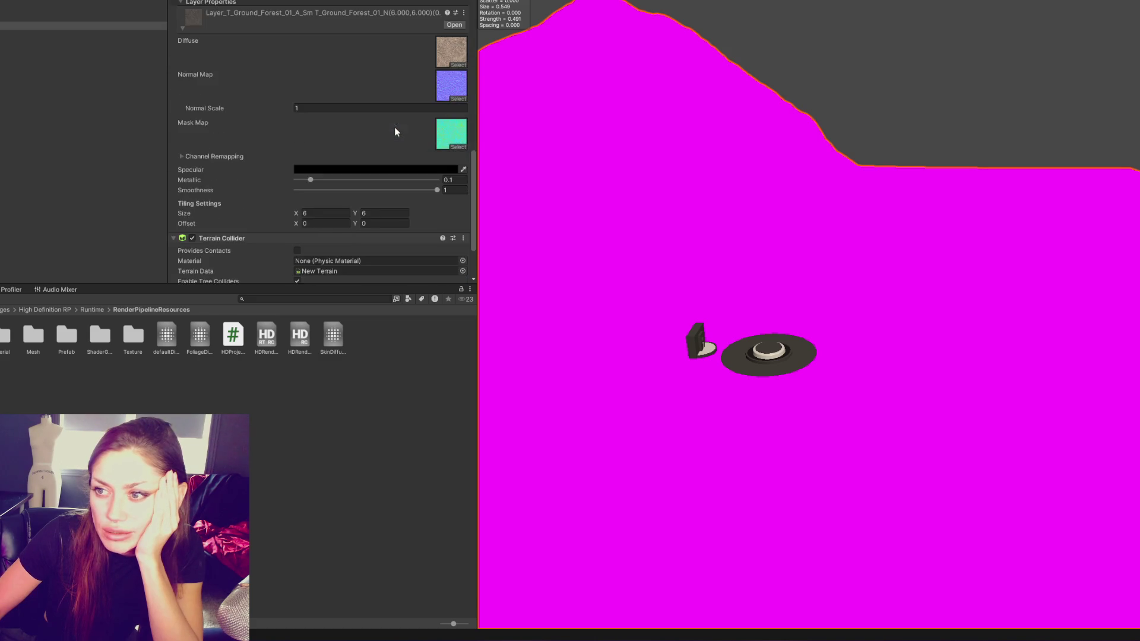
scroll(396, 130, down, 2)
scroll(331, 116, up, 7)
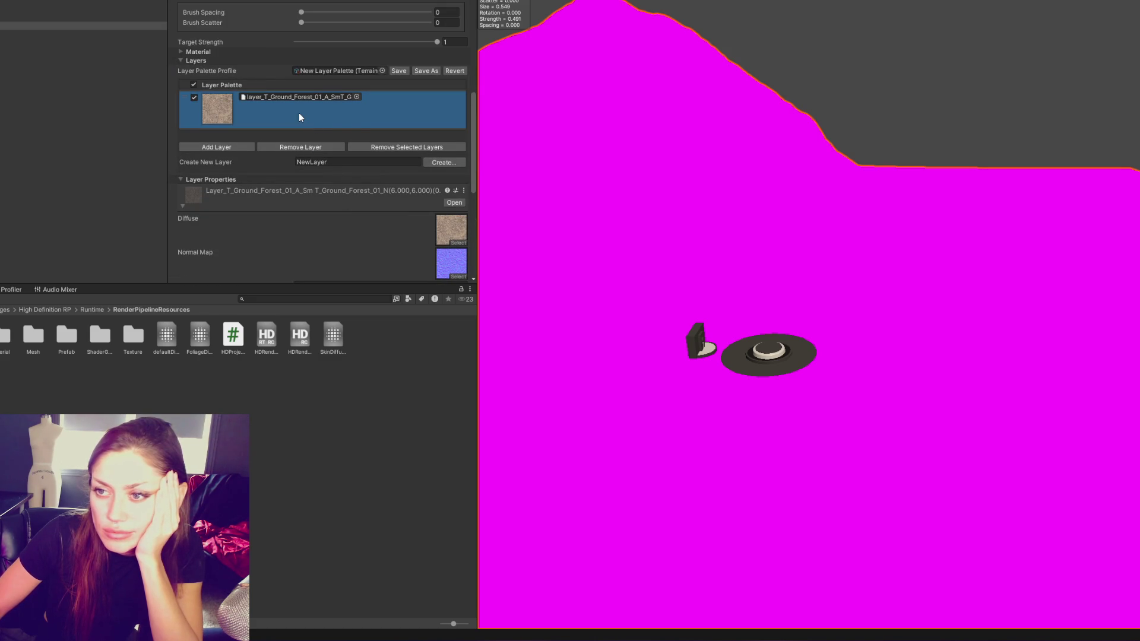
scroll(355, 123, up, 3)
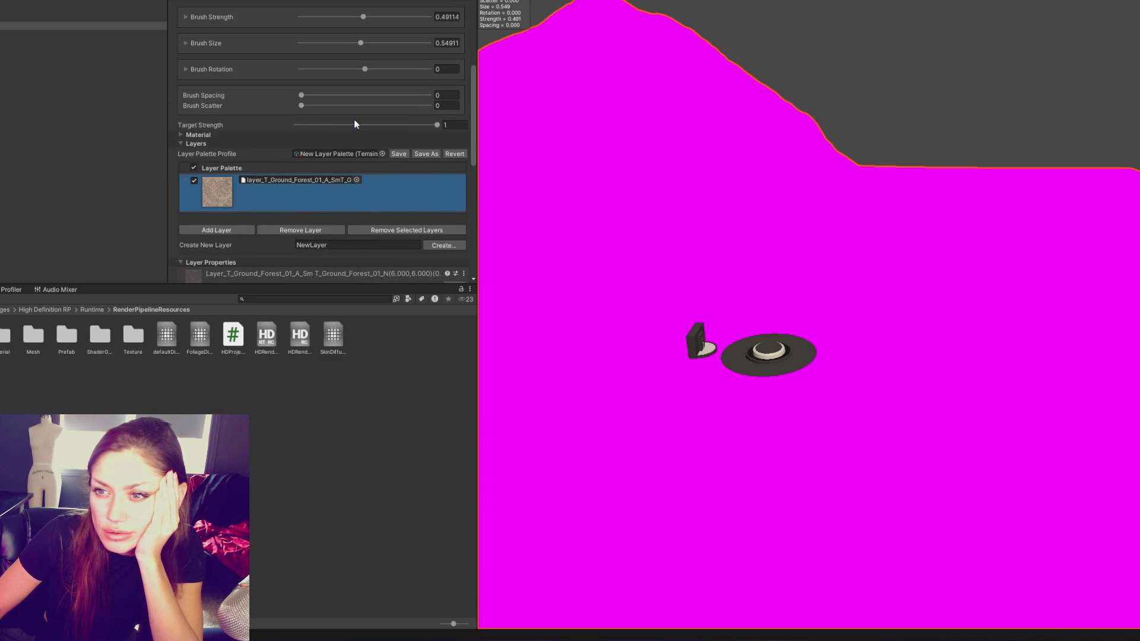
click(225, 230)
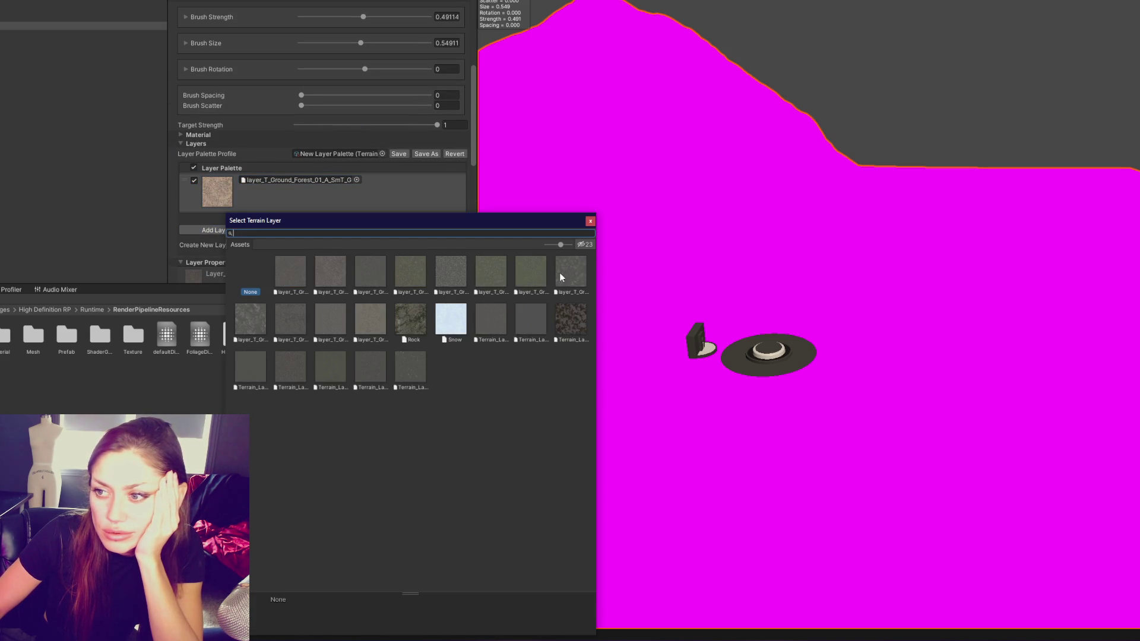
double_click(564, 278)
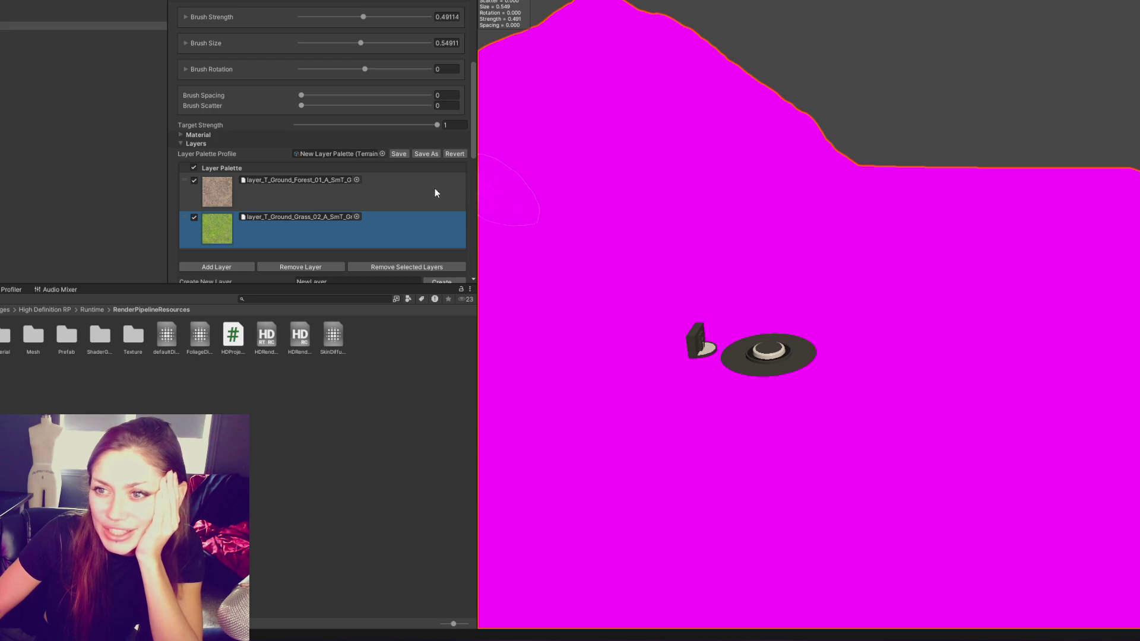
click(196, 135)
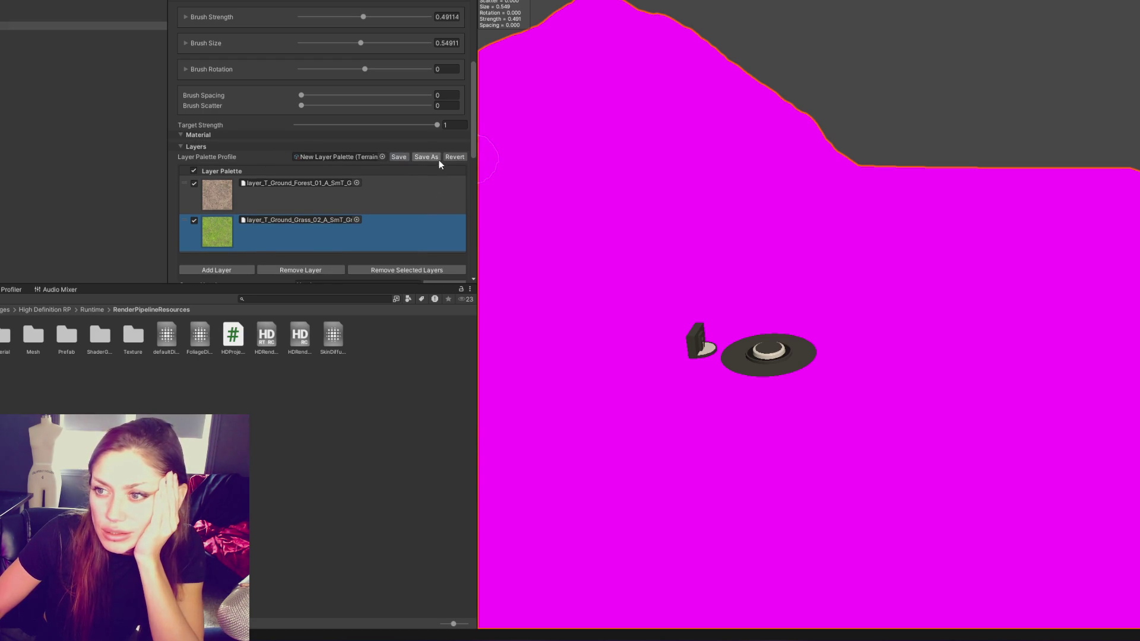
scroll(439, 159, down, 5)
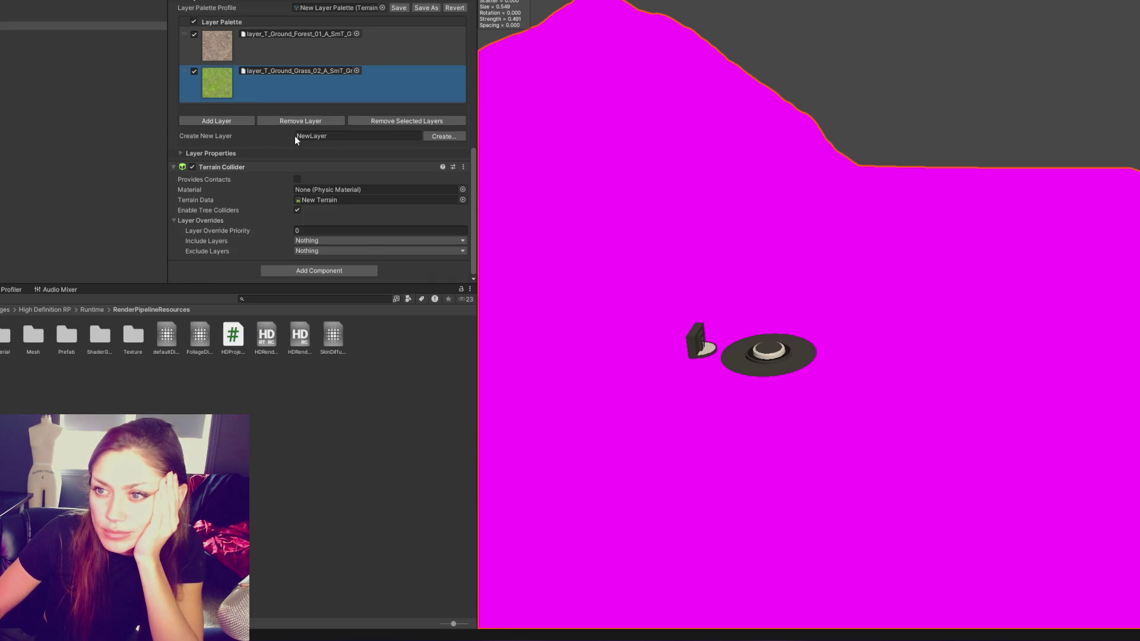
mouse_move(321, 205)
mouse_down()
mouse_move(343, 190)
mouse_move(354, 159)
mouse_move(341, 187)
mouse_up()
mouse_move(254, 385)
mouse_down()
mouse_move(220, 243)
mouse_move(309, 189)
mouse_up()
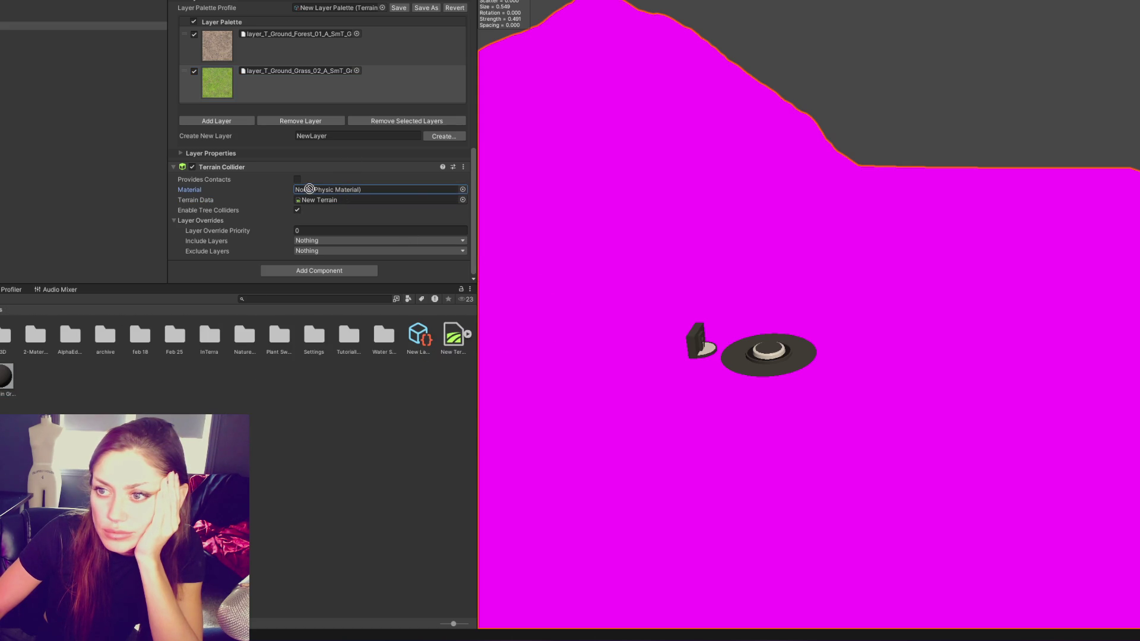
click(463, 189)
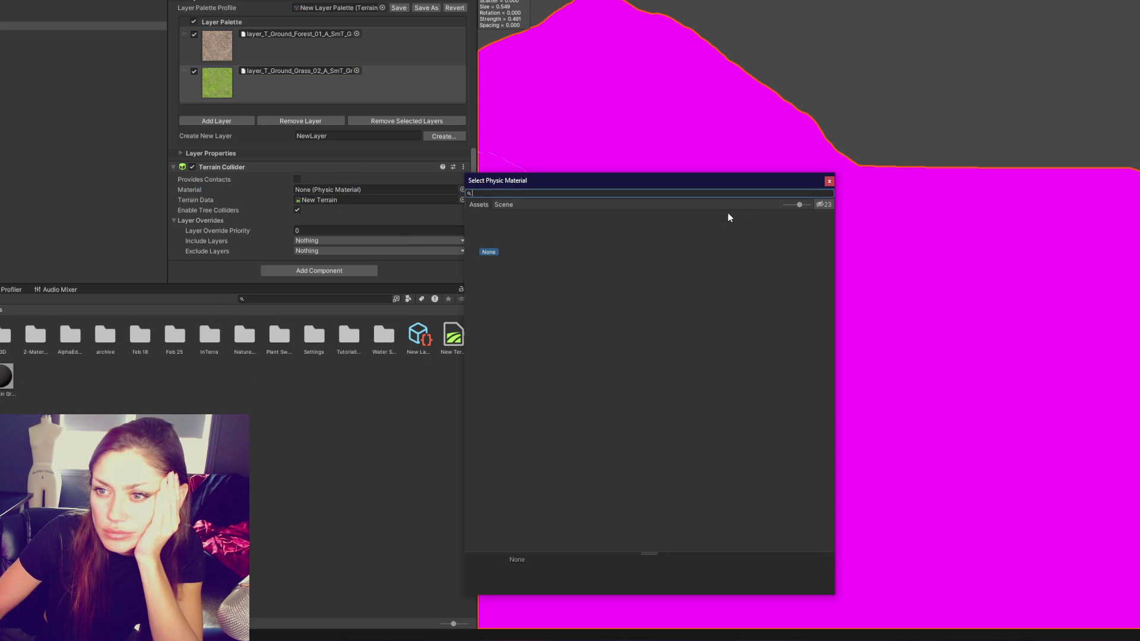
click(861, 194)
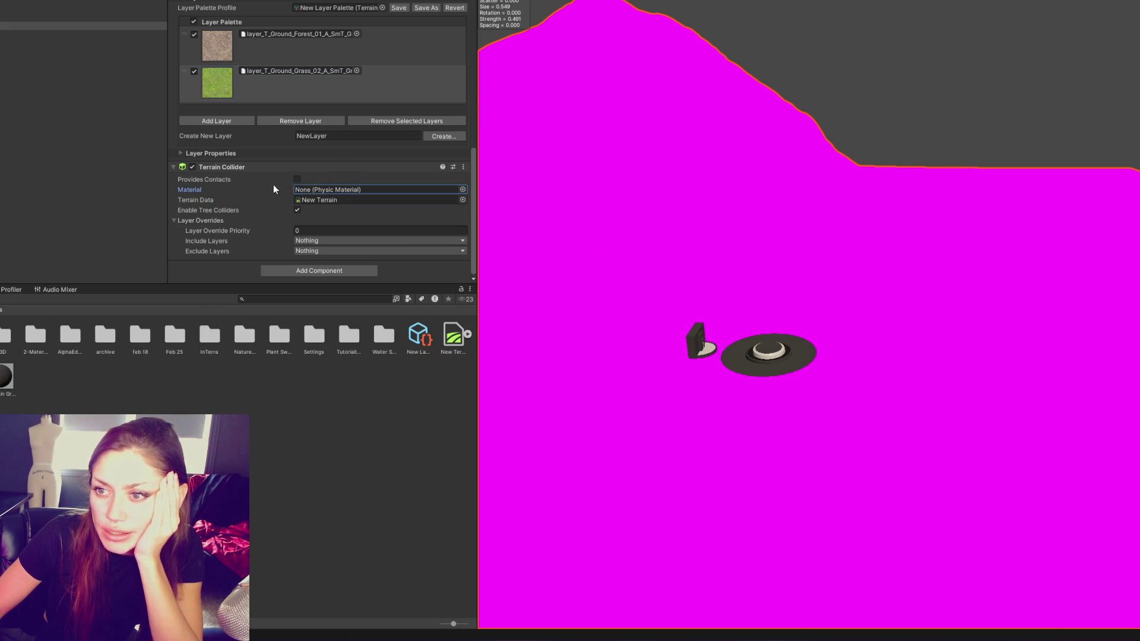
scroll(360, 199, up, 5)
scroll(320, 202, up, 4)
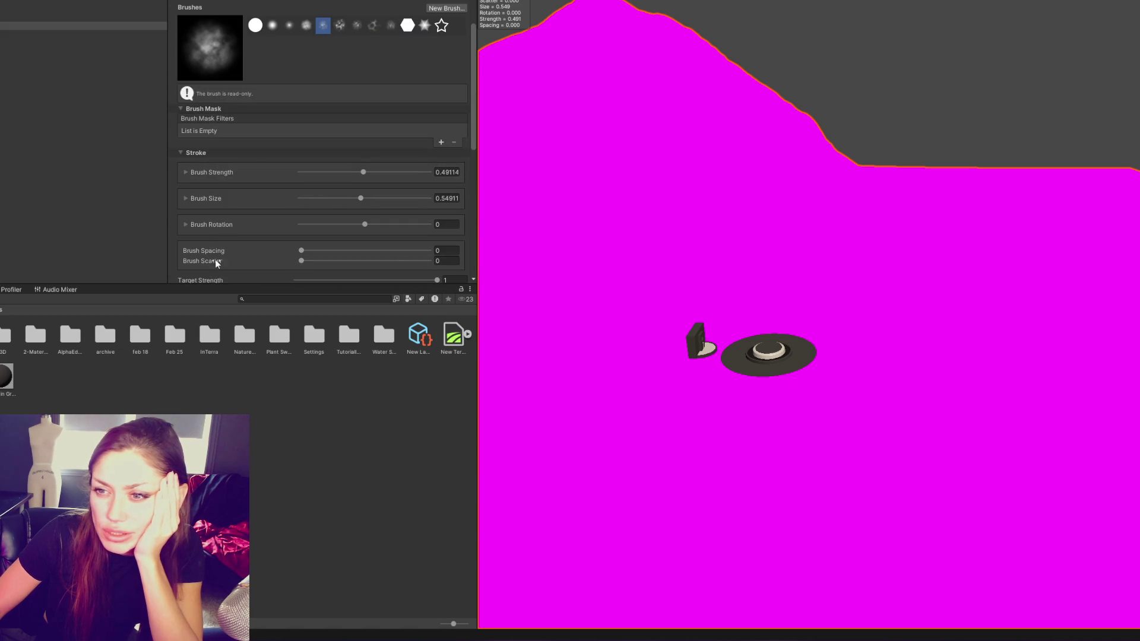
scroll(300, 110, up, 4)
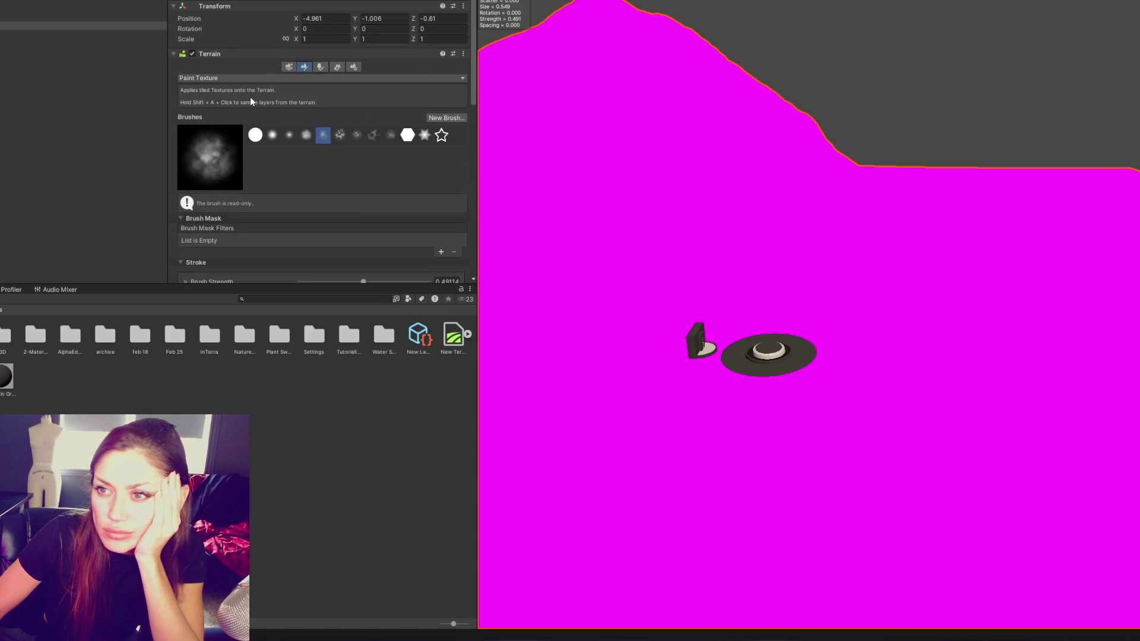
scroll(248, 112, down, 15)
click(263, 83)
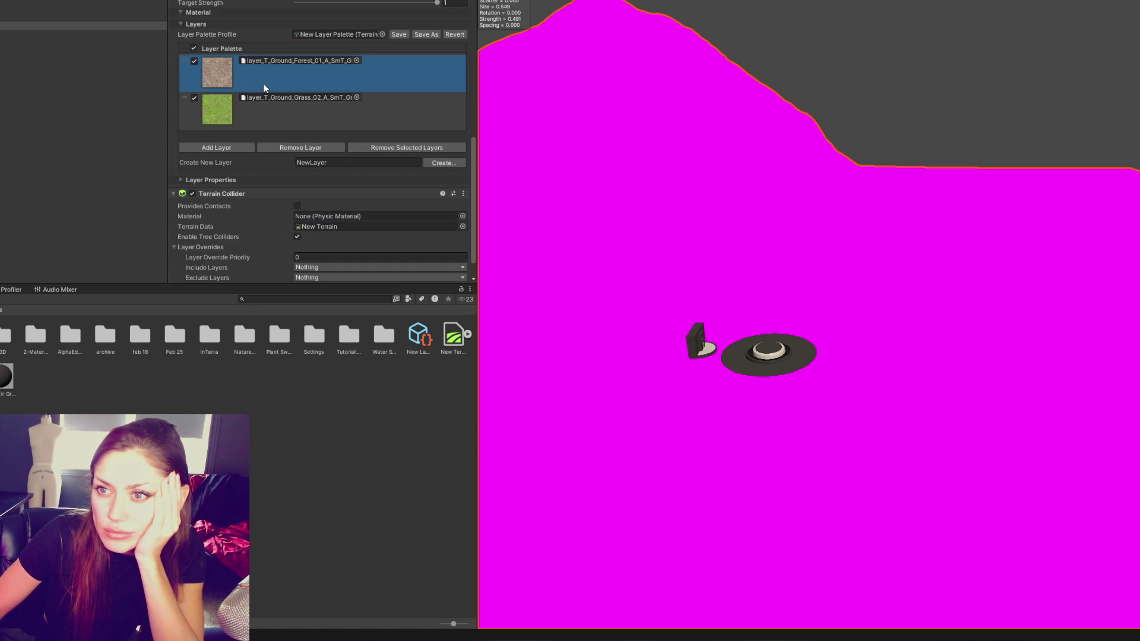
click(683, 177)
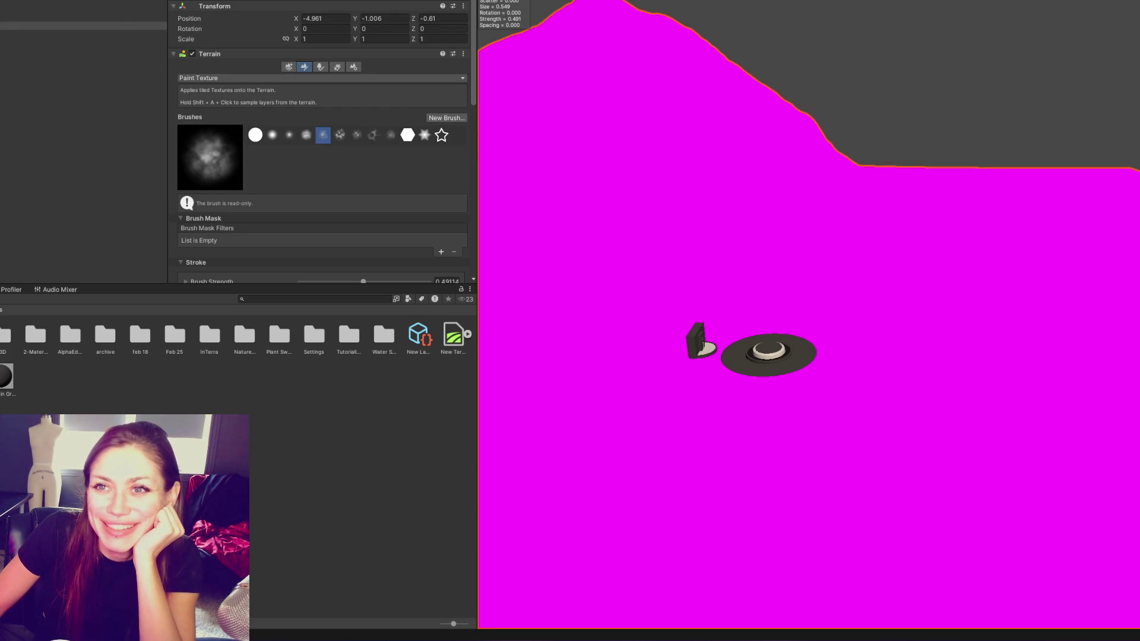
click(59, 1)
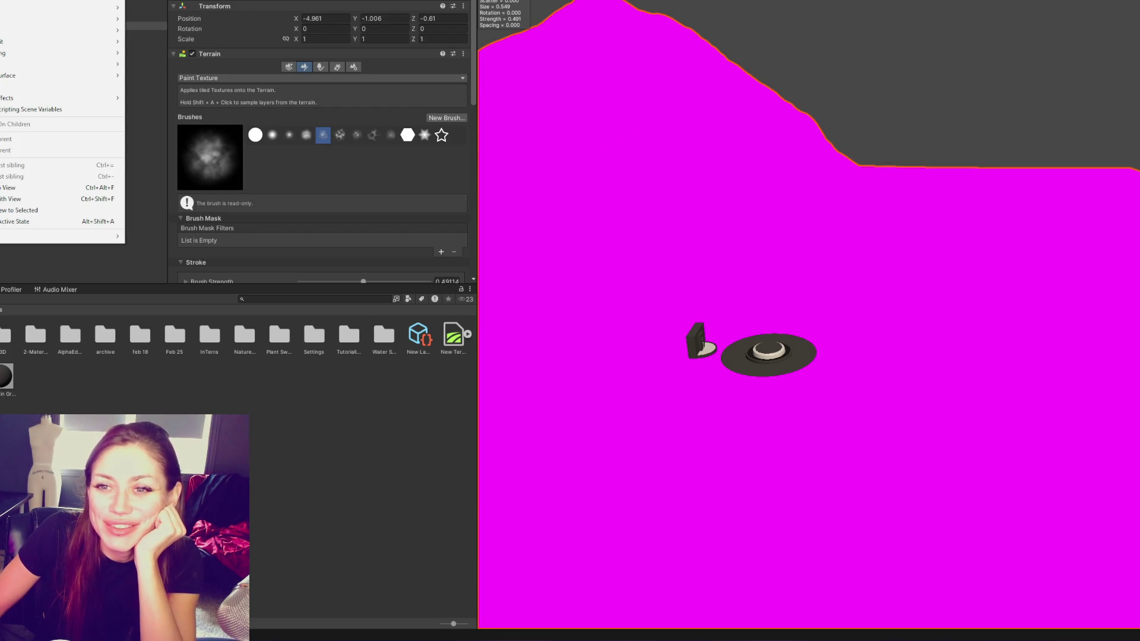
click(101, 1)
mouse_move(148, 7)
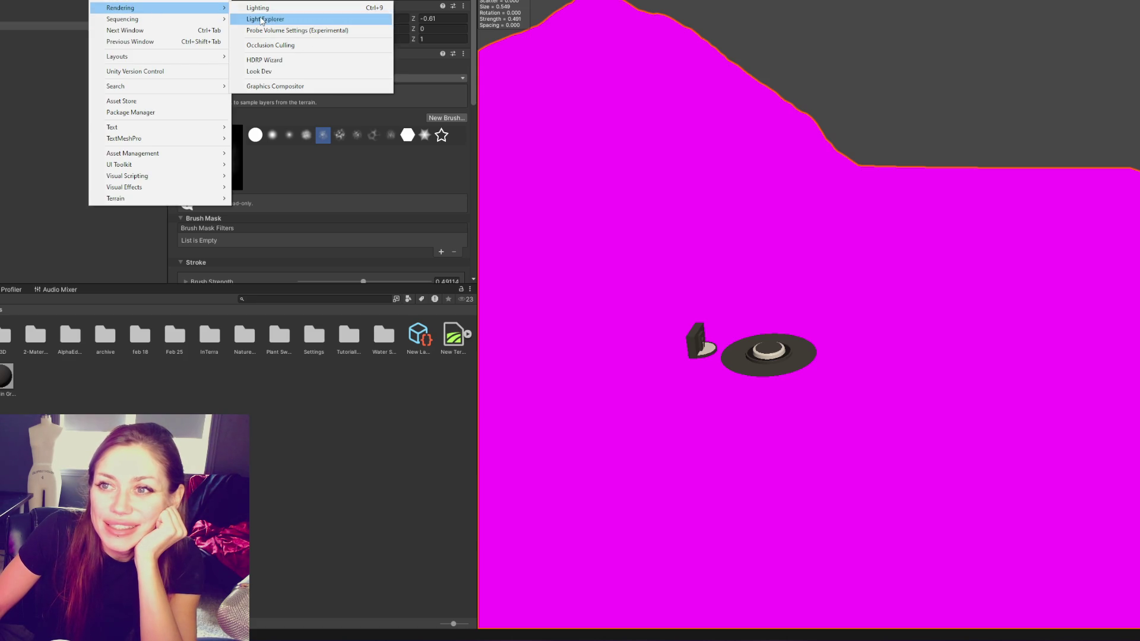
click(274, 60)
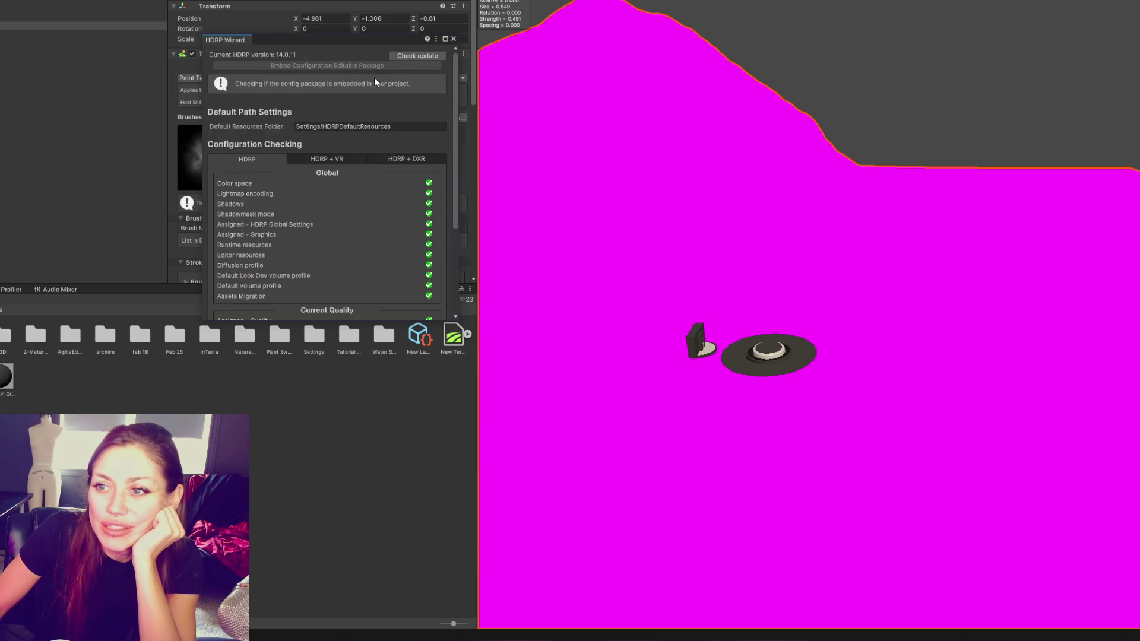
scroll(333, 127, down, 5)
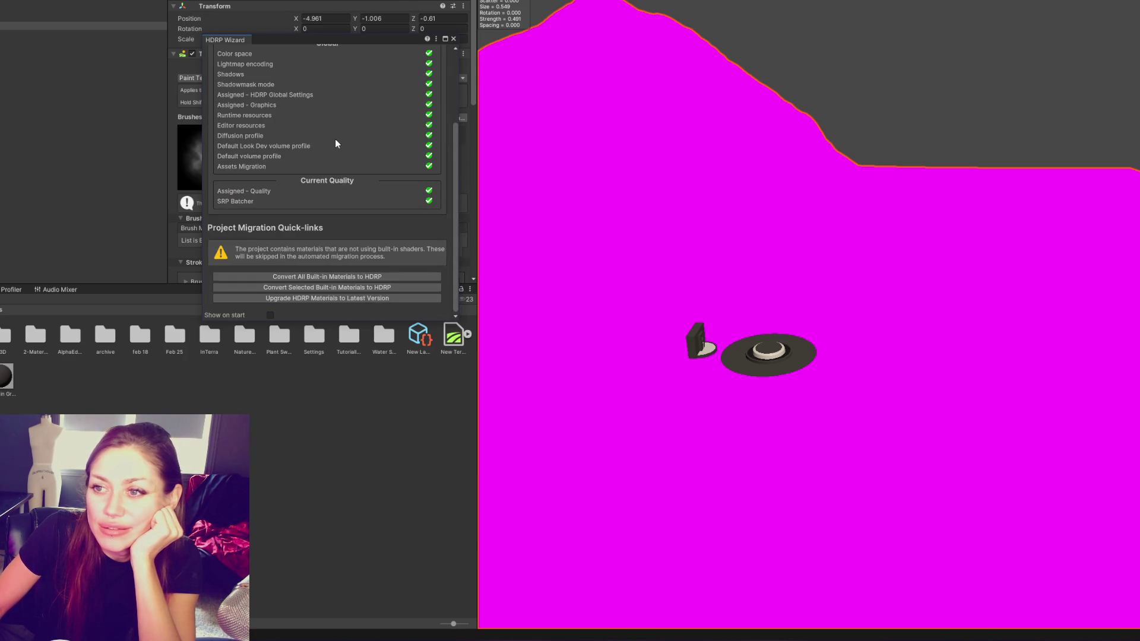
click(323, 279)
click(581, 307)
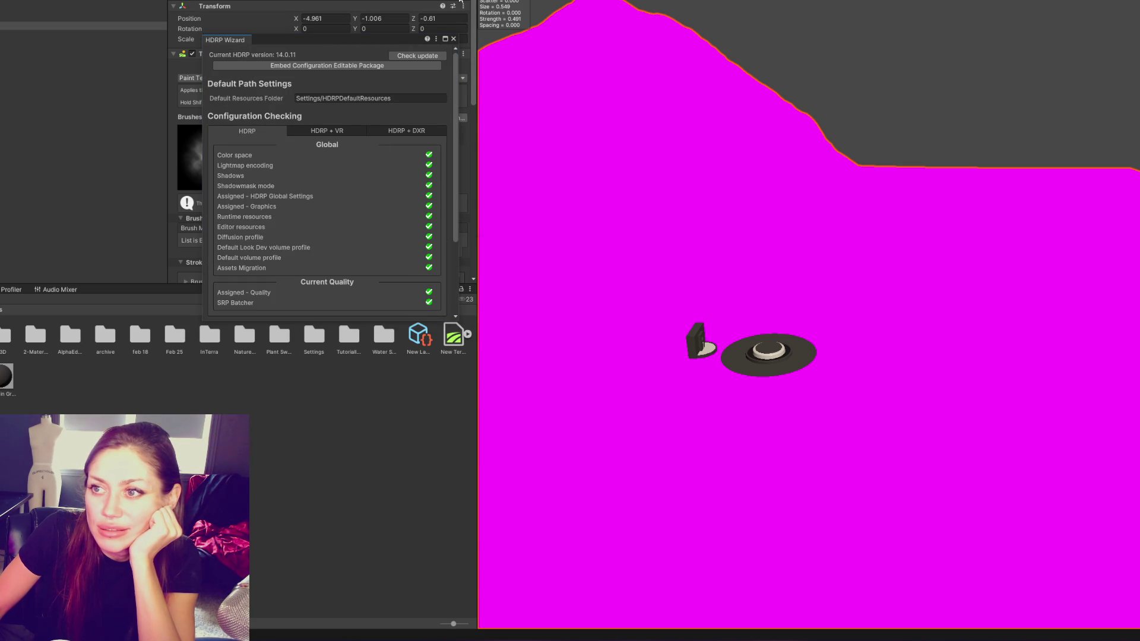
click(454, 38)
right_click(32, 95)
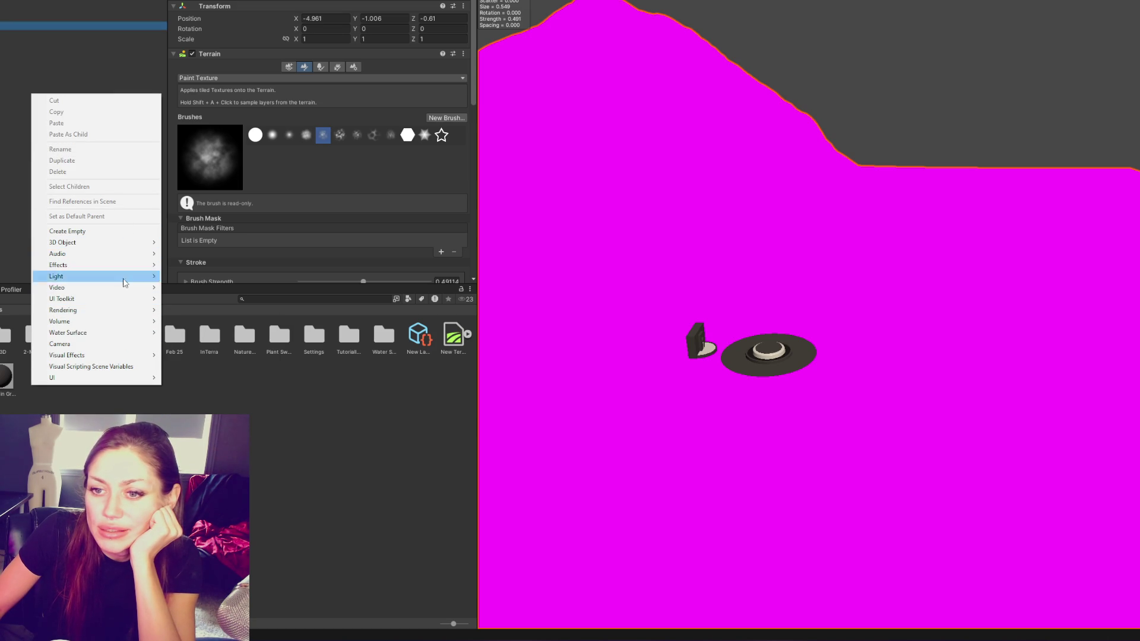
Add a new Terrain via 3D Object > Terrain in the Hierarchy and select it
mouse_move(111, 322)
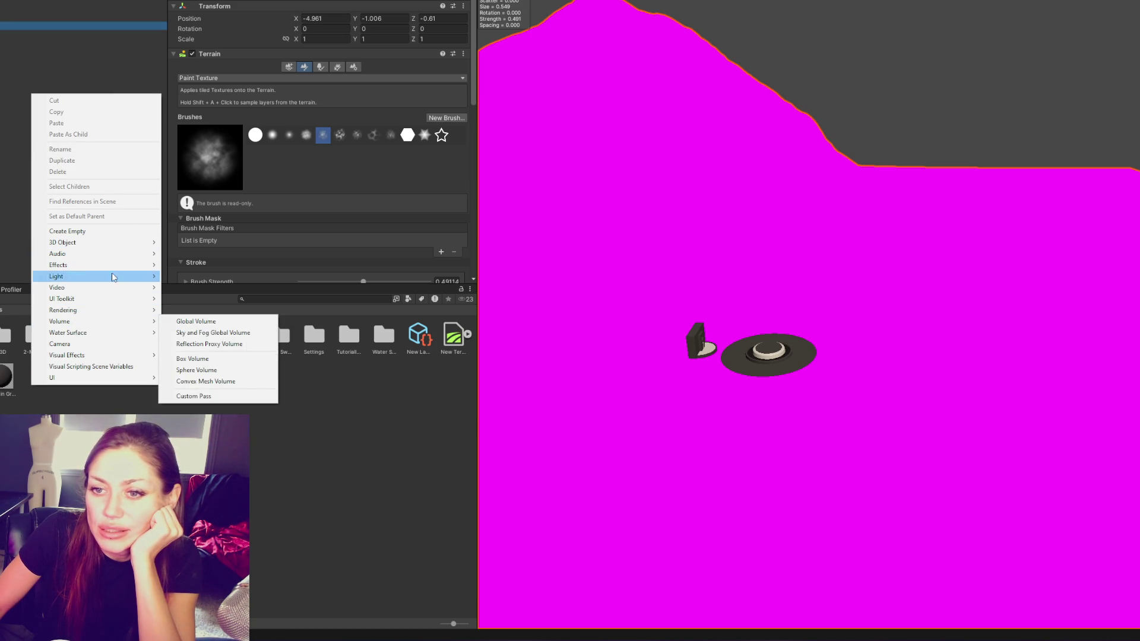
mouse_move(136, 243)
click(211, 373)
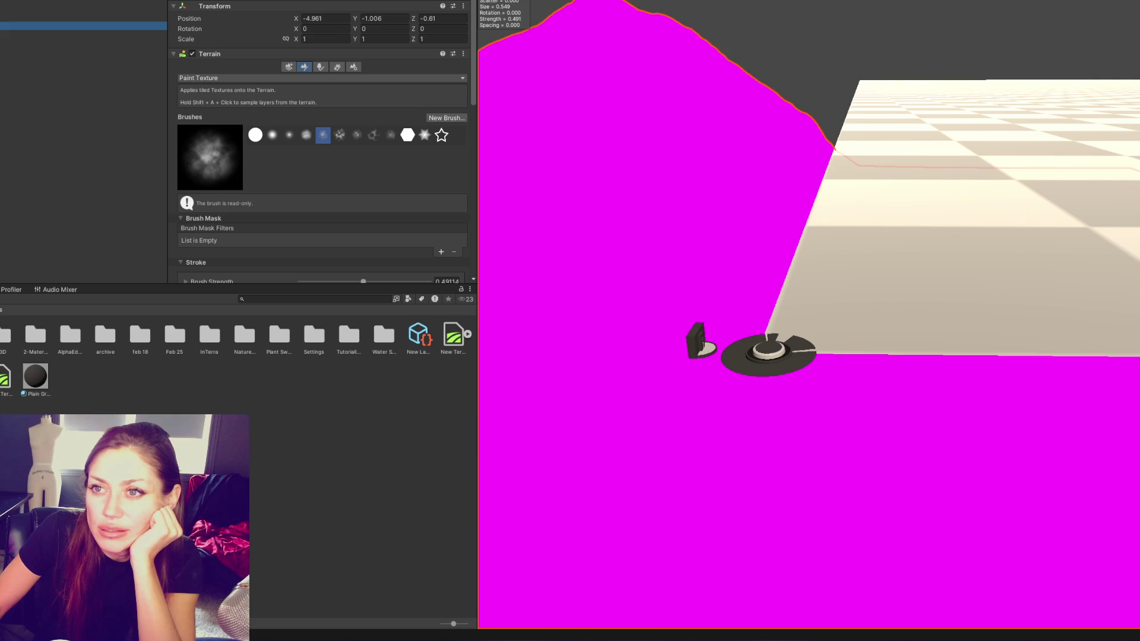
click(77, 43)
Set heightmap resolution to 2049x2049 and control and base texture resolutions to 2048x2048
click(353, 67)
scroll(380, 128, down, 10)
scroll(403, 130, up, 3)
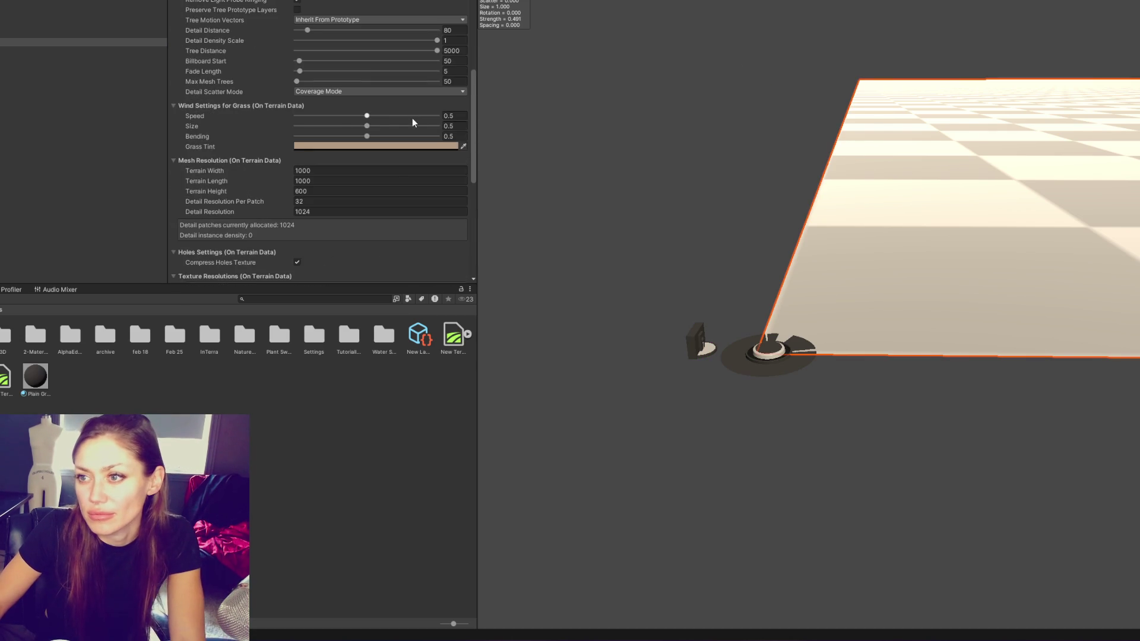
scroll(417, 81, up, 4)
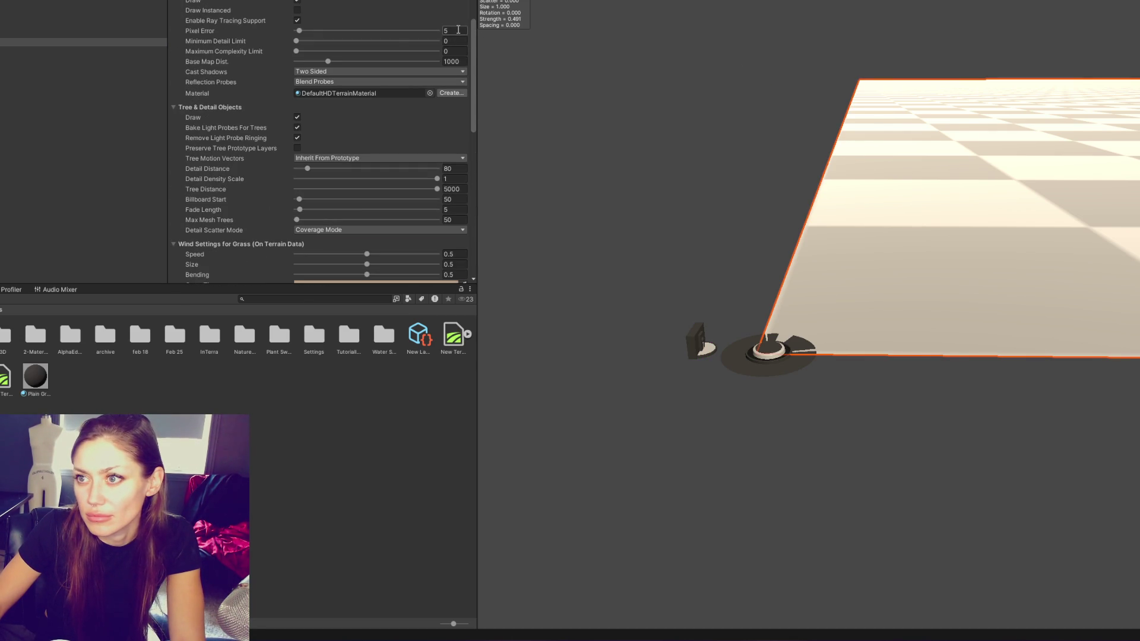
scroll(458, 29, up, 3)
scroll(408, 95, down, 4)
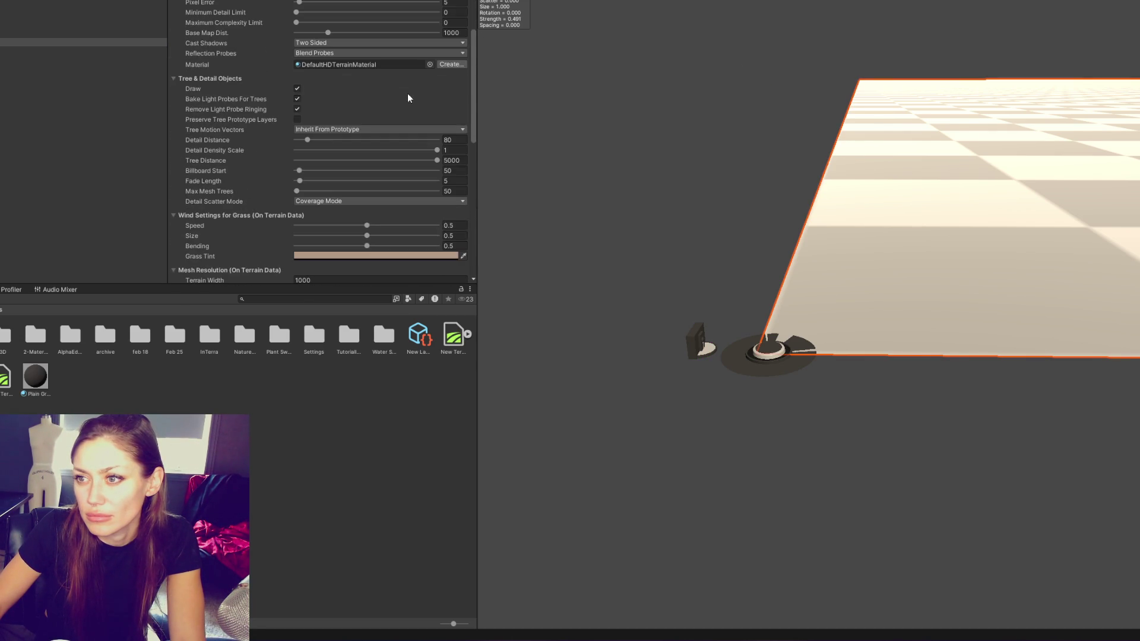
scroll(460, 177, down, 12)
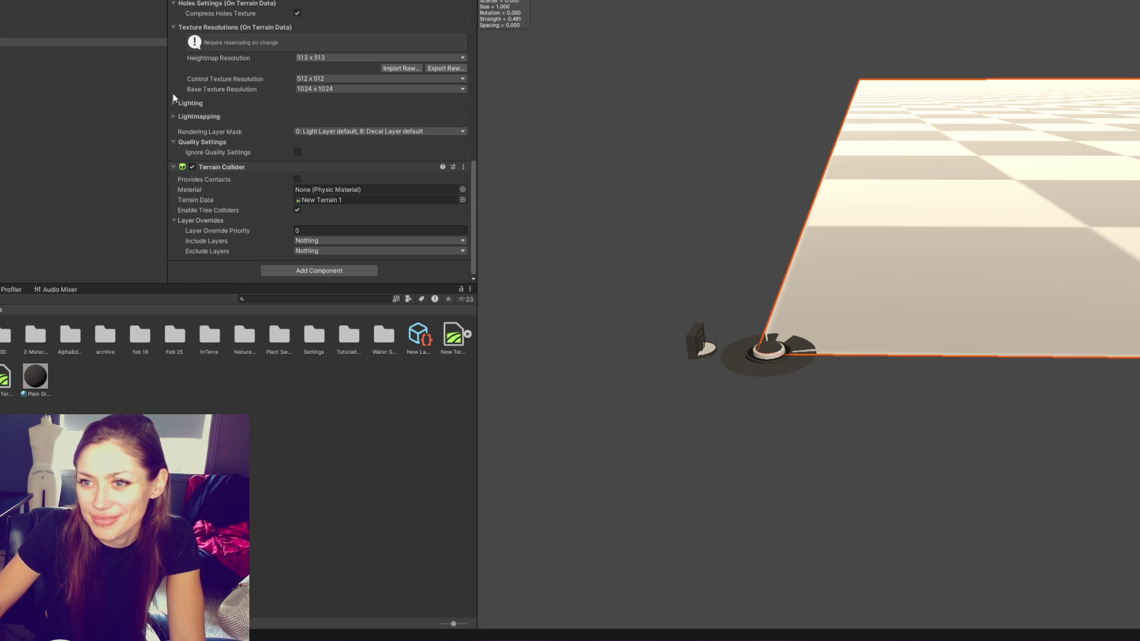
click(308, 57)
click(319, 137)
click(309, 78)
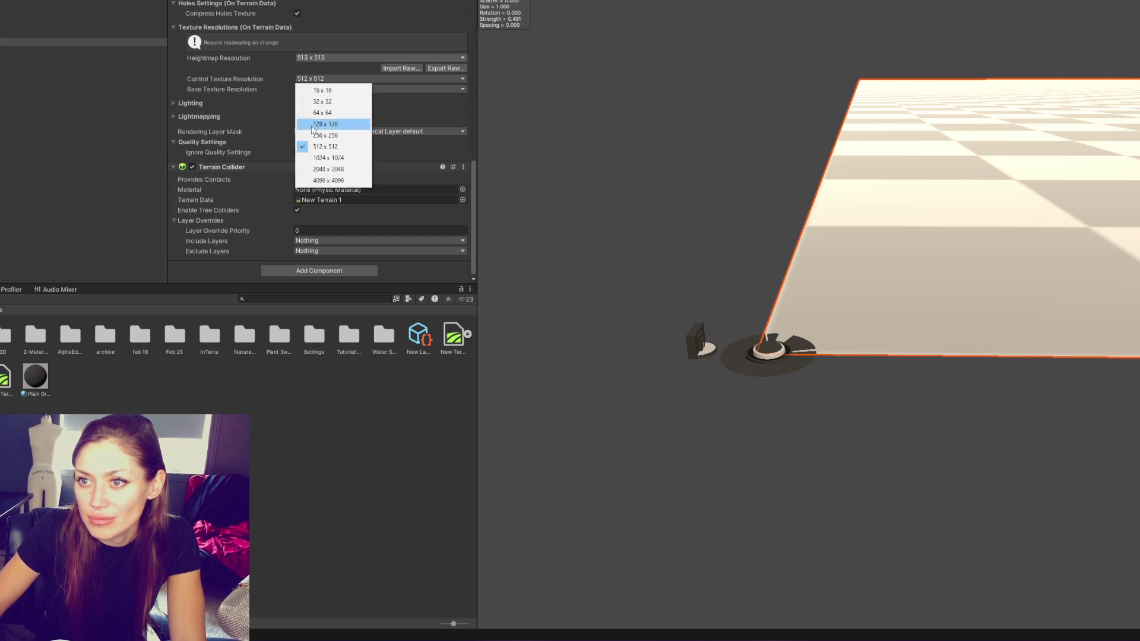
click(316, 169)
click(313, 89)
click(329, 179)
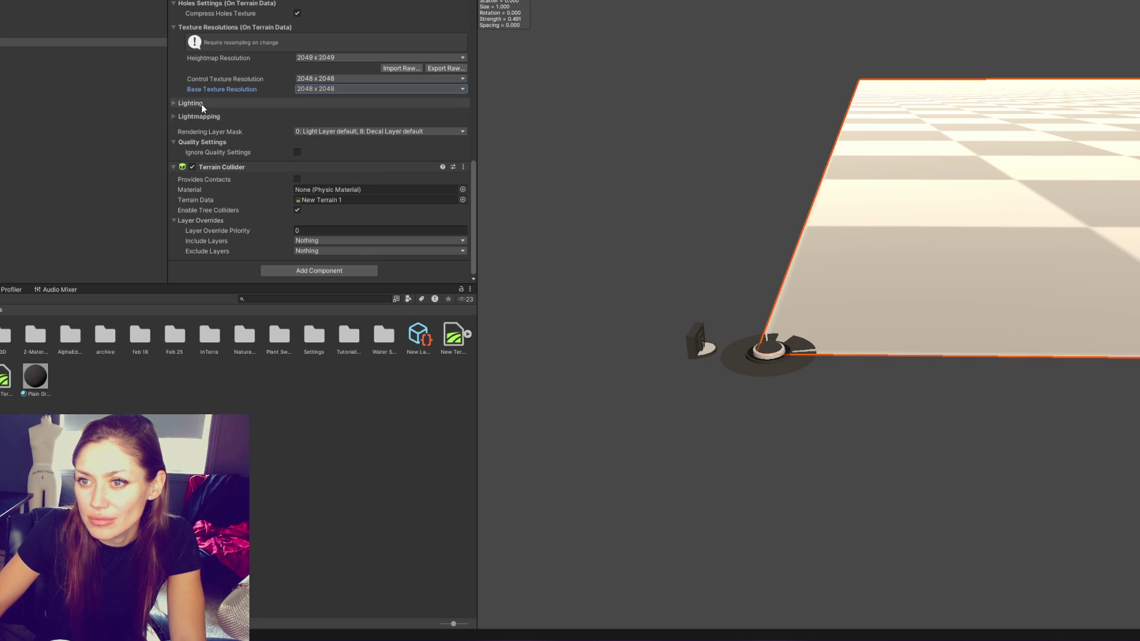
Resize the terrain to 20 by 20, height 30, with detail resolution 2048 and 64 per patch
scroll(291, 230, up, 5)
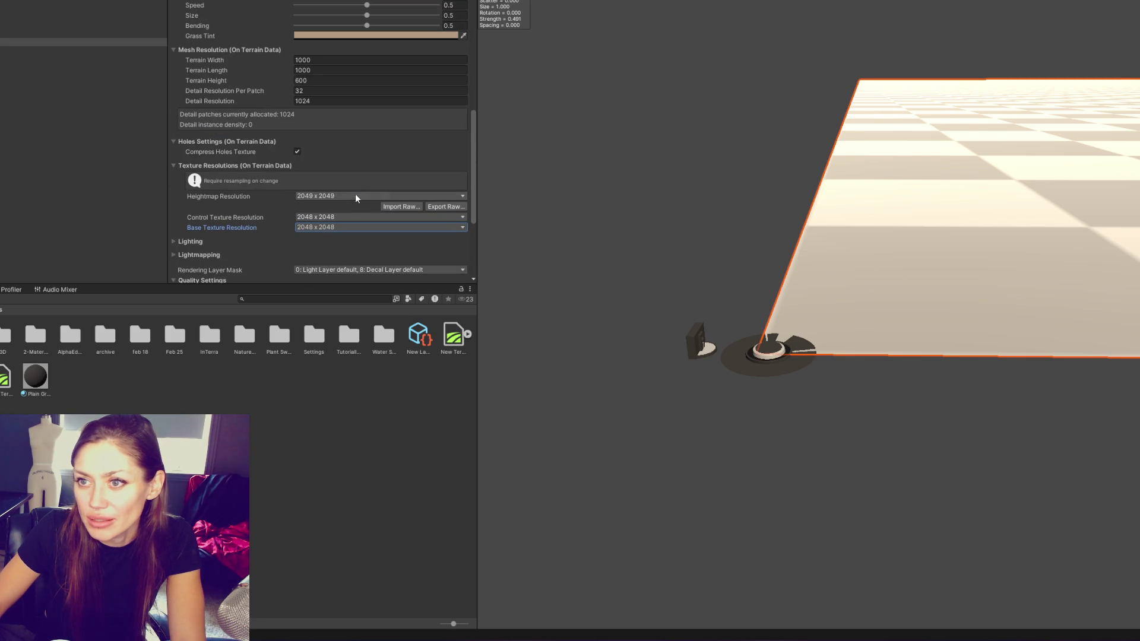
click(341, 60)
text(20)
key(Tab)
text(20)
key(Tab)
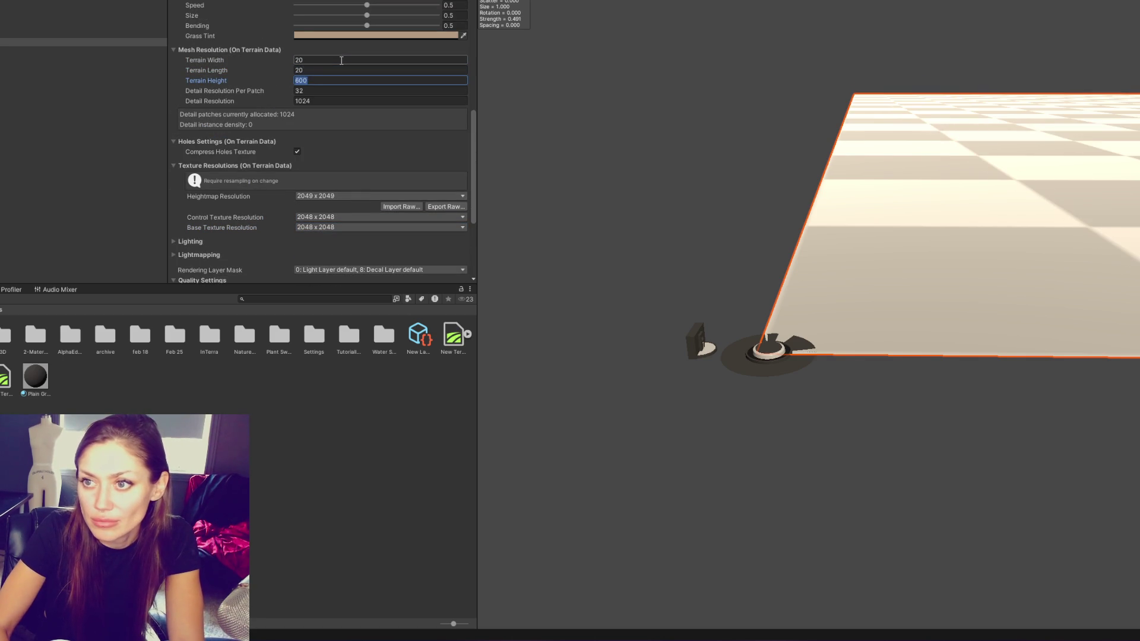
text(30)
key(Tab)
text(2)
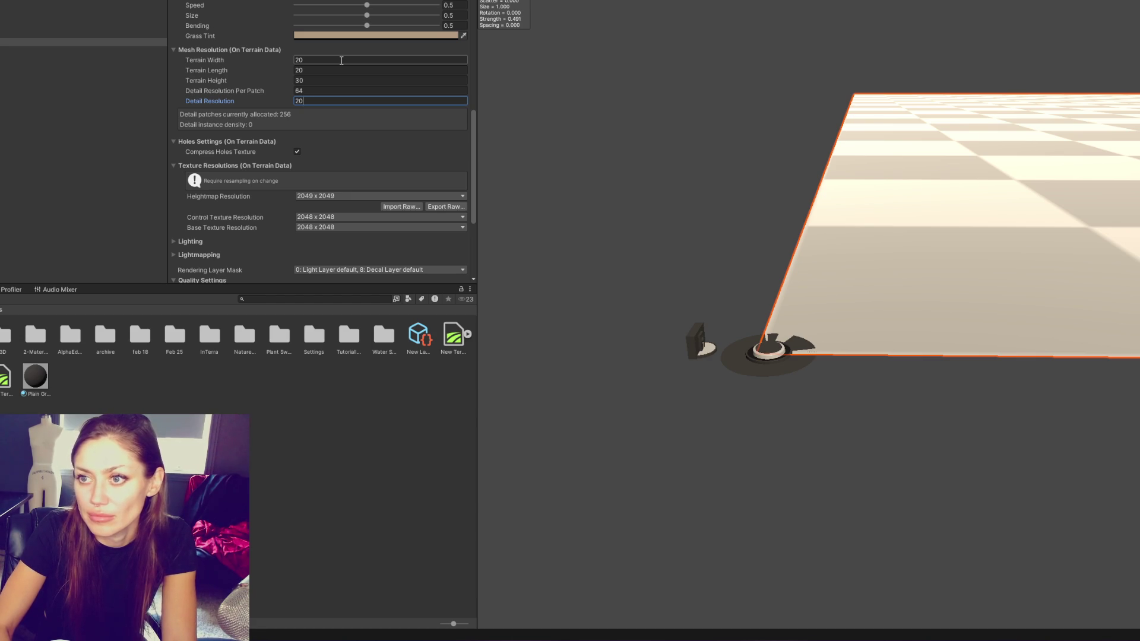
key(Return)
scroll(775, 94, down, 2)
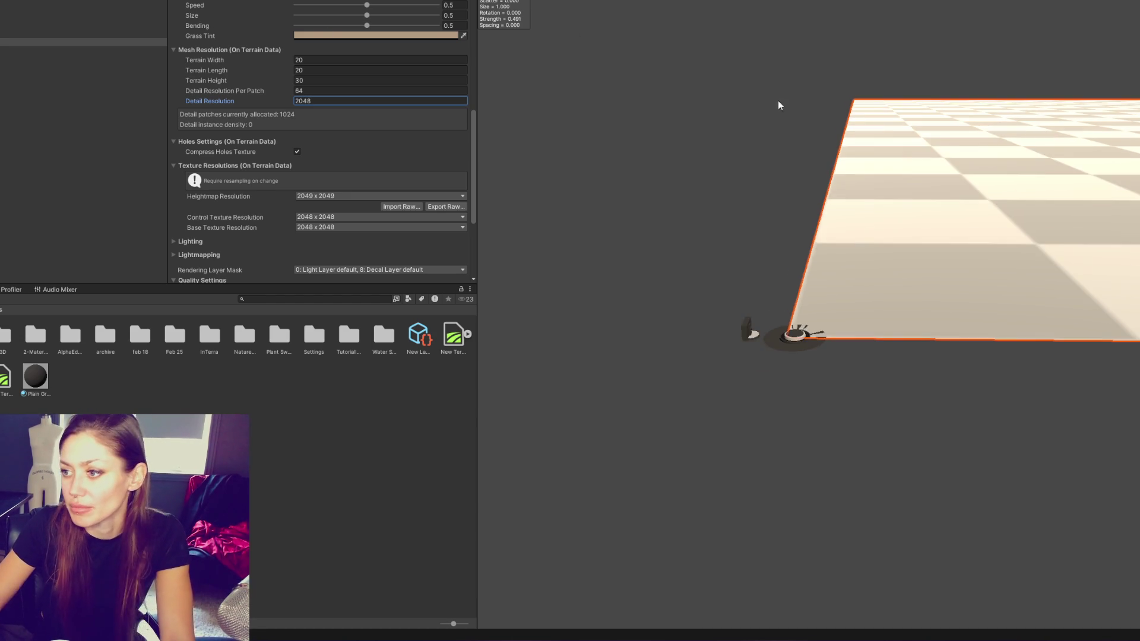
scroll(883, 232, down, 5)
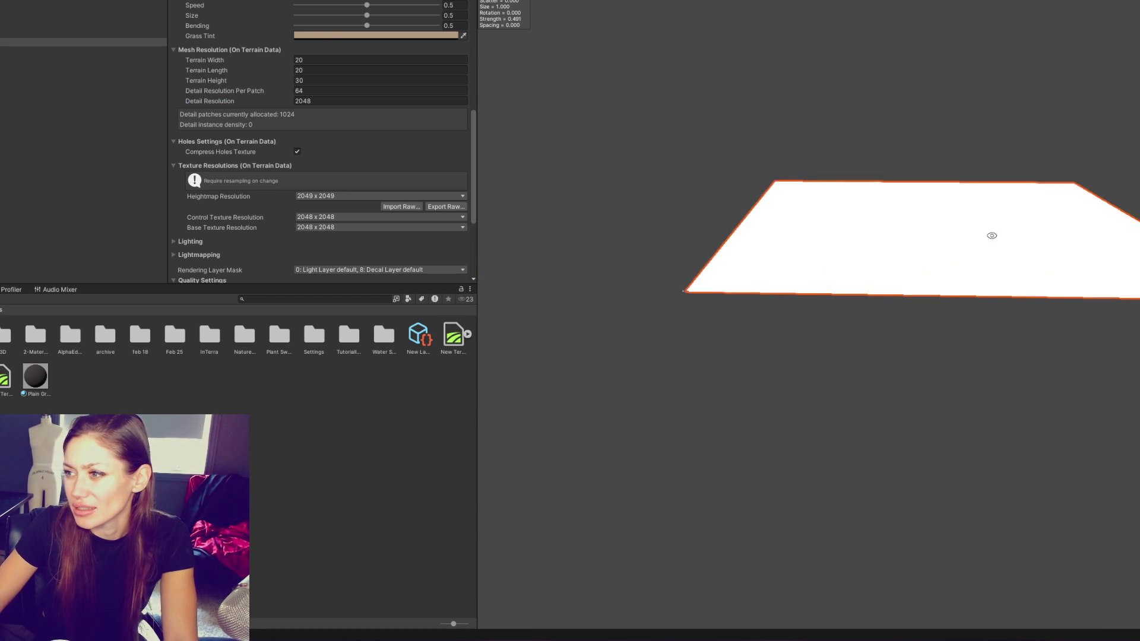
click(695, 97)
click(707, 261)
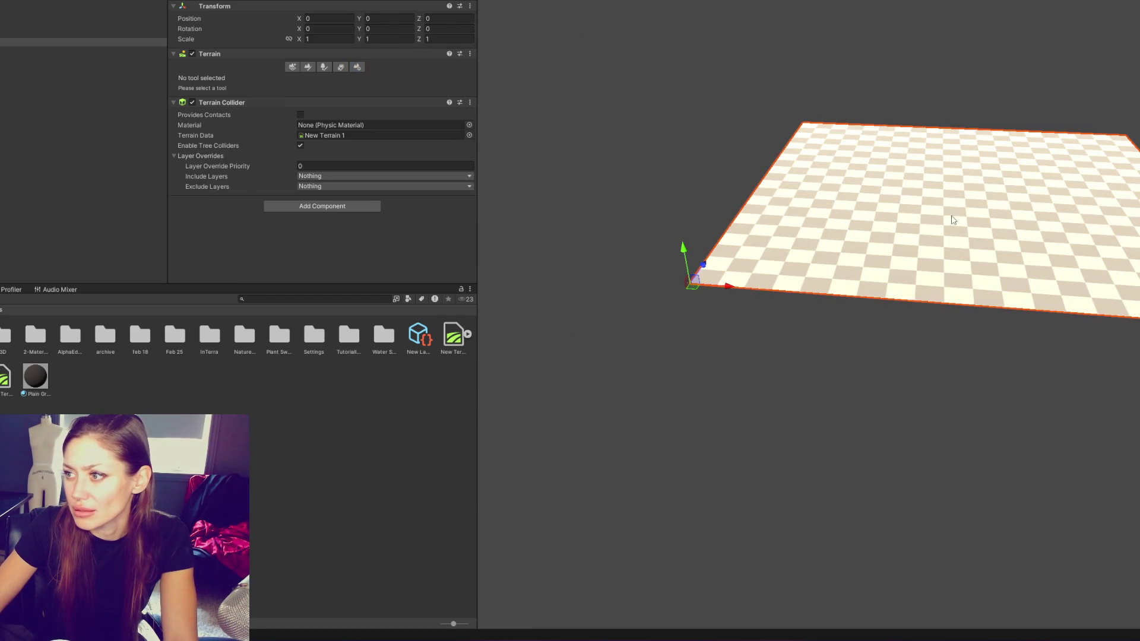
Move the new terrain to about X -10.07, Y -1.99, Z -2.31 and show its painting tools
mouse_move(730, 272)
mouse_down()
mouse_move(542, 267)
mouse_move(480, 331)
mouse_up()
scroll(604, 270, down, 3)
mouse_move(595, 326)
mouse_down()
mouse_move(587, 275)
mouse_move(594, 372)
mouse_move(622, 398)
mouse_move(553, 368)
mouse_move(569, 327)
mouse_up()
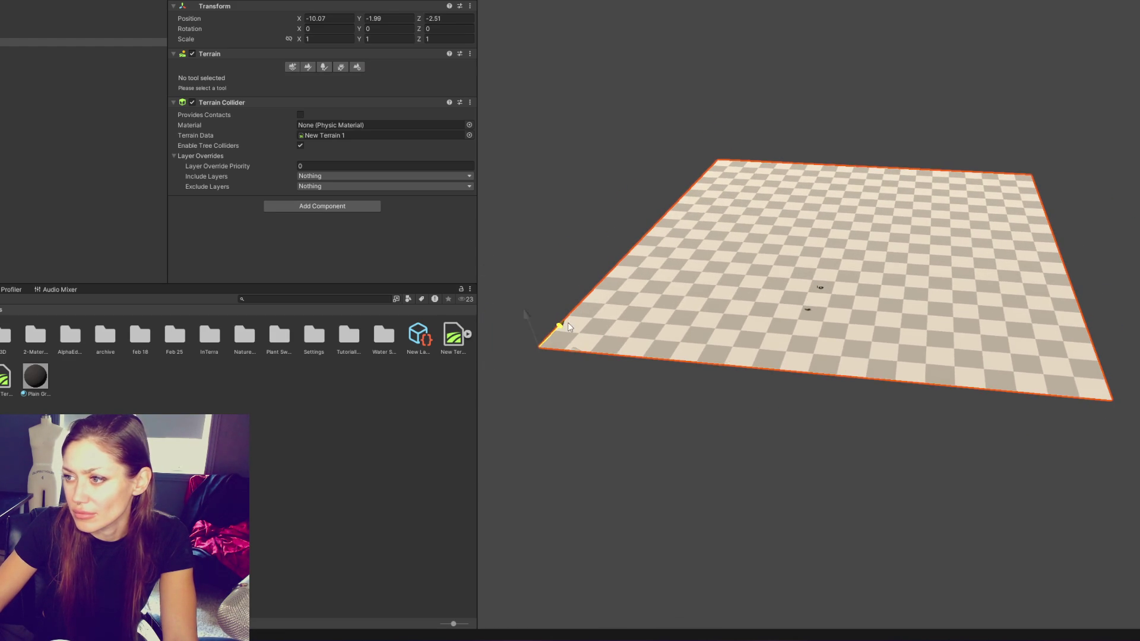
scroll(898, 277, up, 5)
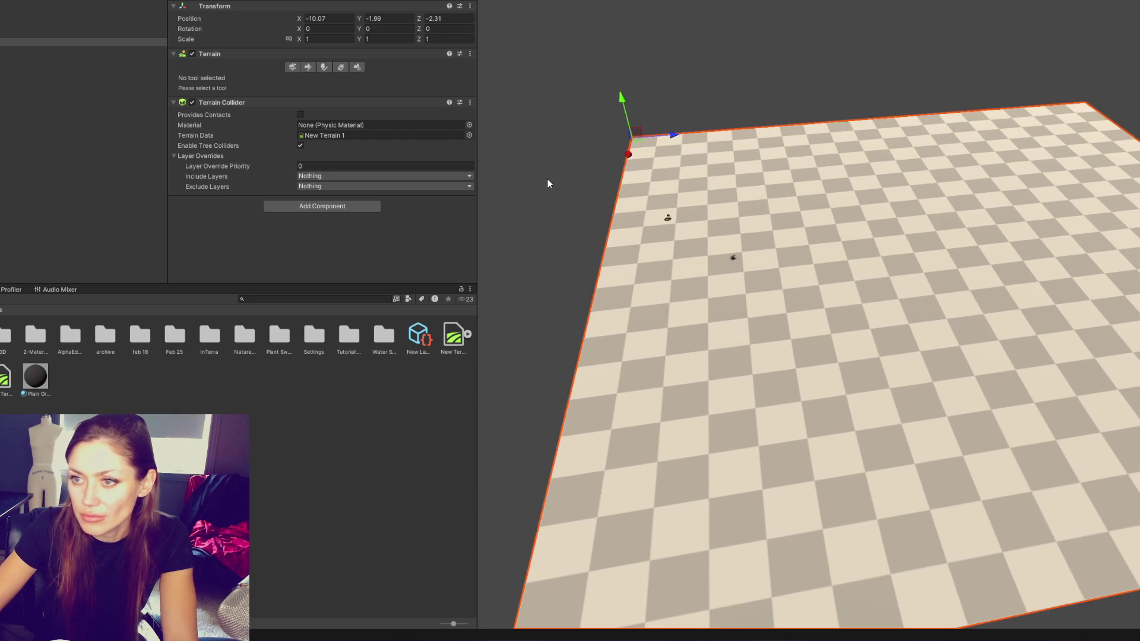
click(308, 67)
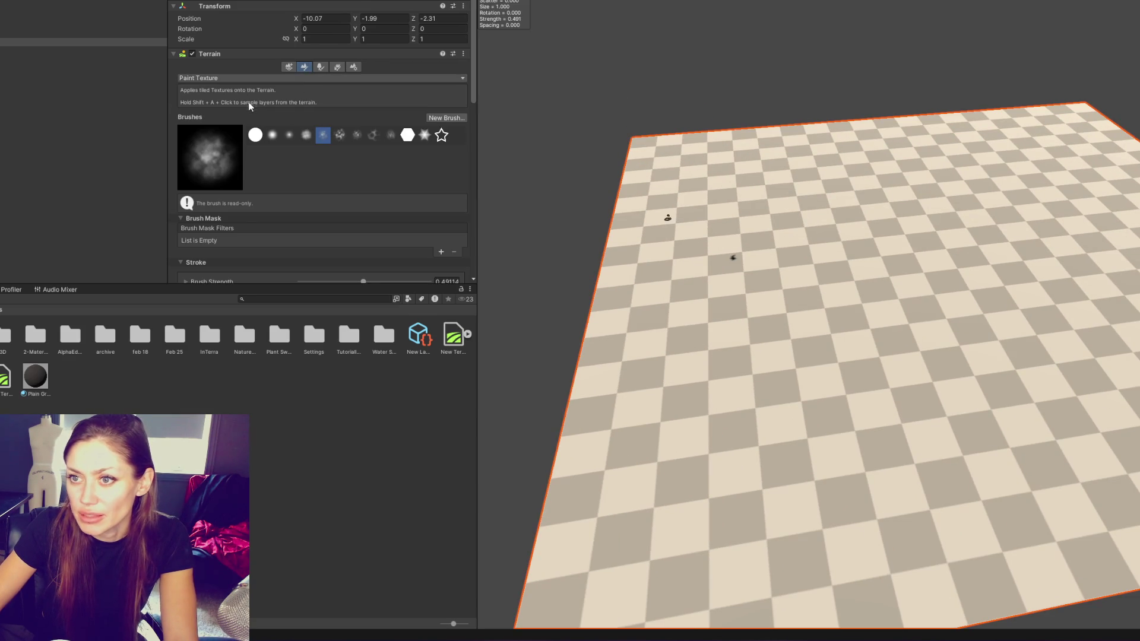
Sculpt rough mounds with Raise or Lower Terrain, using brush jitter and size about 2.8
click(238, 78)
click(226, 124)
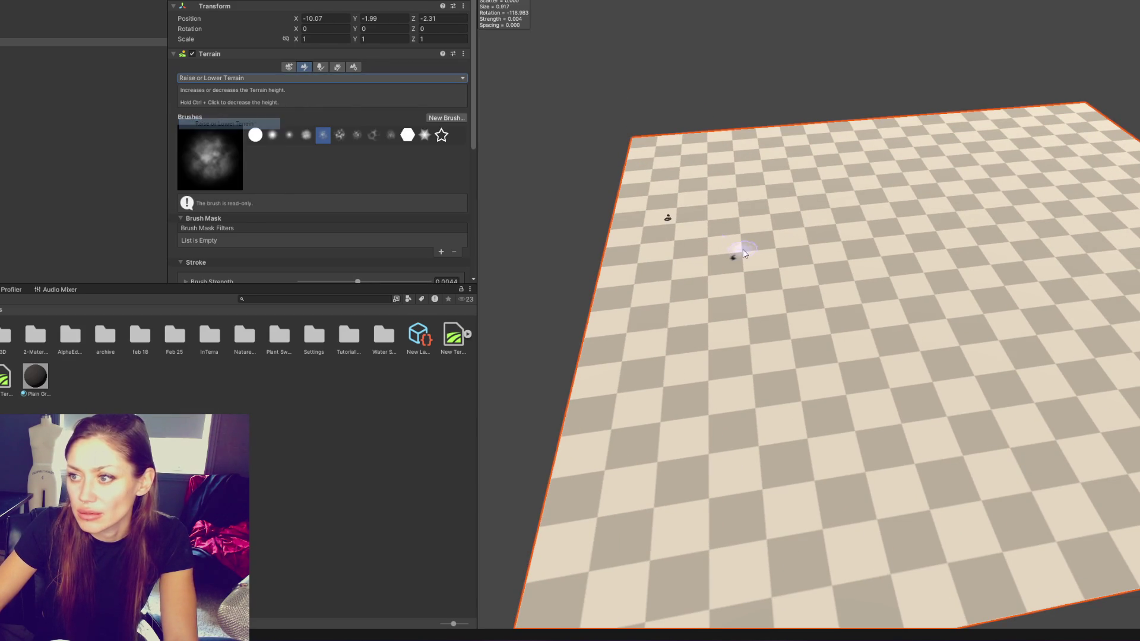
scroll(352, 247, down, 5)
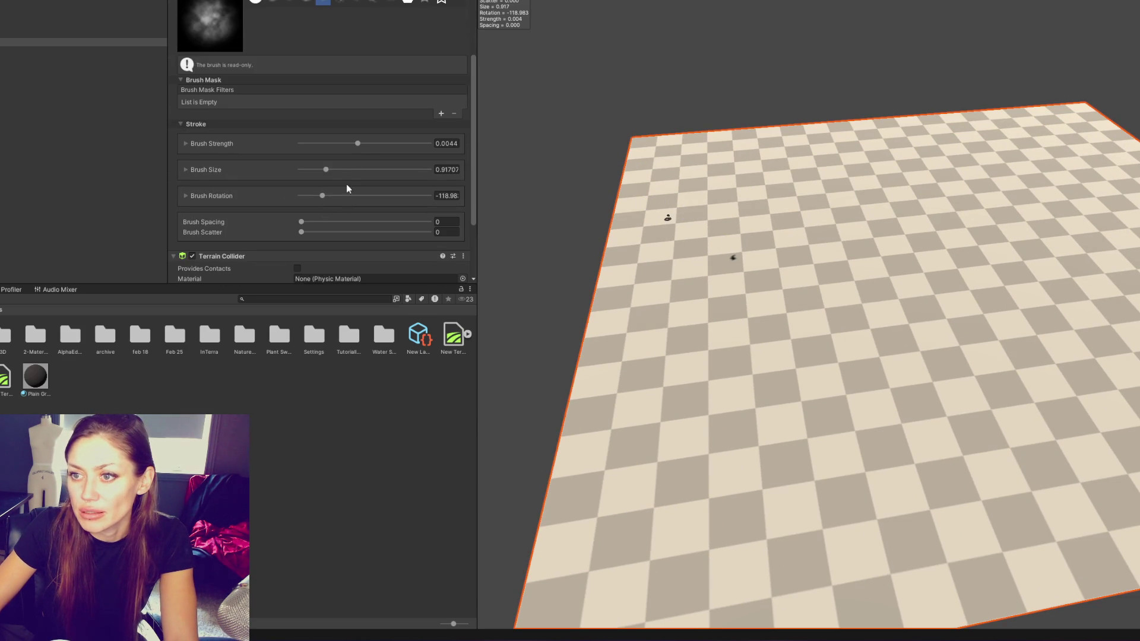
click(271, 176)
click(249, 144)
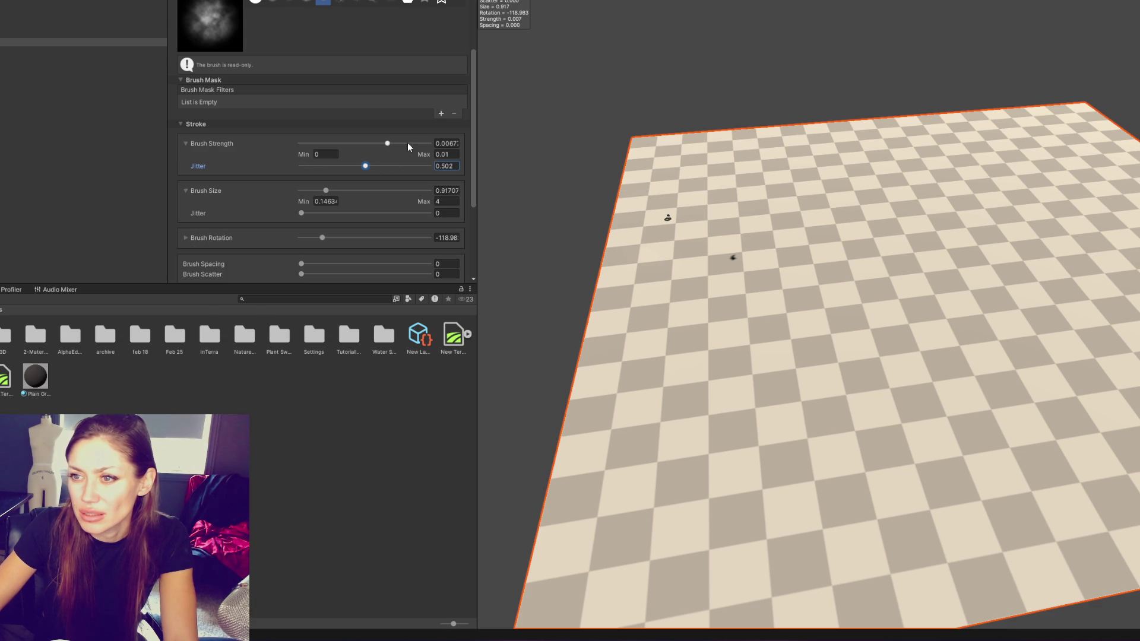
drag(374, 195, 390, 191)
mouse_move(701, 203)
mouse_down()
mouse_move(675, 267)
mouse_move(667, 217)
mouse_move(728, 234)
mouse_move(624, 445)
mouse_move(764, 606)
mouse_move(738, 611)
mouse_move(629, 149)
mouse_move(636, 344)
mouse_move(675, 344)
mouse_move(653, 166)
mouse_move(801, 186)
mouse_move(730, 173)
mouse_move(772, 134)
mouse_move(784, 183)
mouse_move(971, 131)
mouse_move(687, 203)
mouse_move(618, 289)
mouse_move(611, 408)
mouse_move(522, 546)
mouse_move(903, 574)
mouse_move(768, 344)
mouse_move(700, 369)
mouse_move(838, 197)
mouse_move(828, 190)
mouse_move(891, 128)
mouse_move(998, 130)
mouse_move(1043, 151)
mouse_move(1037, 157)
mouse_move(1030, 125)
mouse_move(1094, 123)
mouse_move(1030, 140)
mouse_move(802, 285)
mouse_move(980, 300)
mouse_move(1112, 340)
mouse_move(839, 359)
mouse_up()
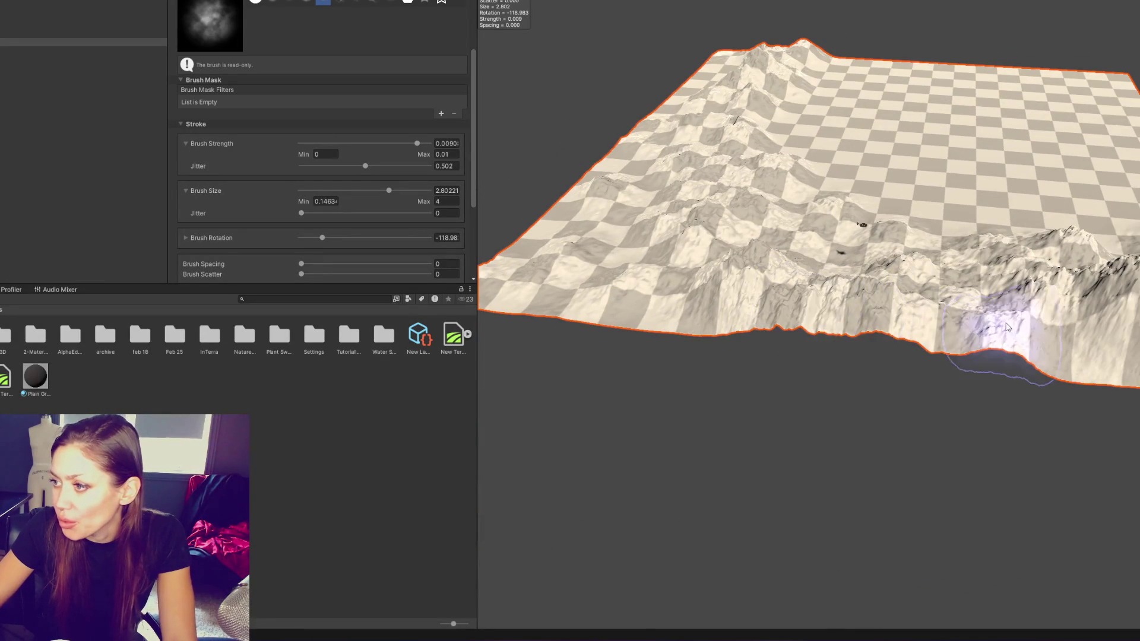
Orbit around the sculpted ridges, release the terrain tool, and select and frame the Plane
mouse_move(1128, 357)
alt+mouse_down()
mouse_move(1041, 277)
mouse_move(928, 382)
mouse_move(1119, 433)
mouse_move(763, 241)
alt+mouse_up()
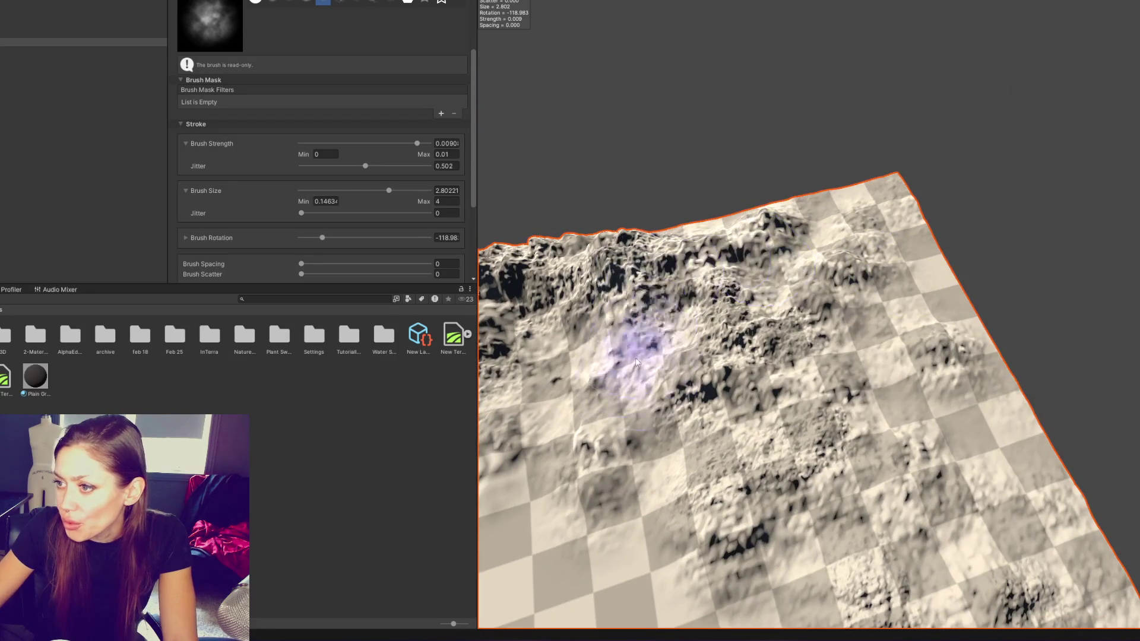
mouse_move(903, 394)
alt+mouse_down()
mouse_move(927, 86)
mouse_move(1030, 255)
mouse_move(1044, 331)
alt+mouse_up()
key(w)
mouse_move(758, 173)
alt+mouse_down()
mouse_move(1036, 225)
mouse_move(928, 107)
mouse_move(794, 81)
alt+mouse_up()
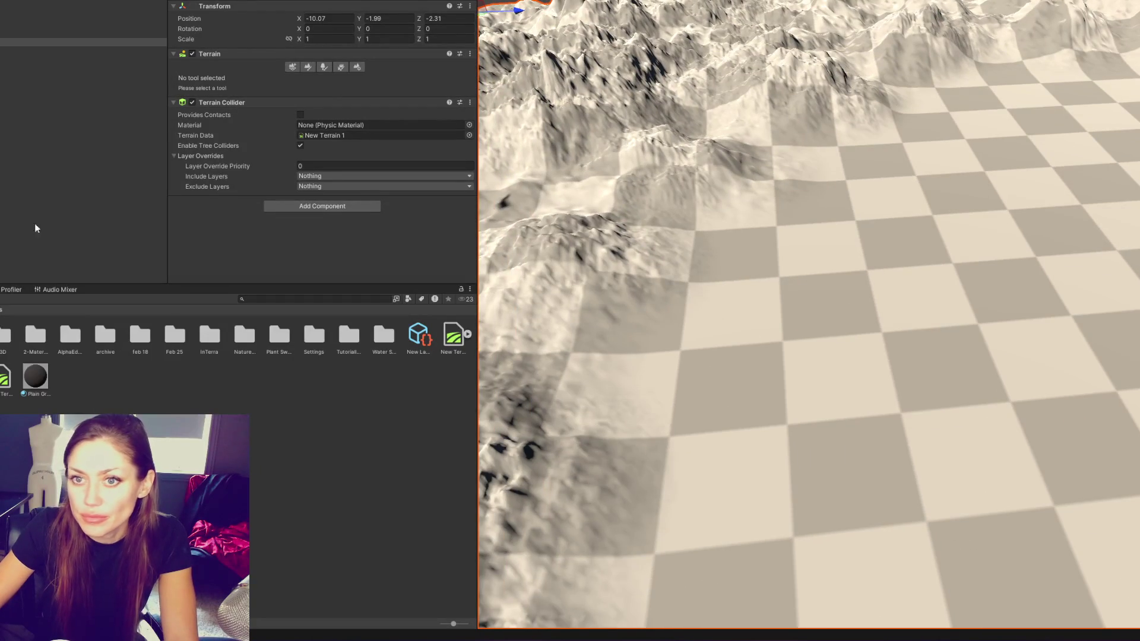
double_click(83, 33)
Lower the Plane, scale it to about 3.75, set Z to 5.267 and apply WaterStanding
scroll(805, 187, down, 3)
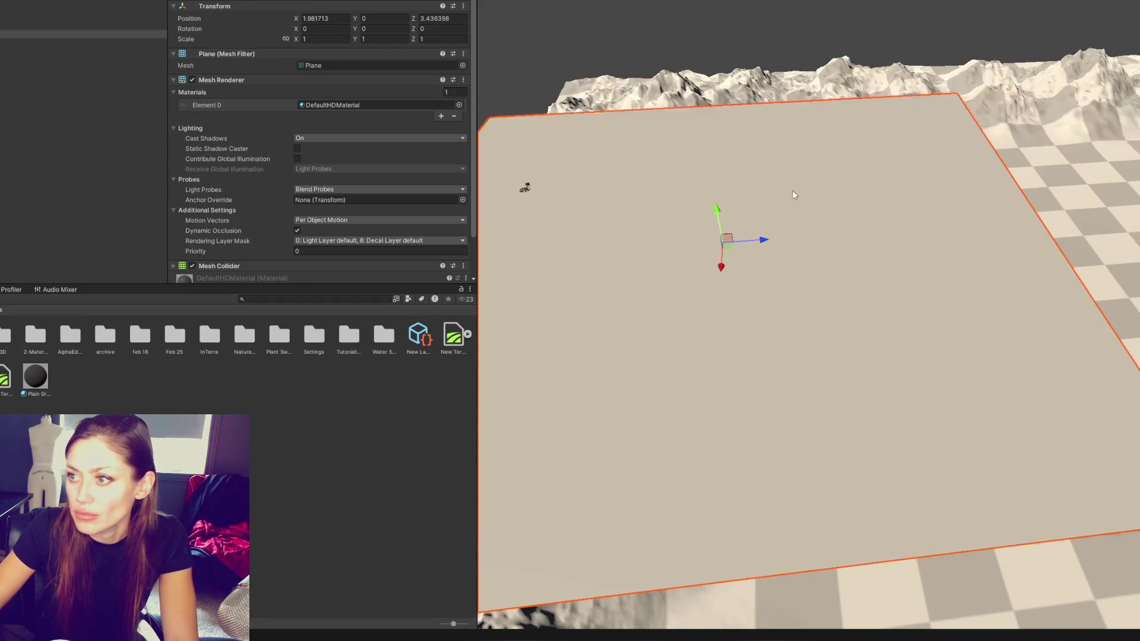
mouse_move(713, 213)
mouse_down()
mouse_move(738, 317)
mouse_move(868, 296)
mouse_up()
key(r)
drag(780, 317, 878, 318)
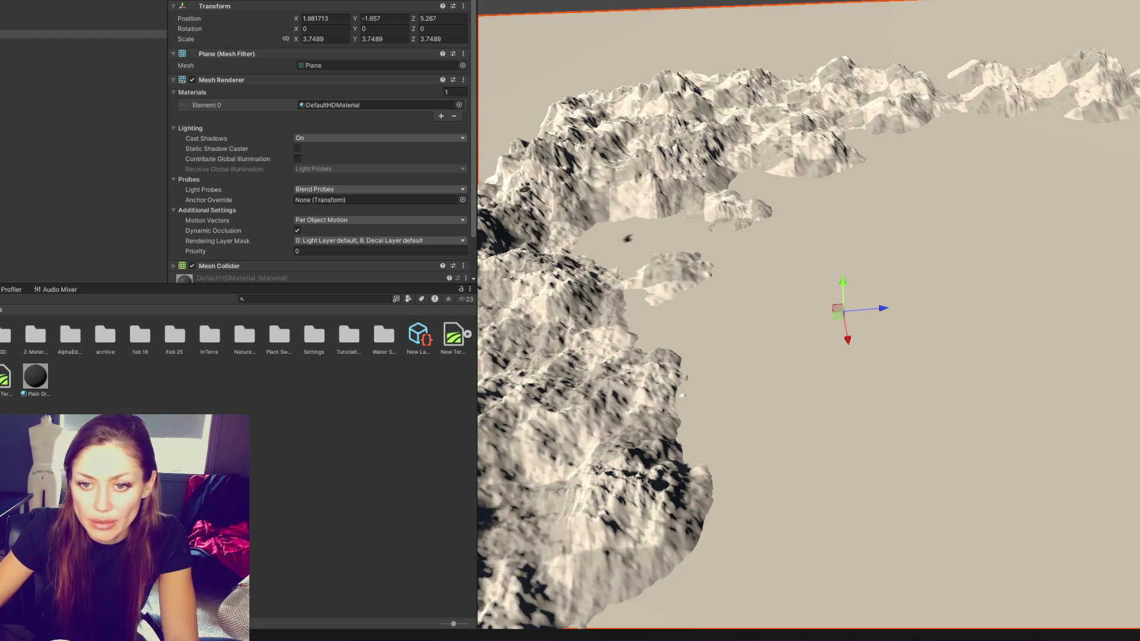
double_click(384, 336)
drag(135, 337, 858, 353)
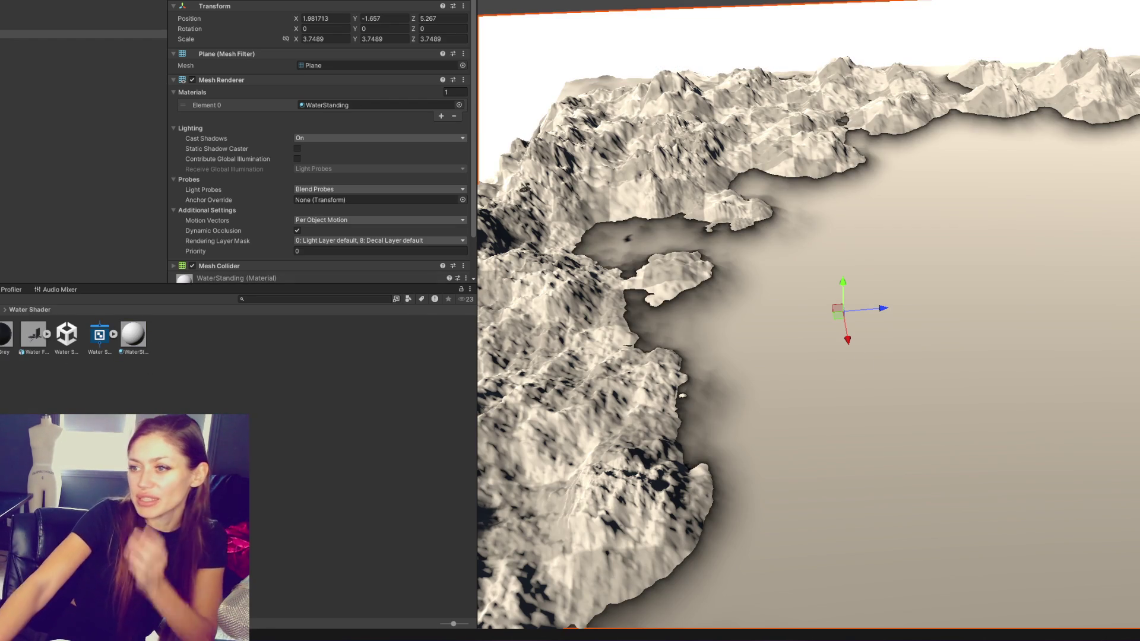
Frame the Water Fountains prefab, orbit to an oblique view and select the terrain
drag(712, 255, 743, 272)
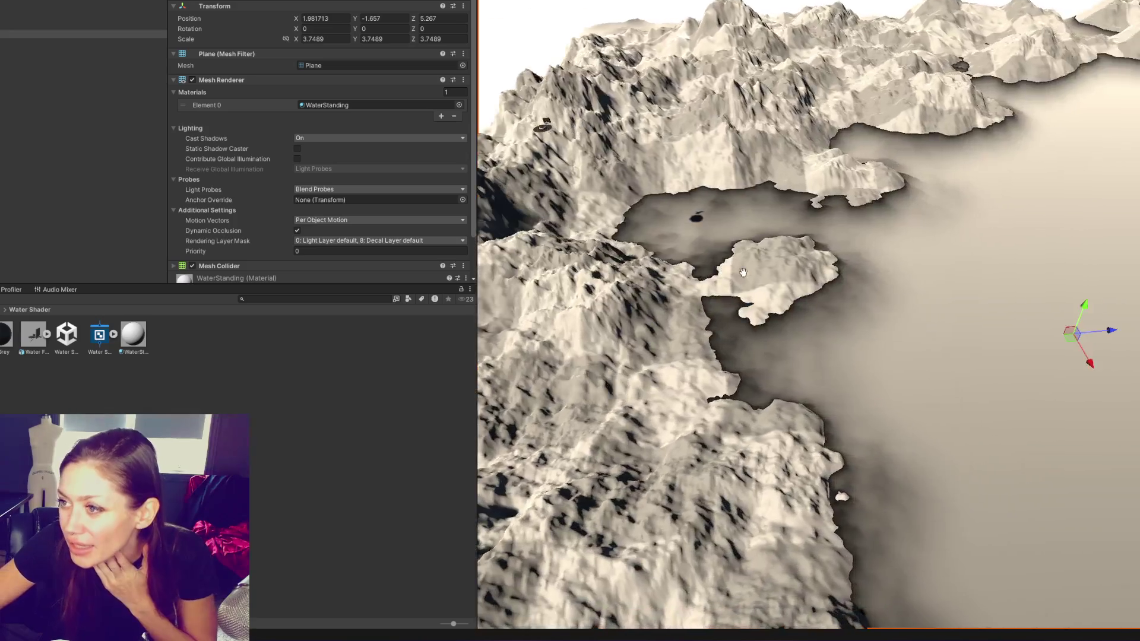
click(30, 13)
key(f)
scroll(956, 376, down, 10)
mouse_move(956, 375)
mouse_down()
mouse_move(822, 244)
mouse_move(825, 140)
mouse_up()
click(861, 309)
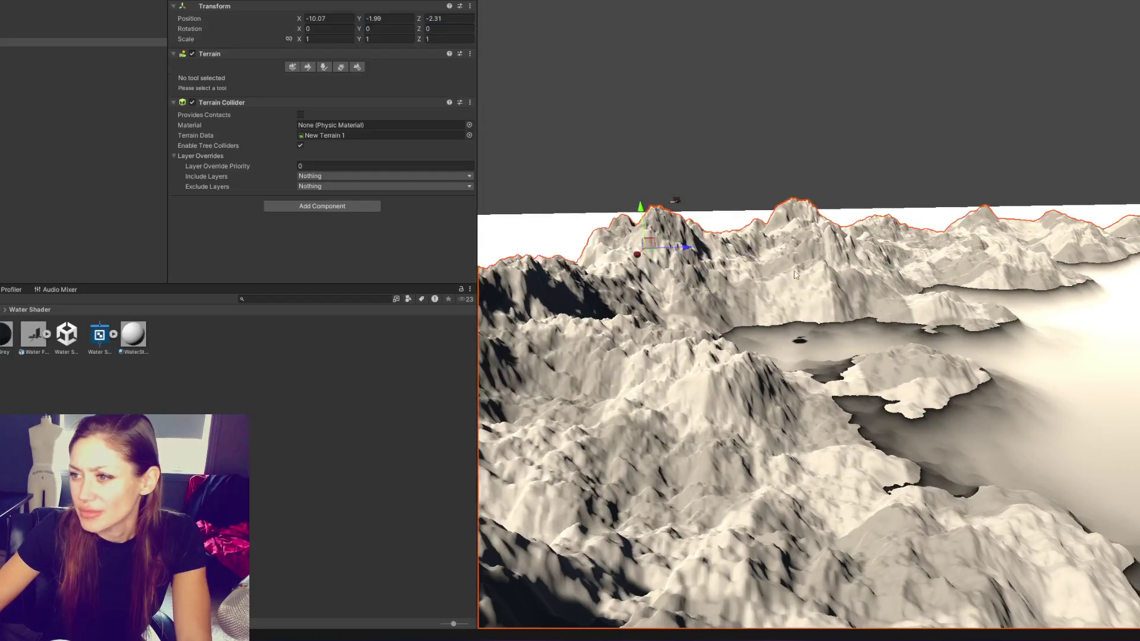
Raise a tall mountain on the terrain with Raise or Lower Terrain
scroll(861, 309, up, 5)
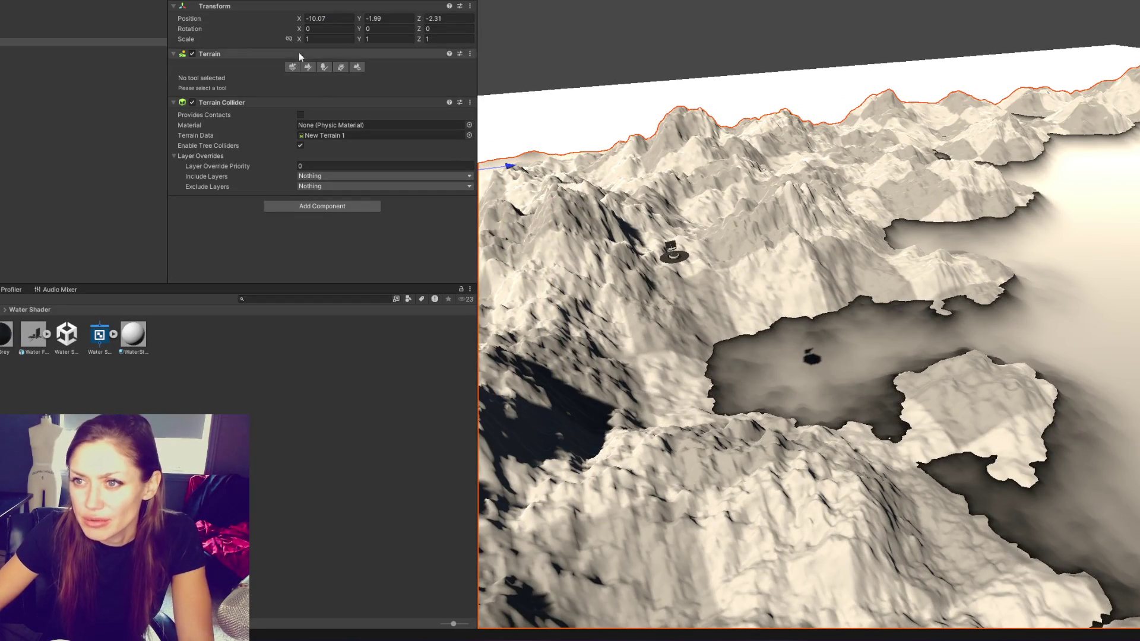
click(308, 67)
mouse_move(564, 218)
mouse_down()
mouse_move(675, 331)
mouse_move(687, 305)
mouse_move(674, 280)
mouse_move(656, 286)
mouse_move(738, 242)
mouse_move(828, 255)
mouse_move(824, 204)
mouse_move(853, 242)
mouse_move(879, 89)
mouse_move(840, 191)
mouse_move(1006, 277)
mouse_move(916, 153)
mouse_move(687, 344)
mouse_move(721, 387)
mouse_move(994, 337)
mouse_move(932, 224)
mouse_move(844, 273)
mouse_move(878, 330)
mouse_move(772, 308)
mouse_up()
Flatten a level area using Set Height with the soft round brush, then select Water Fountains
scroll(903, 522, up, 10)
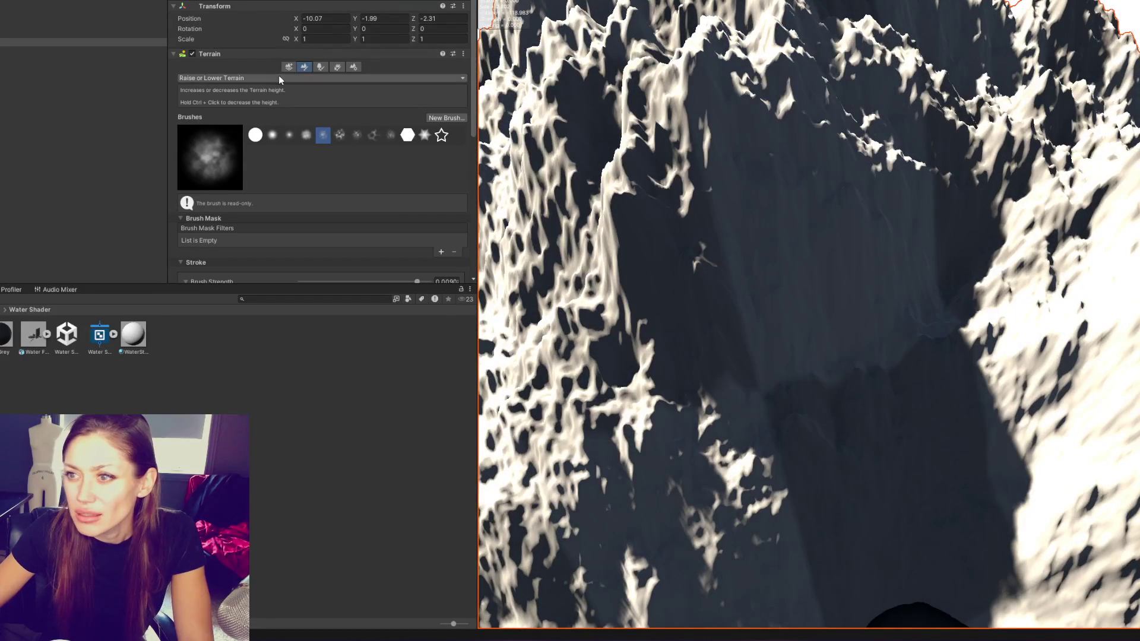
click(253, 79)
click(208, 128)
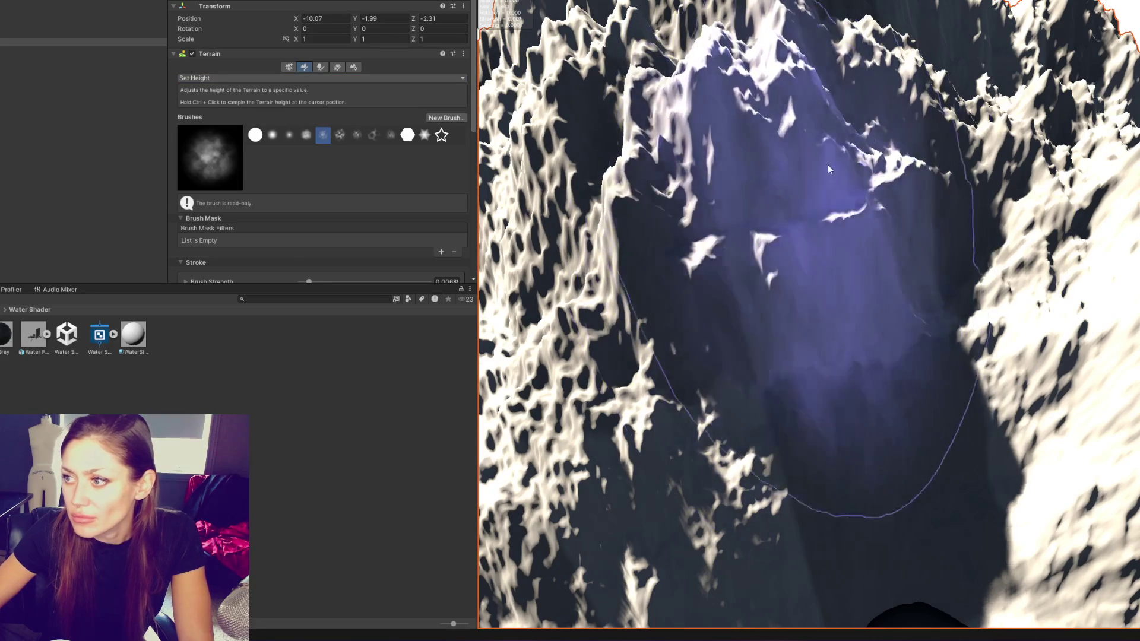
click(272, 134)
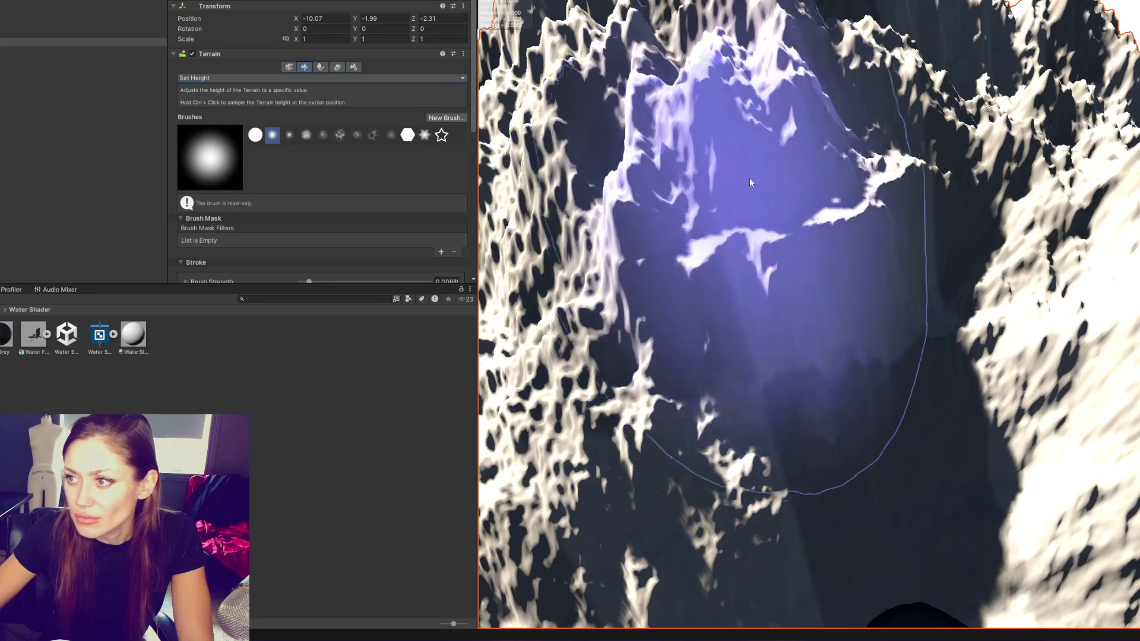
scroll(763, 157, up, 5)
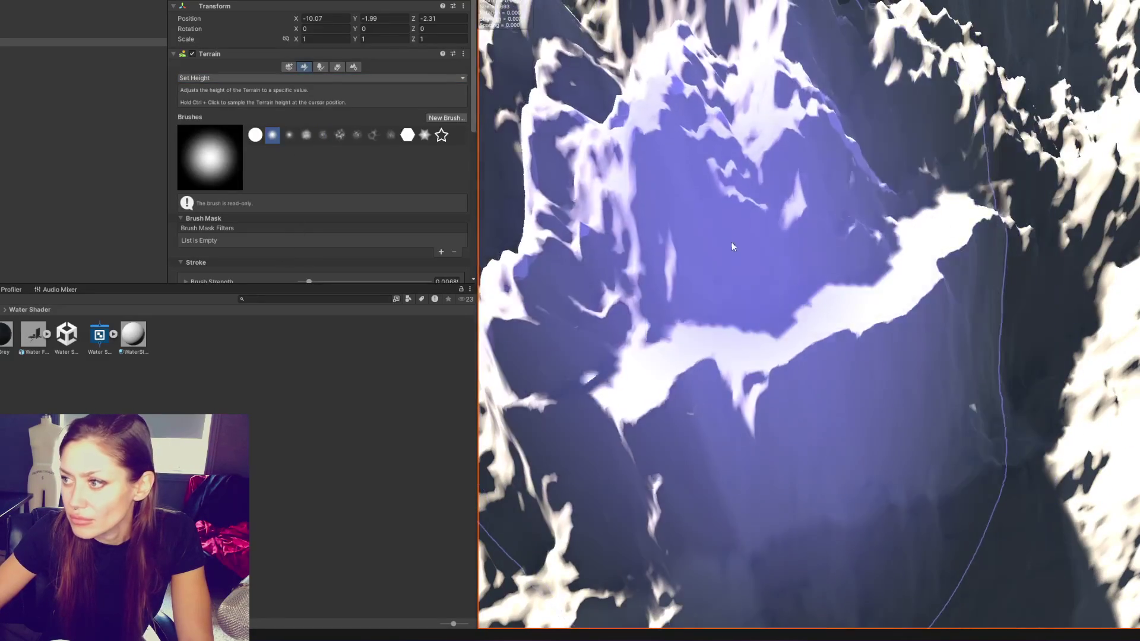
scroll(780, 246, up, 3)
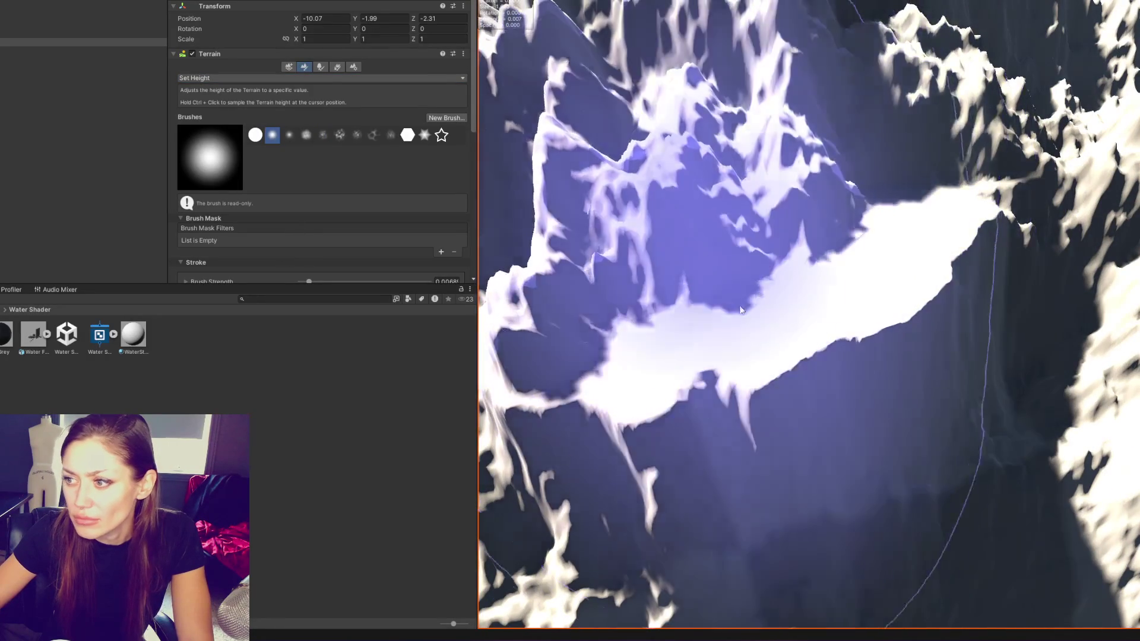
scroll(785, 208, up, 3)
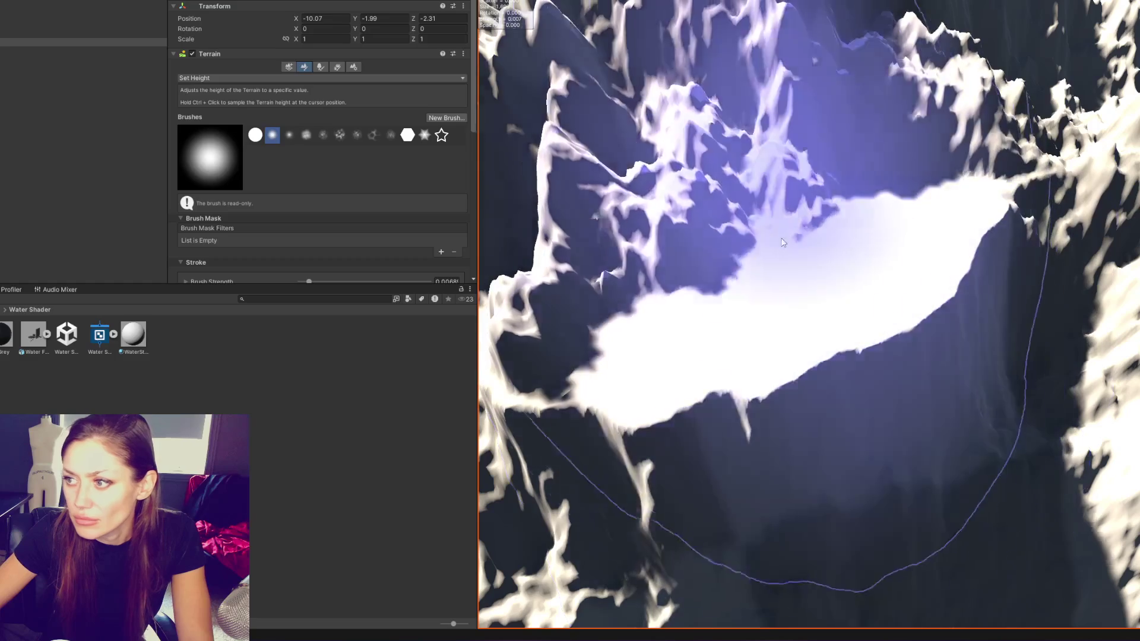
scroll(822, 280, up, 3)
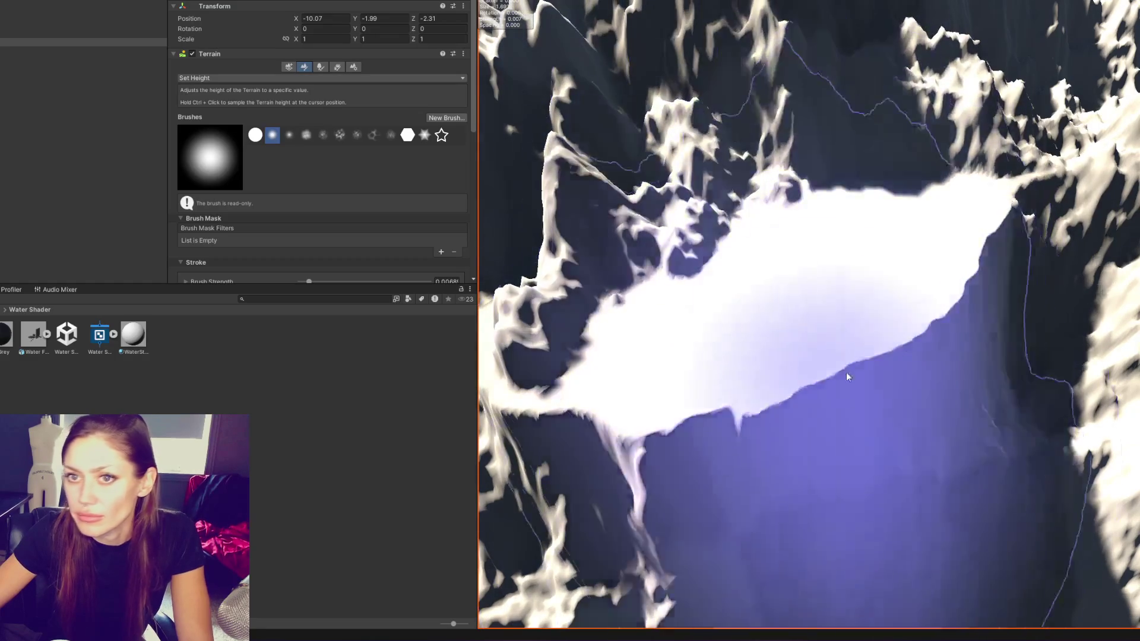
click(95, 84)
click(81, 10)
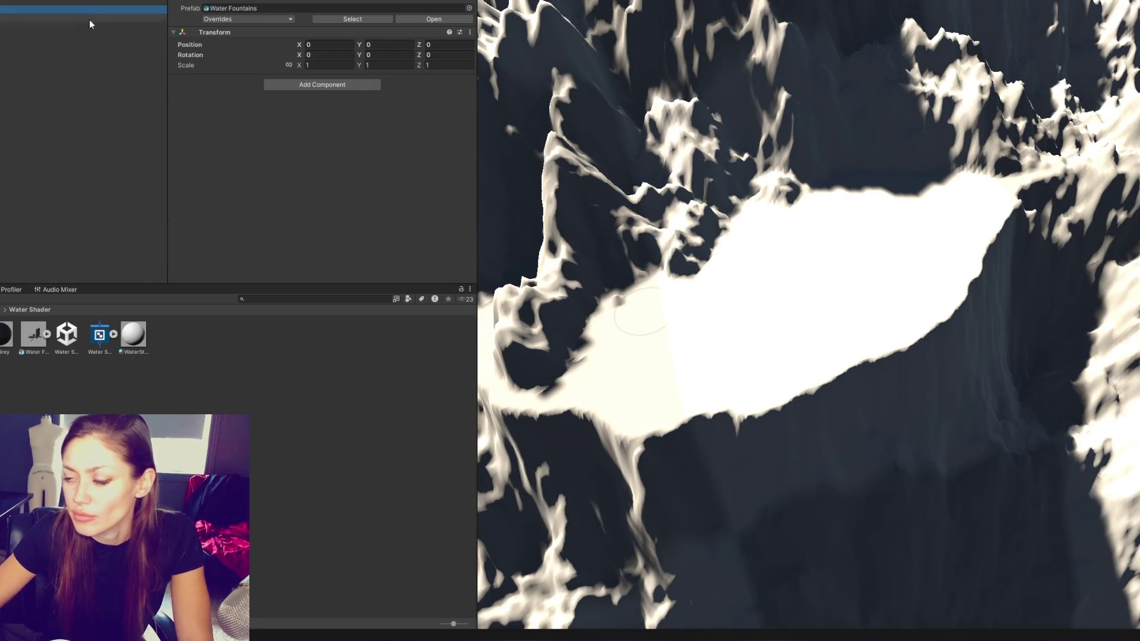
Orbit and pan the Scene view to the mountain's flattened basin and reselect the Terrain
mouse_move(535, 196)
mouse_down()
mouse_move(916, 27)
mouse_move(939, 98)
mouse_up()
mouse_move(630, 409)
mouse_down()
mouse_move(652, 437)
mouse_move(665, 262)
mouse_move(636, 191)
mouse_move(657, 153)
mouse_move(1082, 442)
mouse_move(909, 389)
mouse_up()
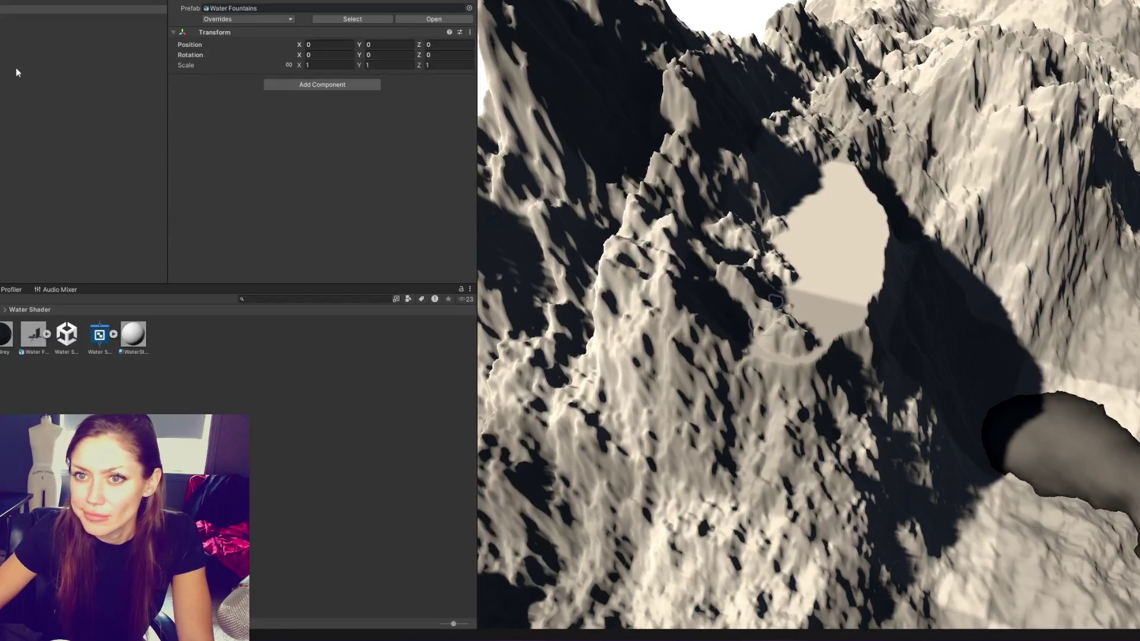
mouse_move(813, 330)
mouse_down()
mouse_move(844, 321)
mouse_move(992, 361)
mouse_move(691, 186)
mouse_up()
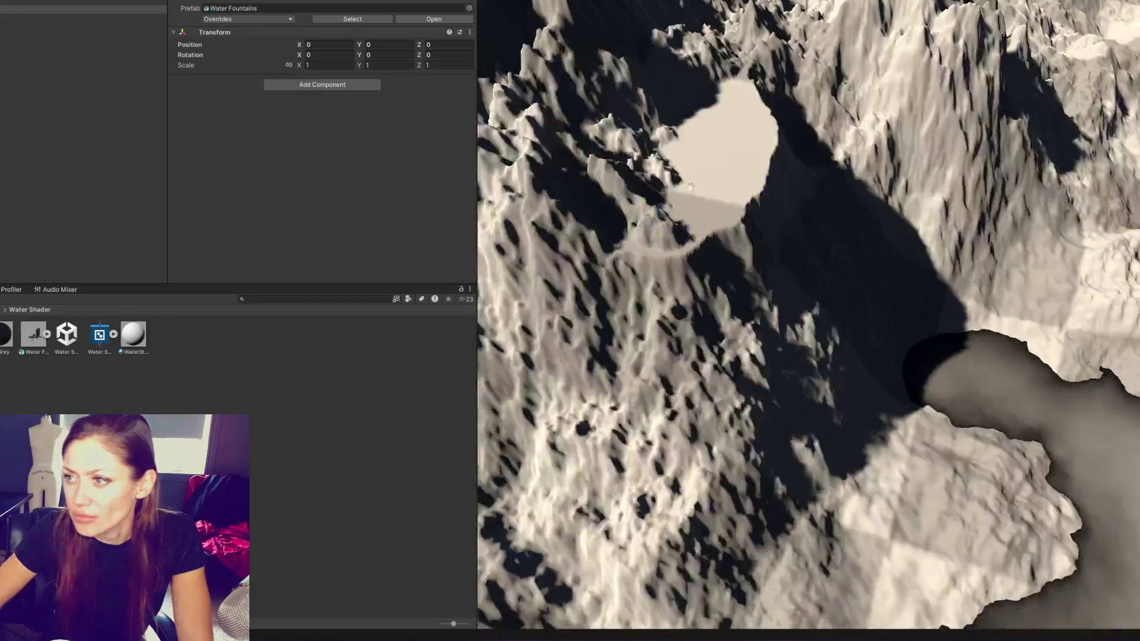
click(705, 298)
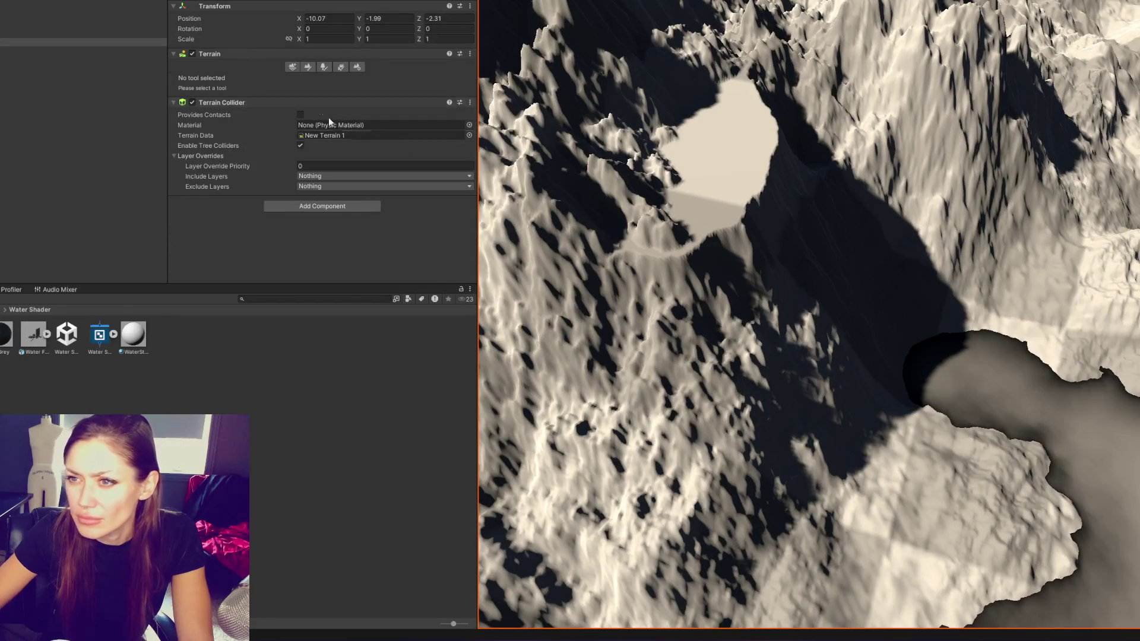
click(304, 66)
scroll(291, 137, down, 5)
click(336, 170)
click(322, 144)
mouse_move(628, 259)
mouse_down()
mouse_move(640, 306)
mouse_move(721, 222)
mouse_up()
mouse_move(745, 275)
mouse_down()
mouse_move(659, 201)
mouse_move(721, 308)
mouse_move(766, 316)
mouse_move(683, 300)
mouse_move(715, 297)
mouse_up()
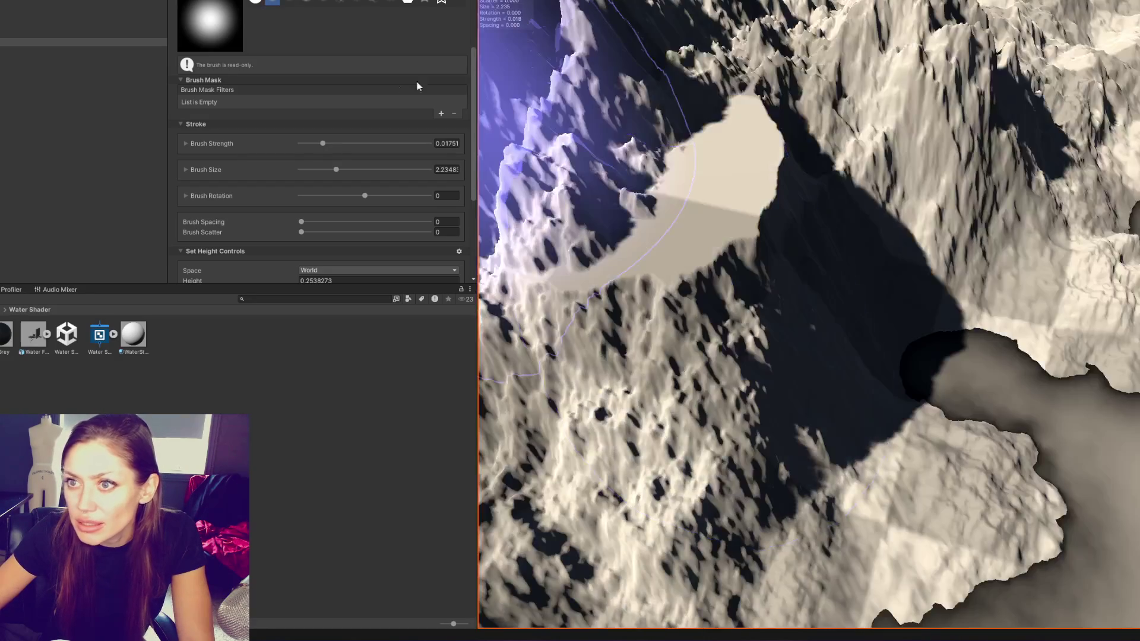
scroll(447, 95, up, 5)
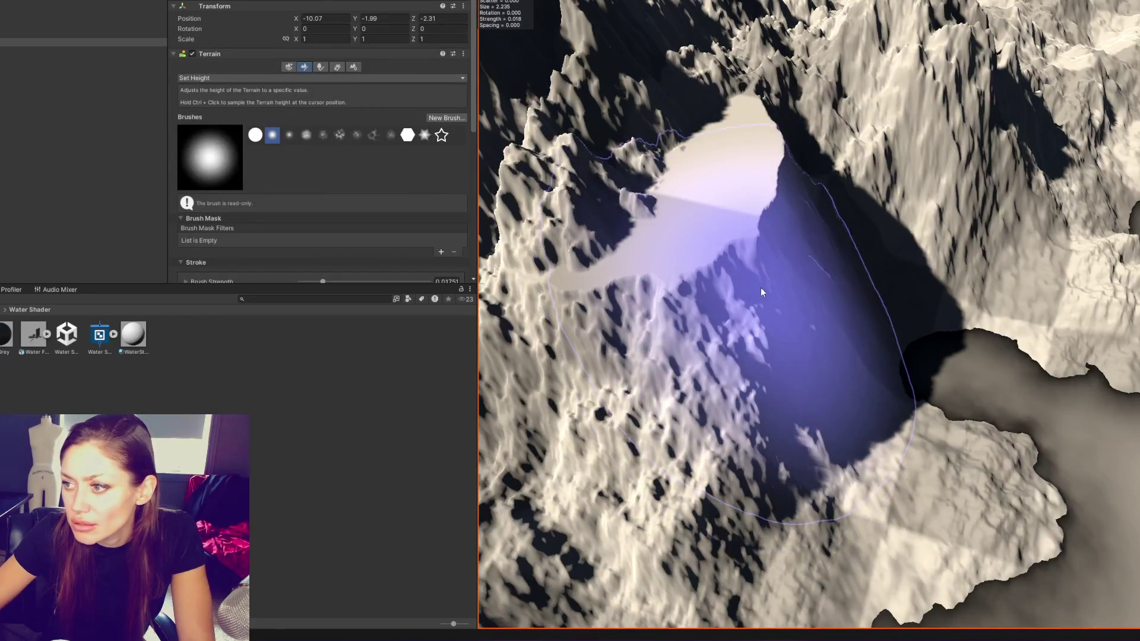
mouse_move(748, 292)
mouse_down()
mouse_move(766, 304)
mouse_move(741, 334)
mouse_move(749, 323)
mouse_move(755, 349)
mouse_move(687, 291)
mouse_move(783, 392)
mouse_move(612, 267)
mouse_move(707, 253)
mouse_move(635, 231)
mouse_move(653, 250)
mouse_move(671, 237)
mouse_move(683, 247)
mouse_move(671, 232)
mouse_move(679, 248)
mouse_move(662, 237)
mouse_move(642, 248)
mouse_up()
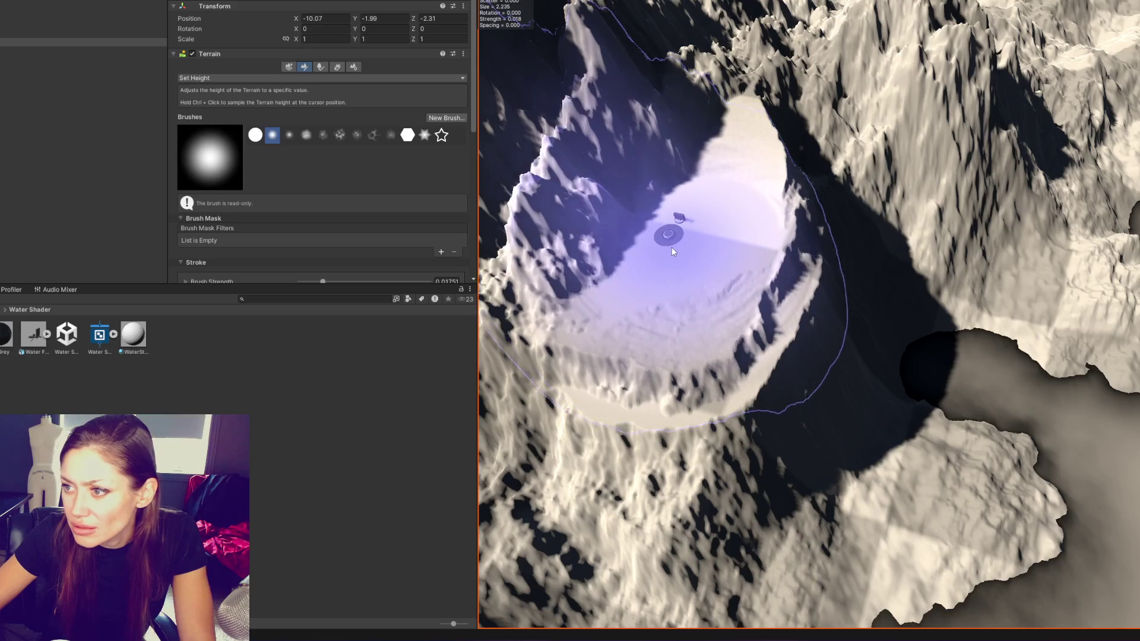
scroll(827, 288, up, 5)
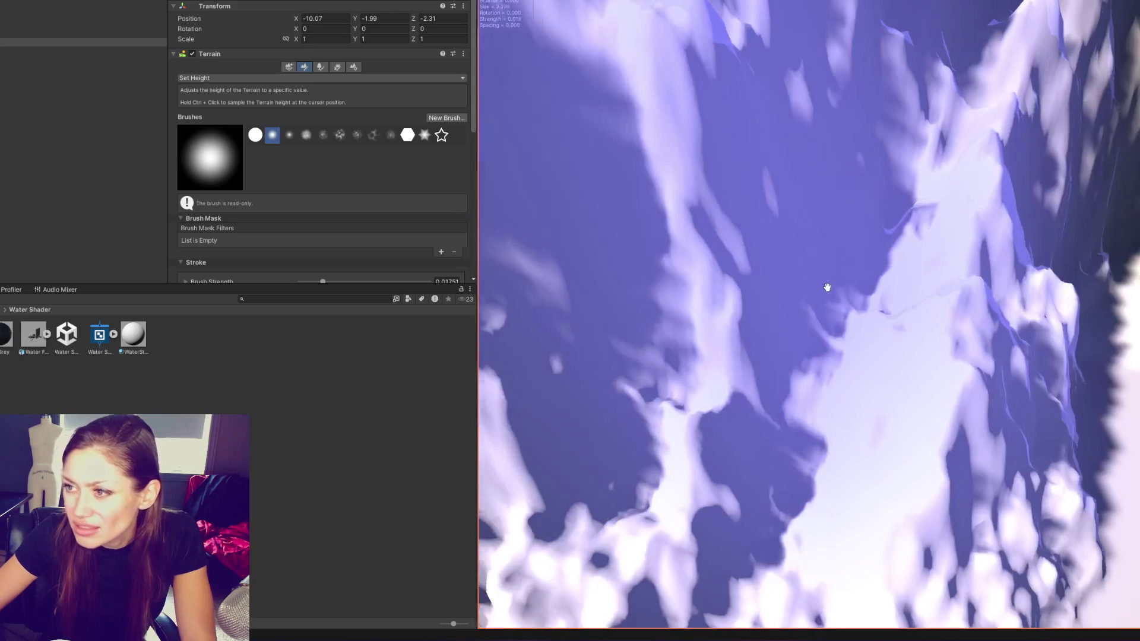
scroll(827, 288, down, 5)
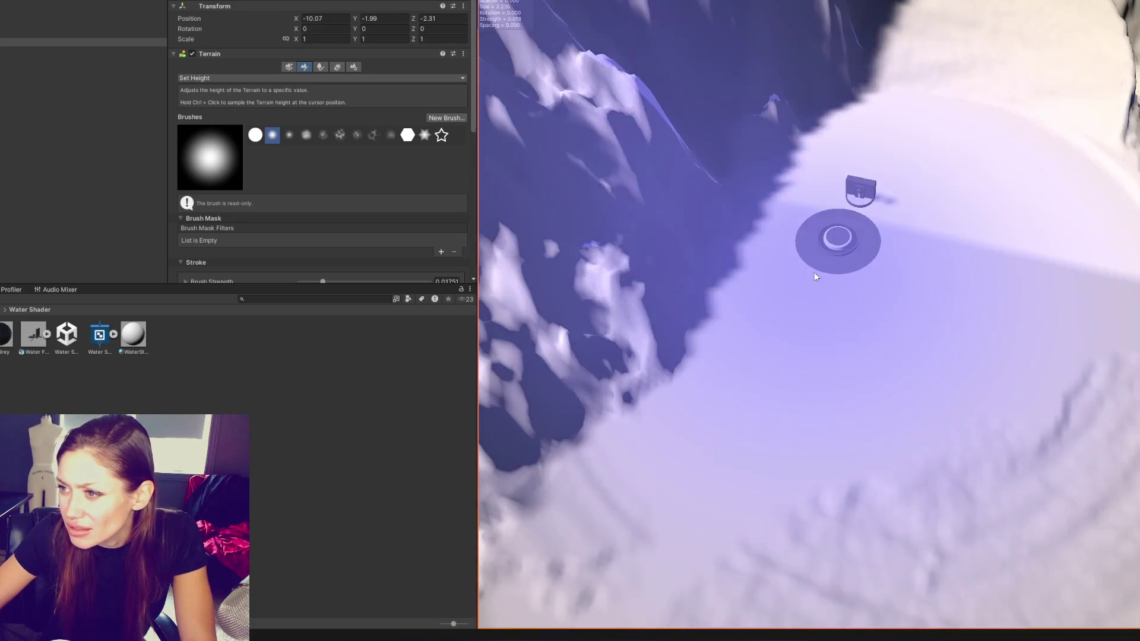
mouse_move(817, 262)
mouse_down()
mouse_move(735, 231)
mouse_move(797, 234)
mouse_move(746, 239)
mouse_move(1005, 466)
mouse_move(903, 294)
mouse_up()
scroll(902, 295, down, 5)
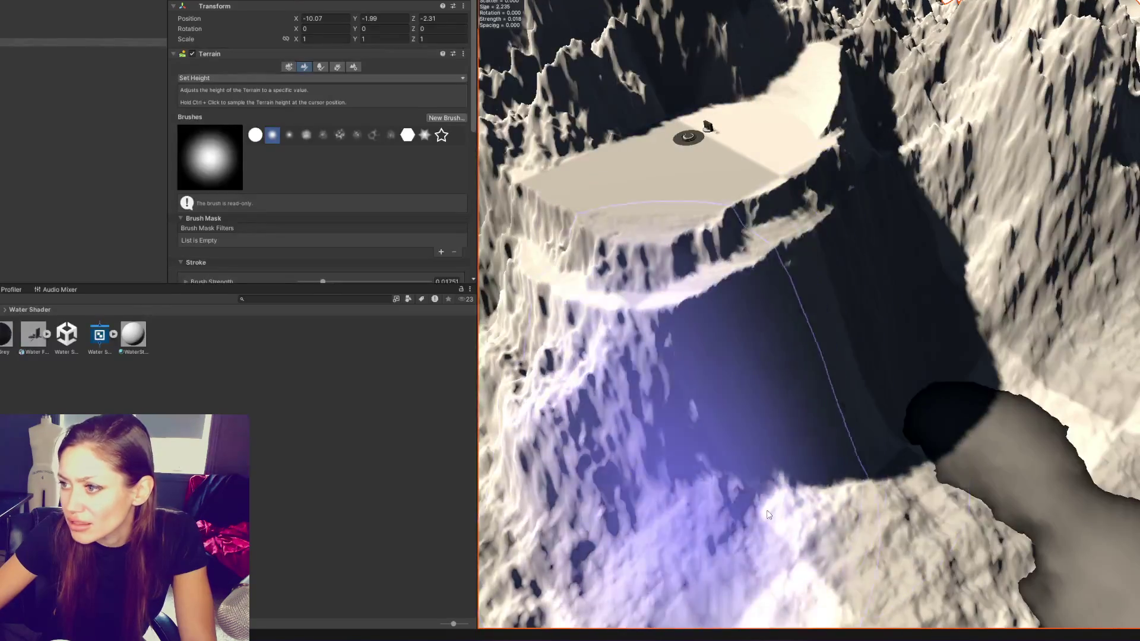
mouse_move(770, 515)
mouse_down()
mouse_move(941, 408)
mouse_move(968, 419)
mouse_move(840, 547)
mouse_move(963, 383)
mouse_move(843, 196)
mouse_move(849, 387)
mouse_move(1018, 451)
mouse_move(959, 390)
mouse_up()
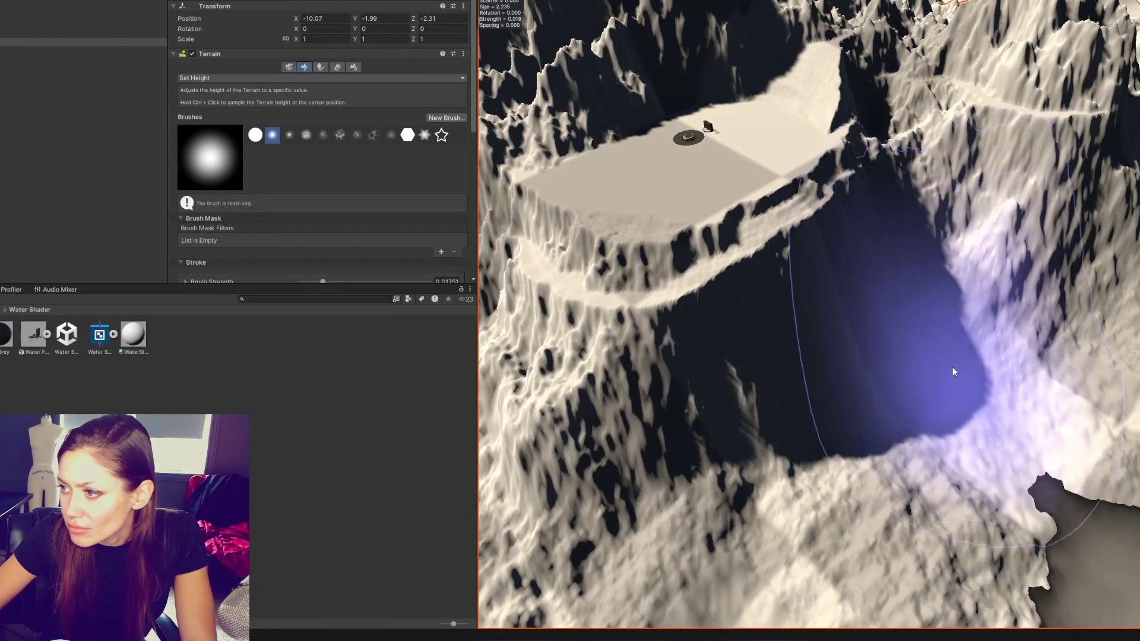
scroll(903, 428, down, 5)
mouse_move(911, 479)
mouse_down()
mouse_move(916, 458)
mouse_move(814, 280)
mouse_move(888, 244)
mouse_move(855, 245)
mouse_up()
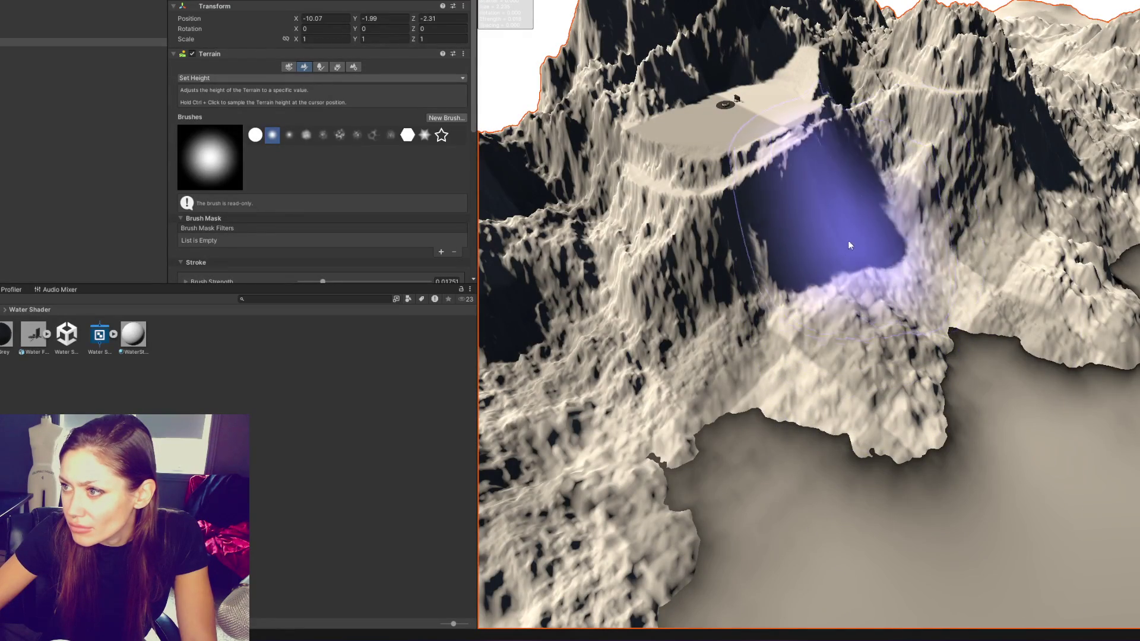
scroll(314, 200, down, 5)
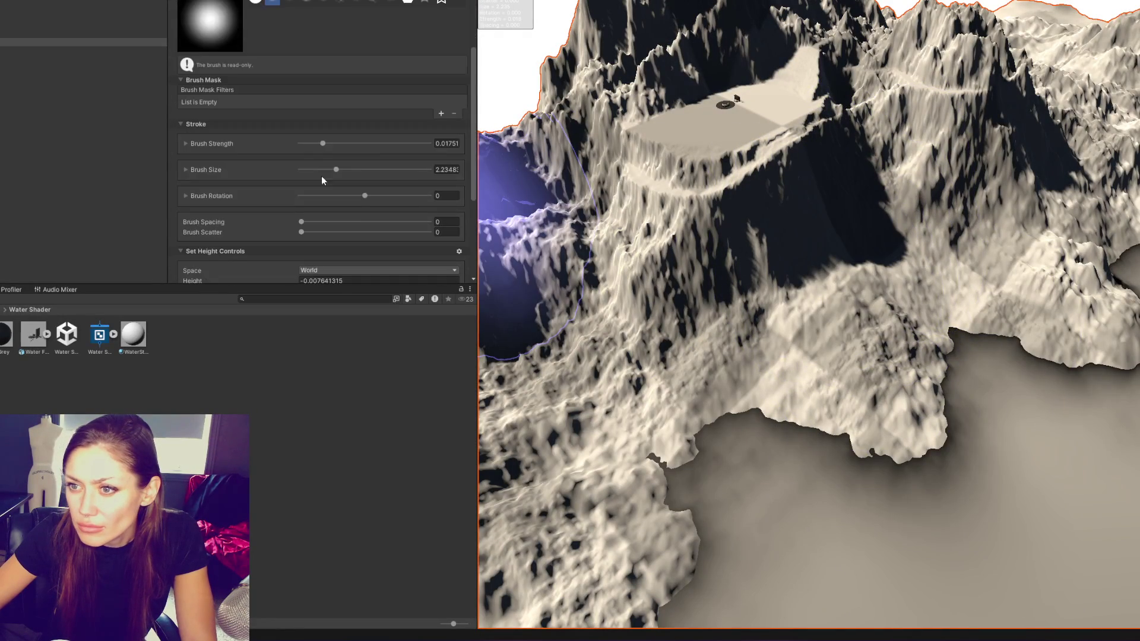
mouse_move(827, 318)
mouse_down()
mouse_move(878, 224)
mouse_move(738, 255)
mouse_move(547, 206)
mouse_move(594, 53)
mouse_move(810, 89)
mouse_move(959, 183)
mouse_move(592, 182)
mouse_move(573, 152)
mouse_move(606, 280)
mouse_move(894, 308)
mouse_move(649, 267)
mouse_move(840, 255)
mouse_move(813, 284)
mouse_move(839, 232)
mouse_move(839, 250)
mouse_move(799, 247)
mouse_move(798, 225)
mouse_move(832, 265)
mouse_up()
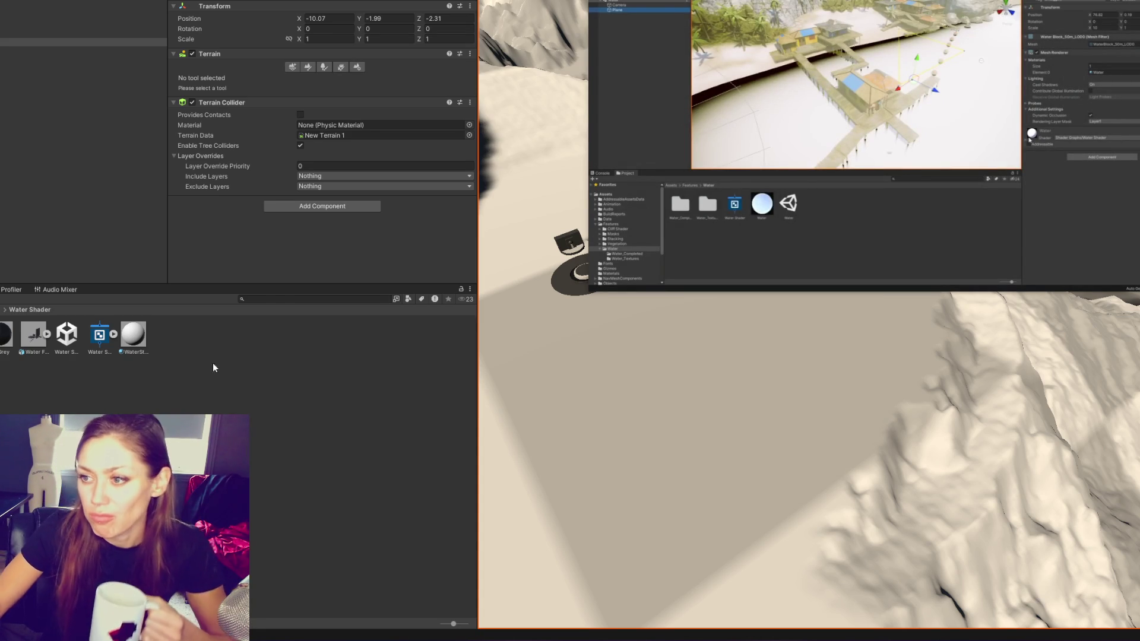
drag(477, 339, 206, 357)
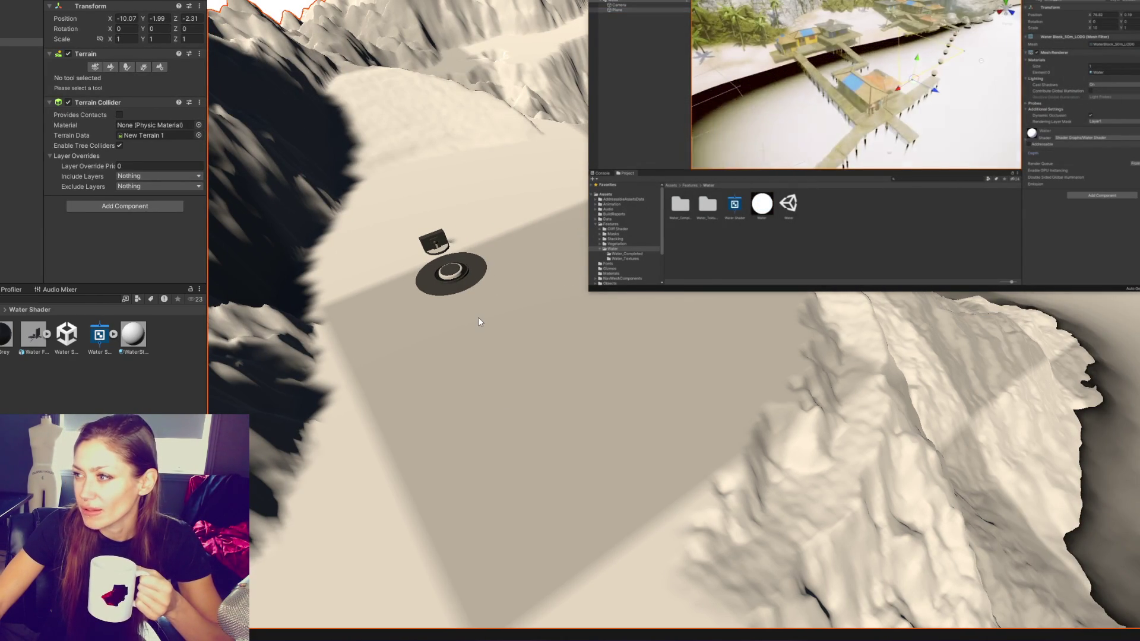
Show the WaterStanding material's settings with Surface and Advanced Options collapsed
click(113, 334)
click(167, 334)
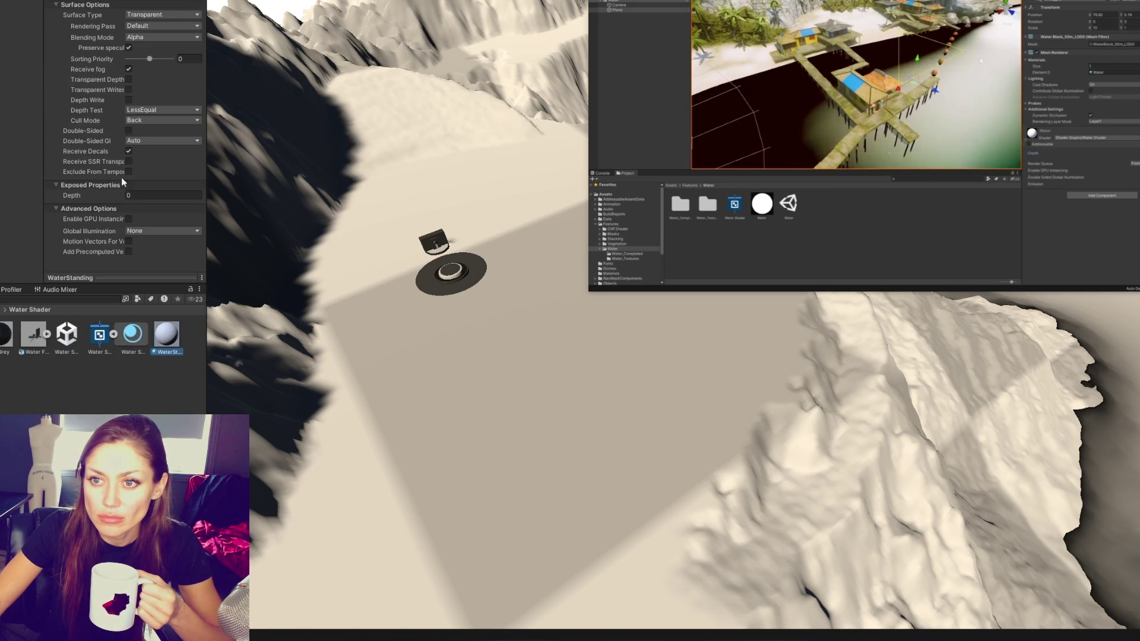
click(84, 6)
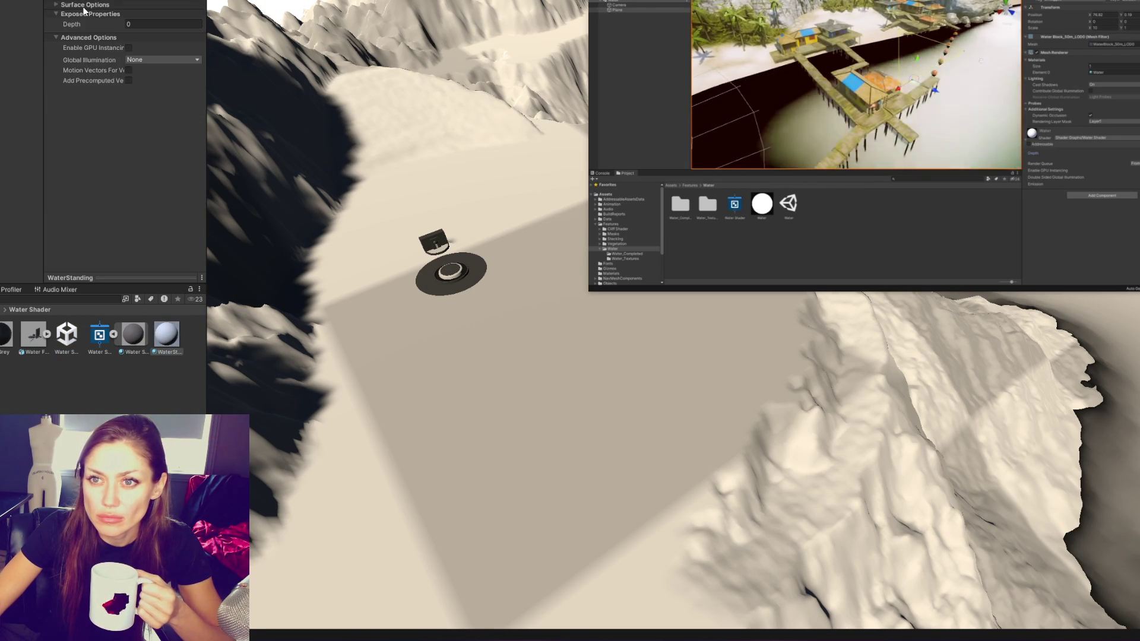
click(81, 38)
Set the WaterStanding Depth to -0.02 and bring the Water Shader Graph back into view
mouse_move(76, 23)
mouse_down()
mouse_move(90, 23)
mouse_move(100, 49)
mouse_up()
drag(597, 311, 338, 386)
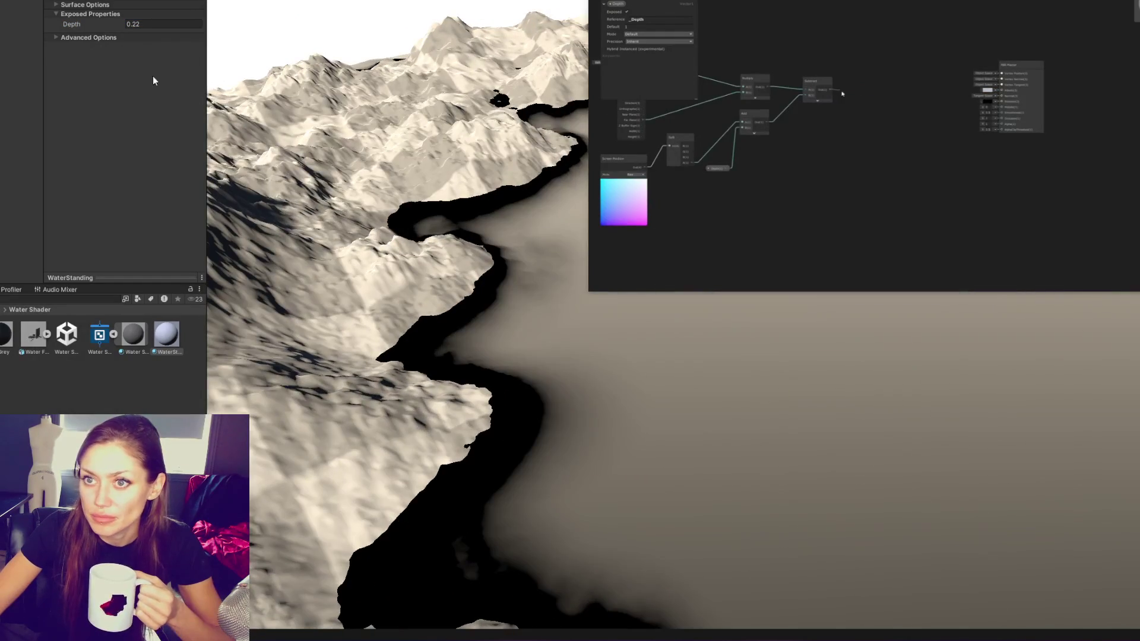
drag(91, 26, 90, 27)
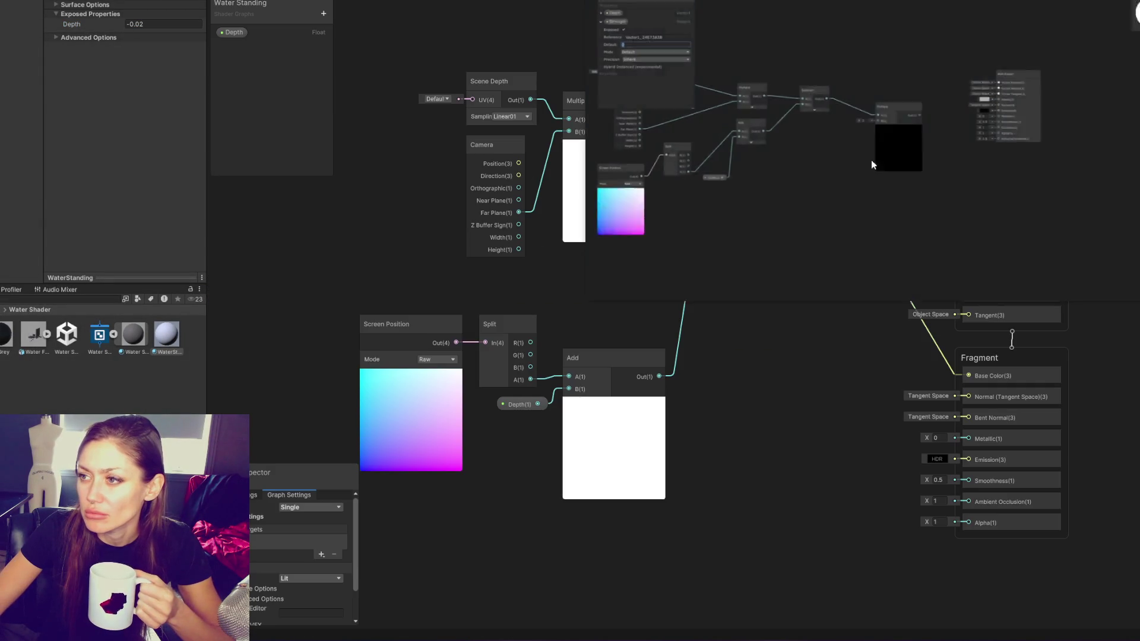
drag(871, 159, 281, 329)
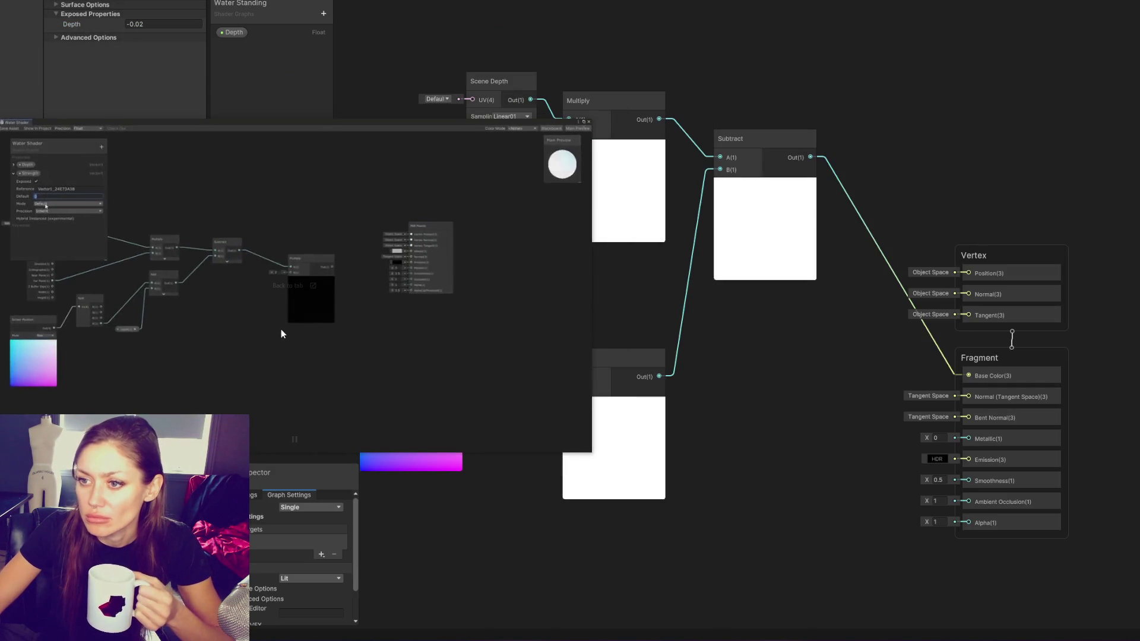
Add a Float property named Strength to the Blackboard
click(323, 13)
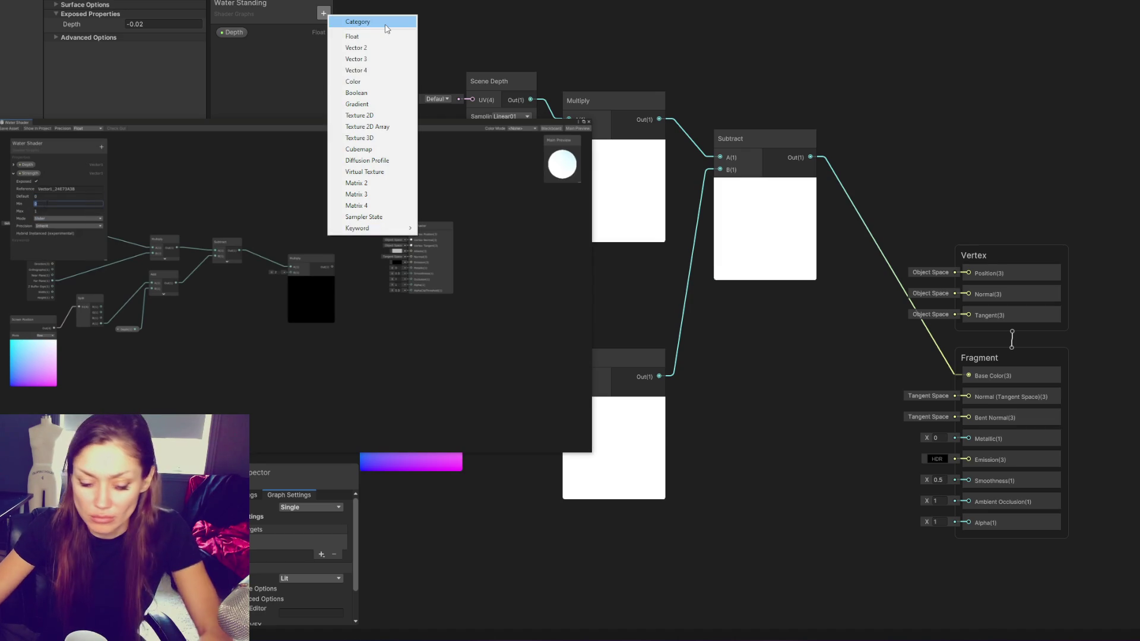
click(380, 36)
text(Strength)
key(Return)
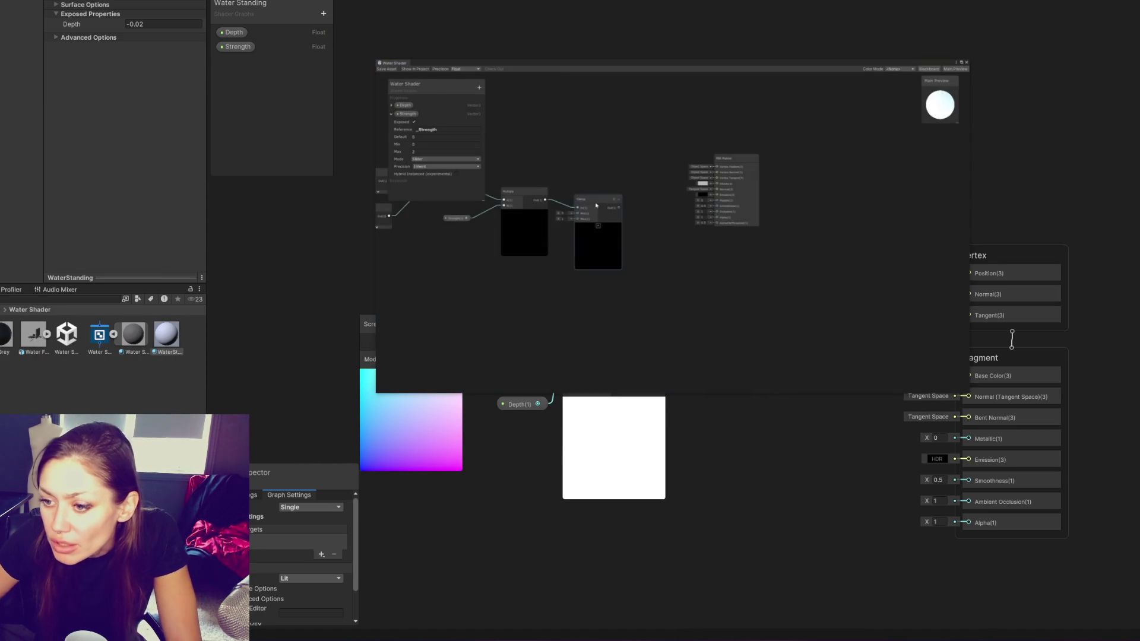
Make Strength an exposed Slider with a maximum of 2
drag(314, 464, 301, 195)
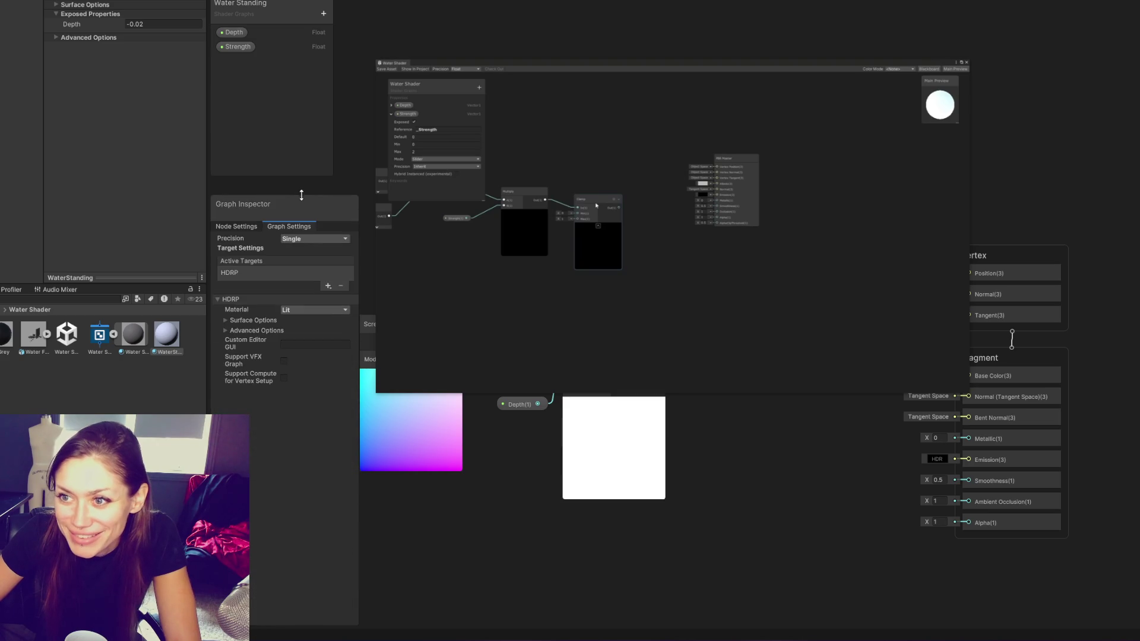
click(234, 48)
click(285, 311)
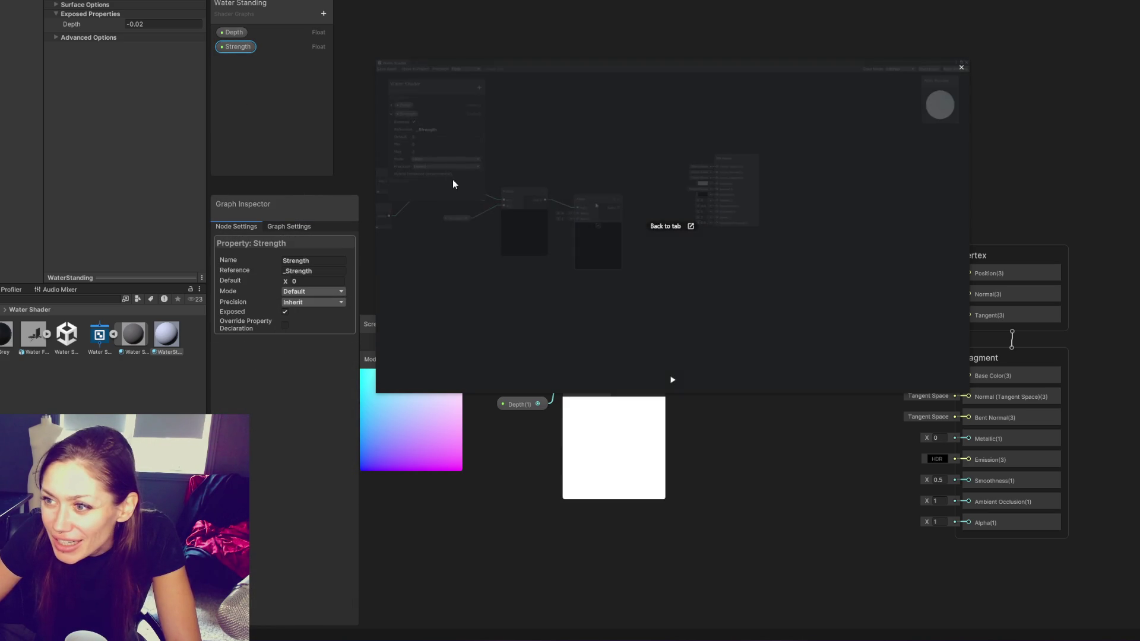
click(313, 291)
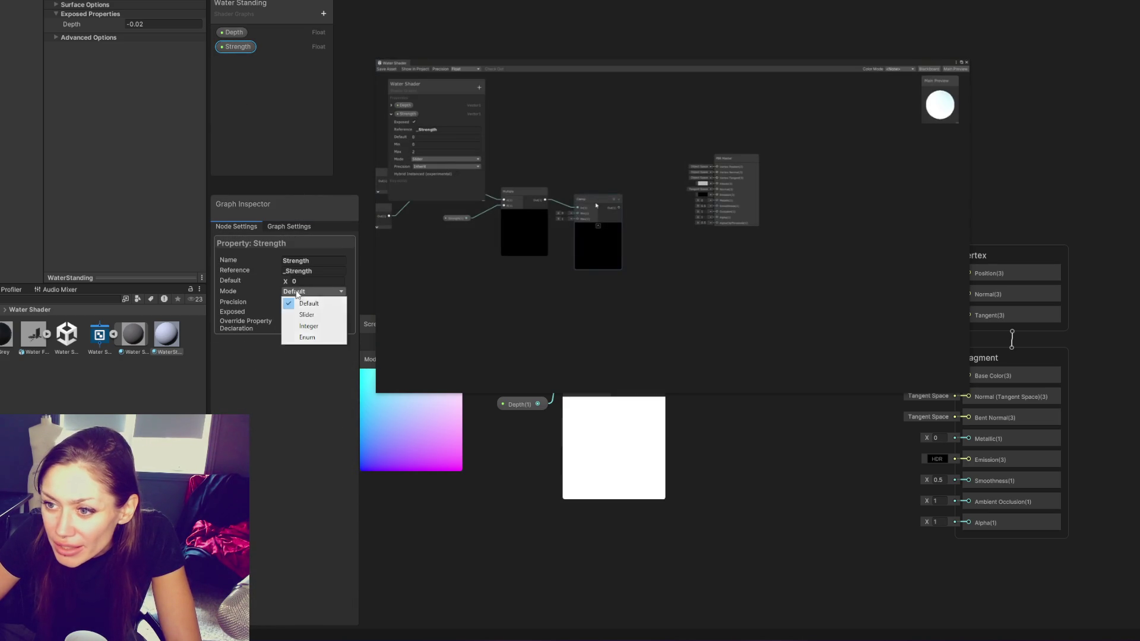
click(304, 310)
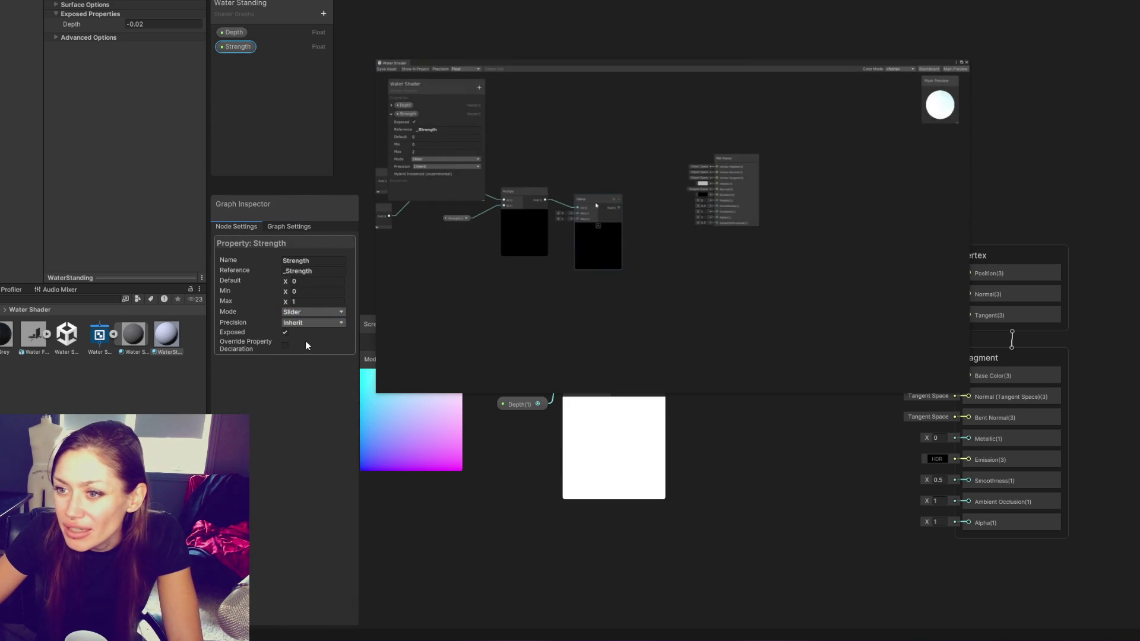
click(305, 301)
text(2)
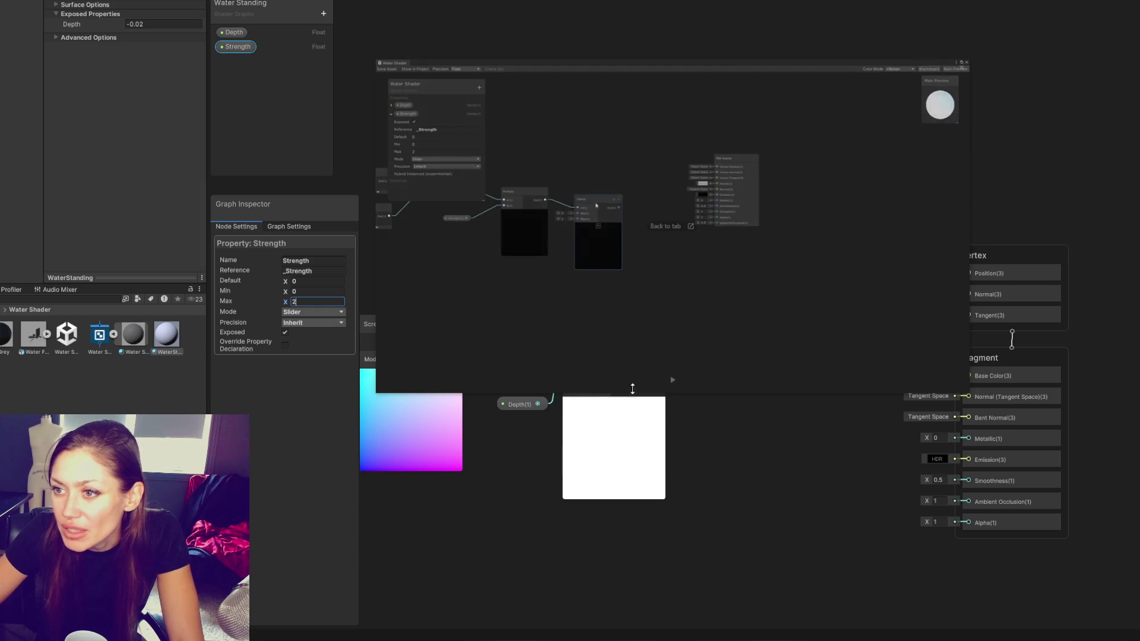
mouse_move(792, 135)
mouse_down()
mouse_move(272, 171)
mouse_move(355, 236)
mouse_up()
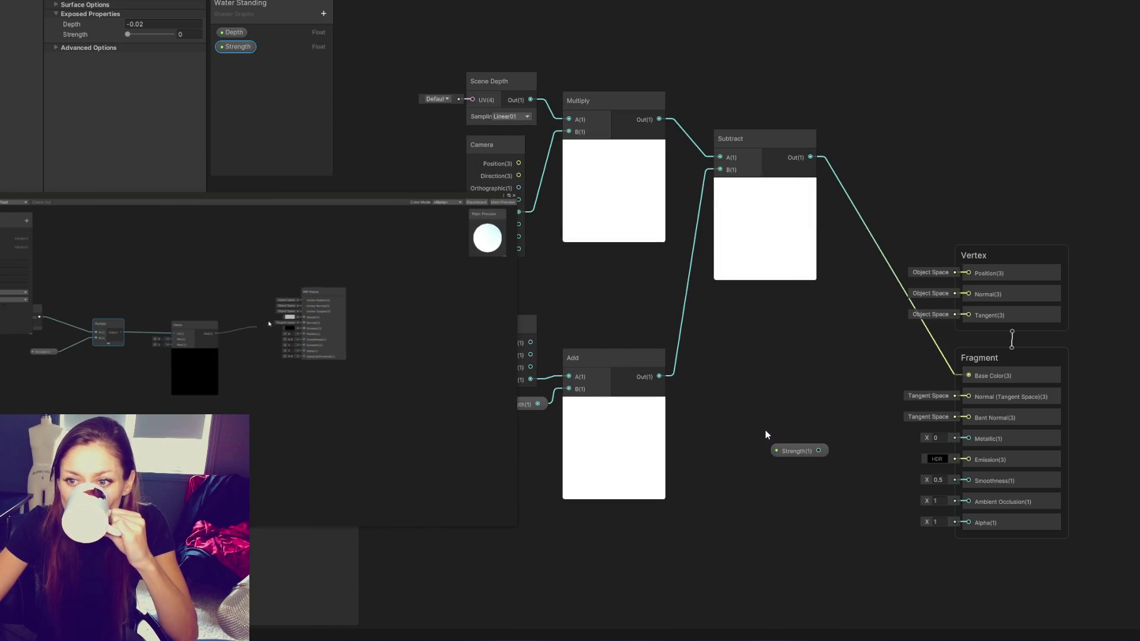
Add a Clamp node and position it beside the Fragment outputs
right_click(782, 365)
click(834, 364)
text(clamp)
key(Return)
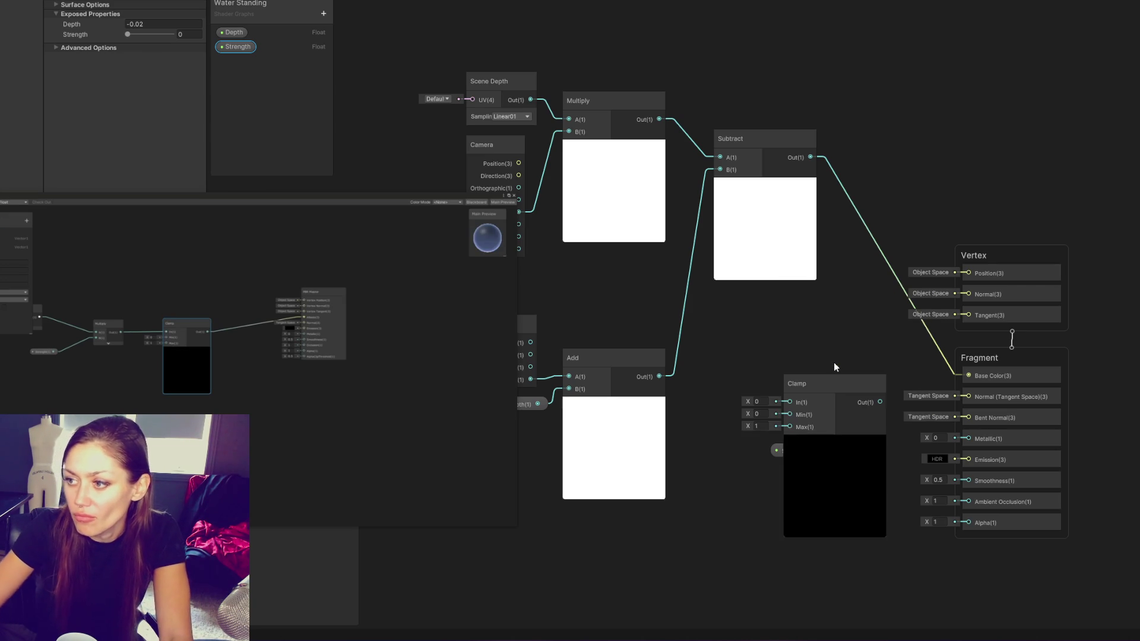
drag(828, 383, 891, 313)
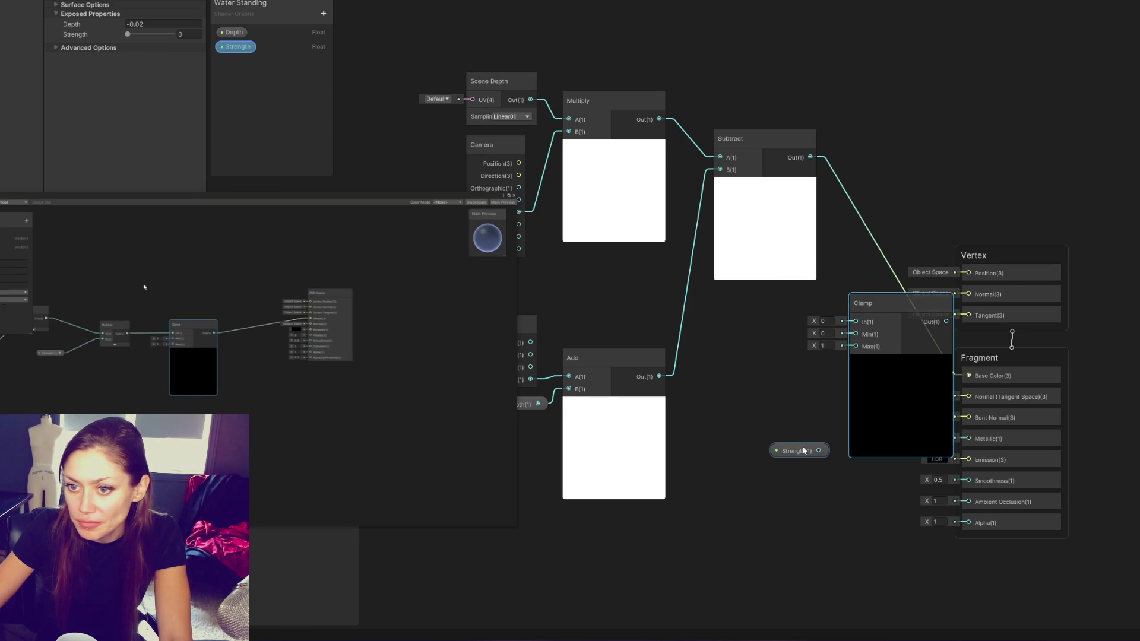
drag(798, 448, 611, 603)
drag(872, 273, 756, 340)
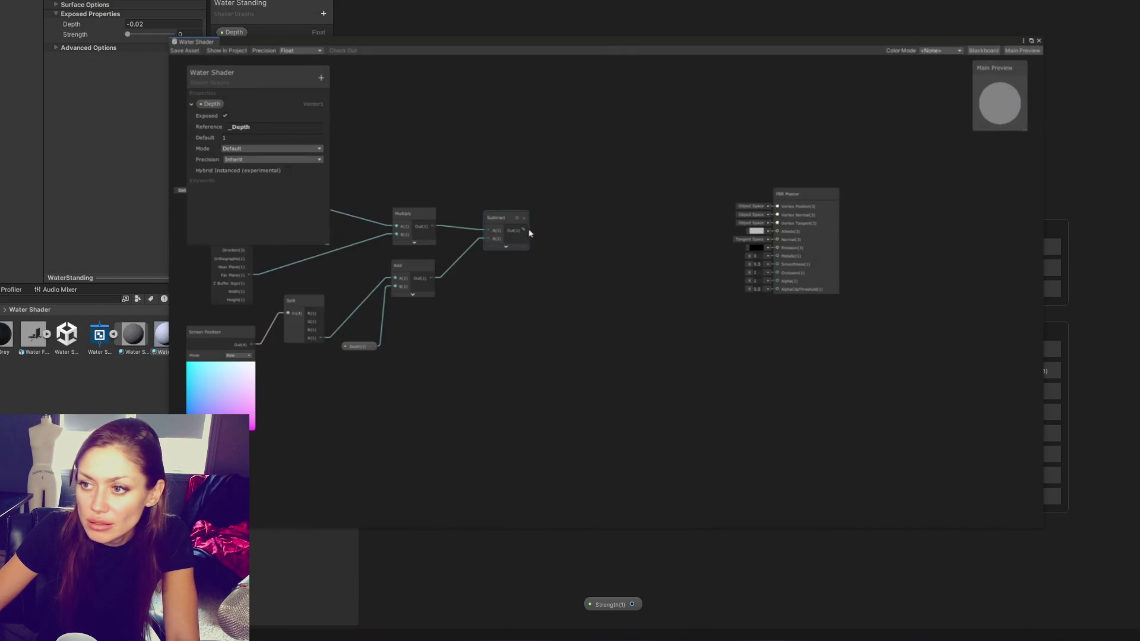
Pause and resume the reference tutorial video to check the next steps
mouse_move(842, 230)
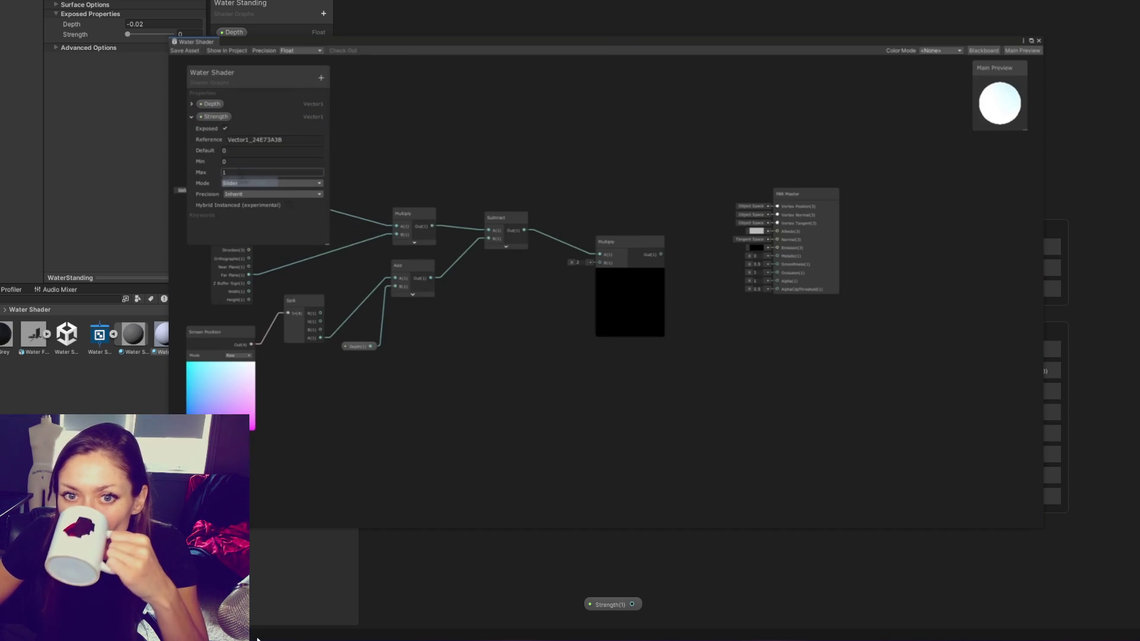
mouse_move(584, 517)
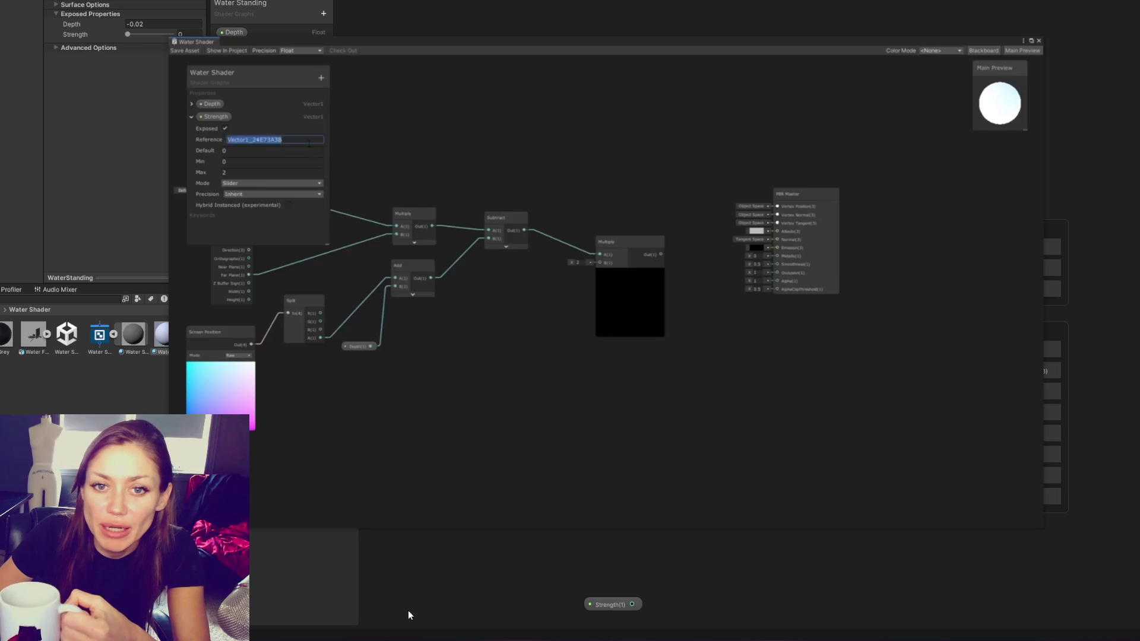
click(606, 514)
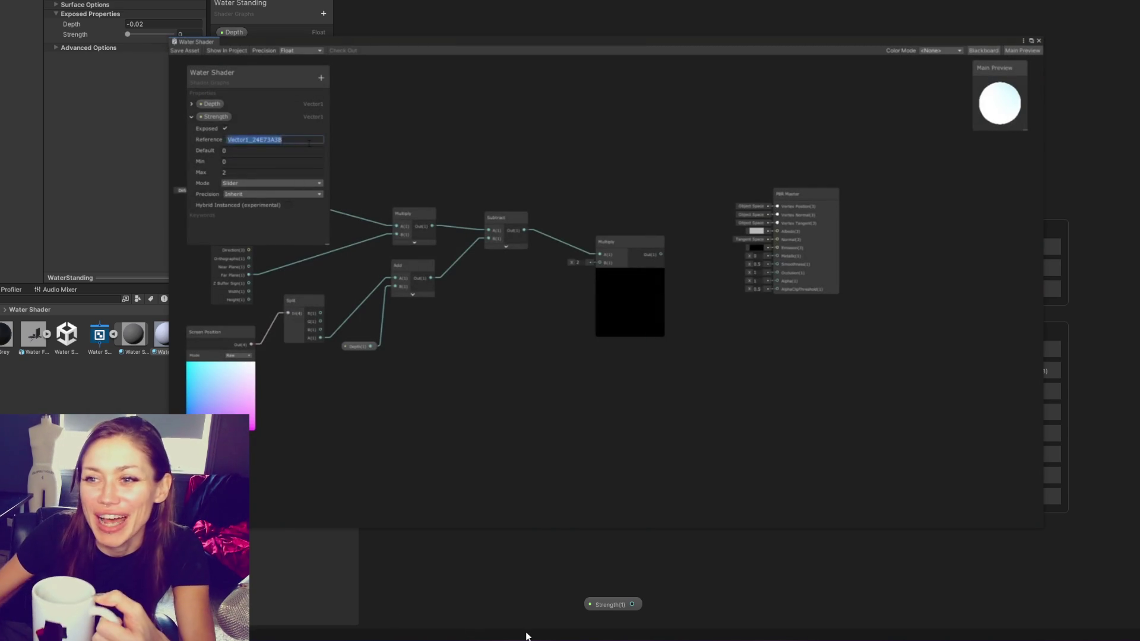
click(606, 514)
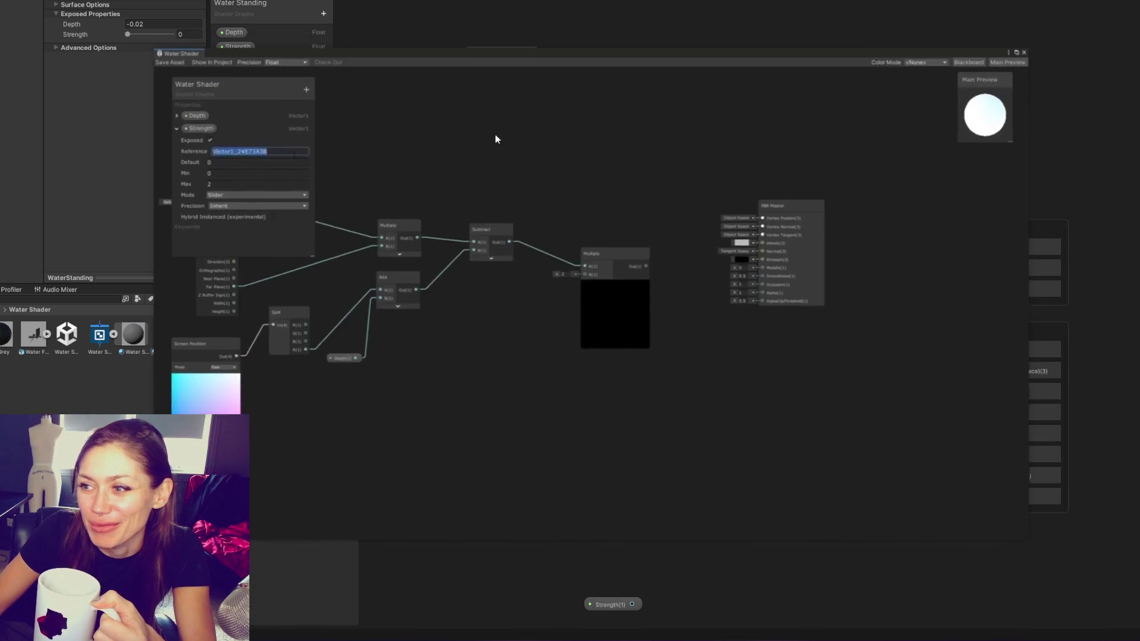
click(576, 423)
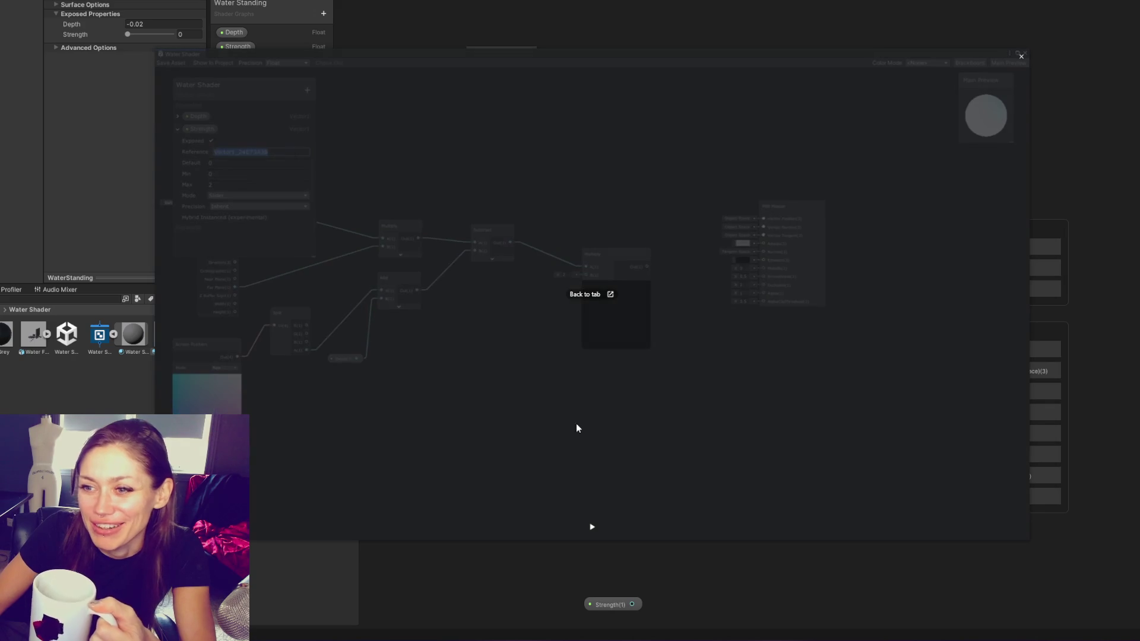
click(597, 528)
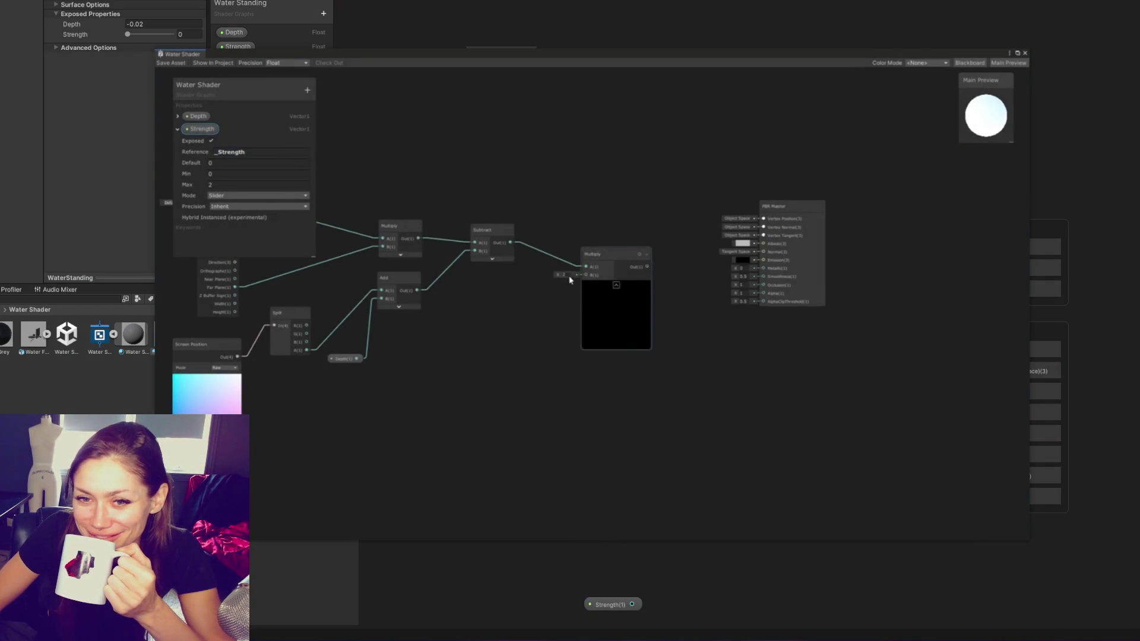
mouse_move(511, 430)
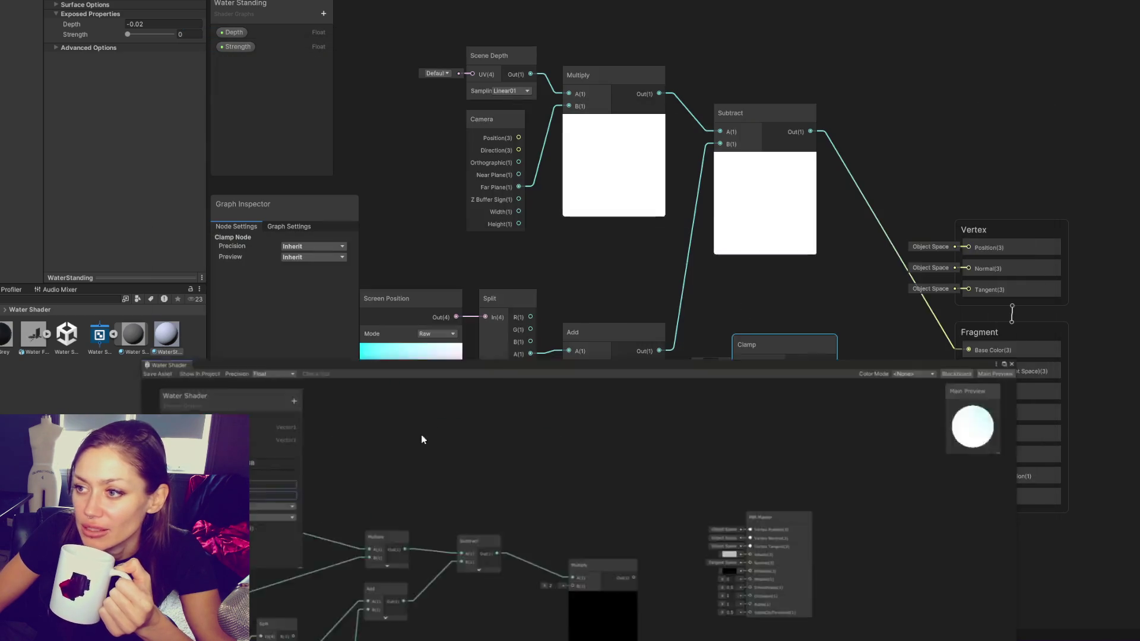
mouse_move(468, 134)
mouse_down()
mouse_move(682, 381)
mouse_move(738, 426)
mouse_up()
mouse_move(719, 371)
mouse_down()
mouse_move(530, 367)
mouse_move(560, 342)
mouse_up()
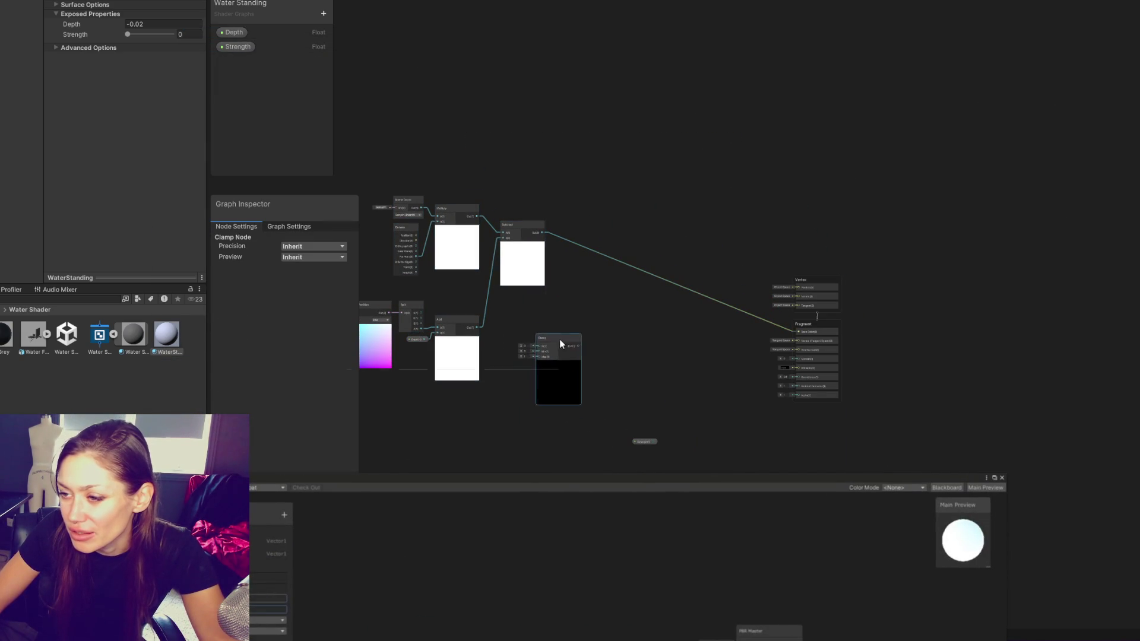
drag(575, 417, 714, 409)
right_click(663, 163)
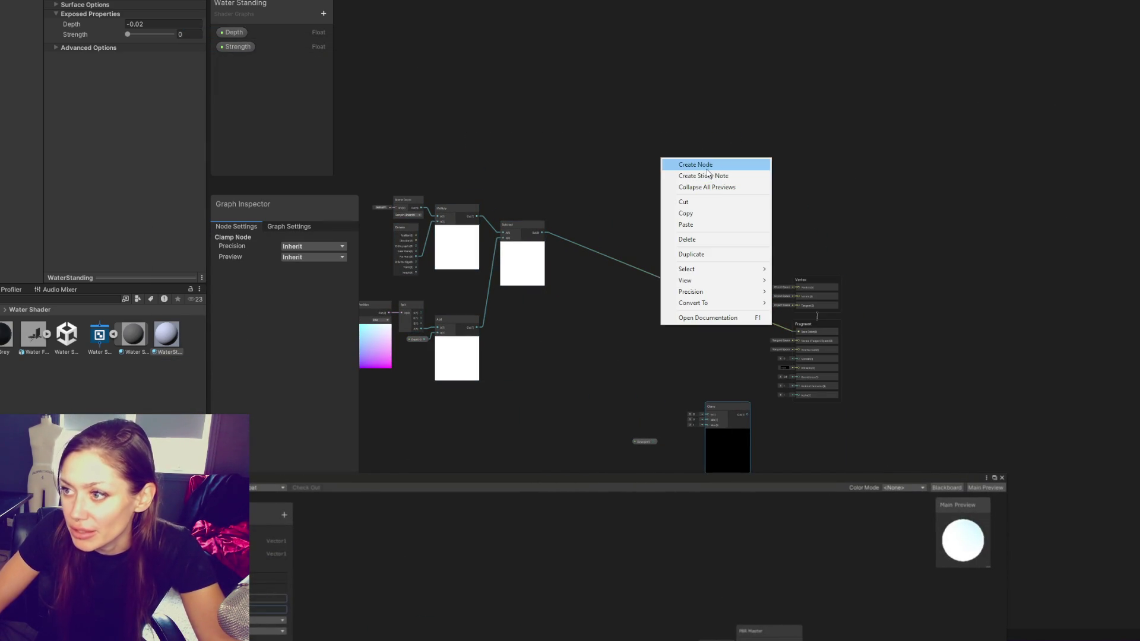
click(704, 162)
text(multiply)
key(Return)
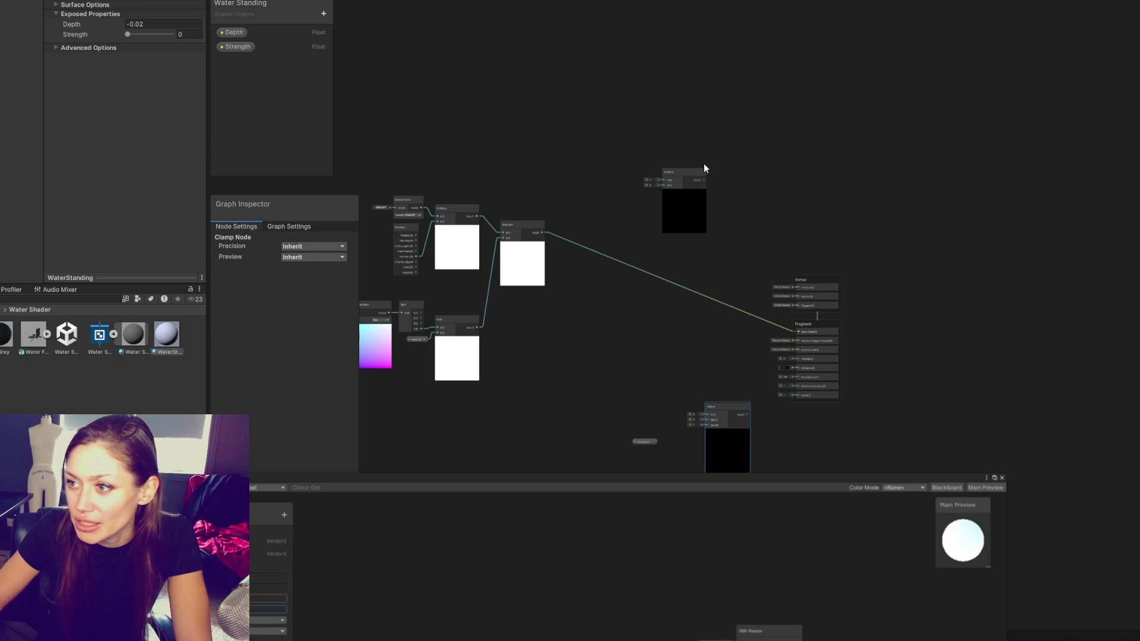
drag(697, 170, 608, 223)
drag(540, 235, 544, 236)
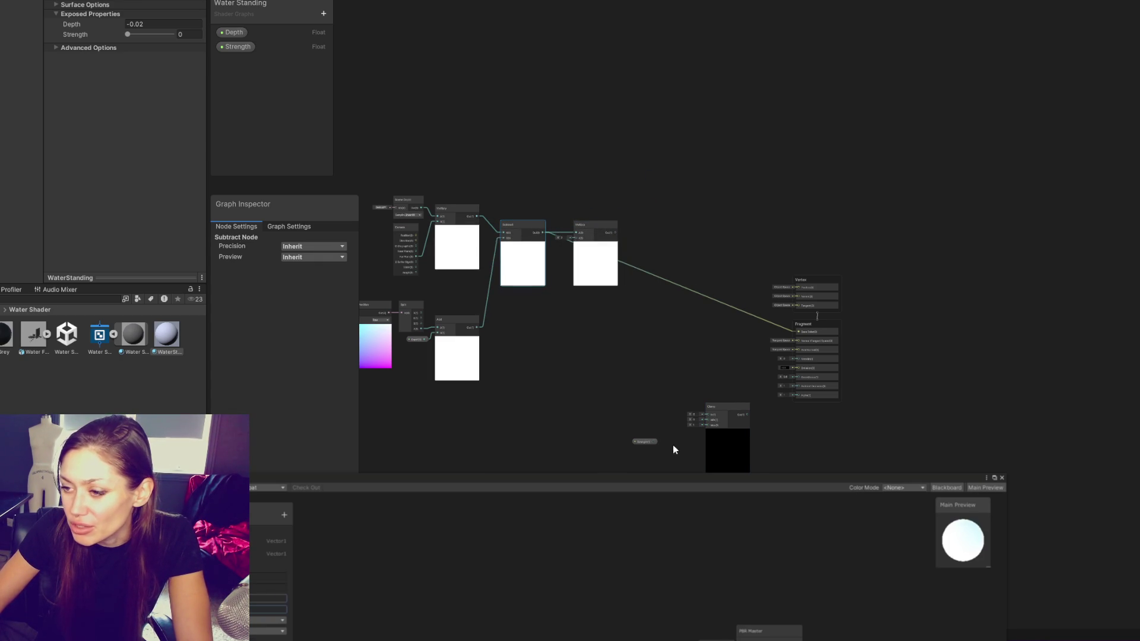
drag(647, 444, 526, 382)
drag(574, 238, 563, 289)
scroll(563, 289, up, 1)
mouse_move(578, 234)
mouse_down()
mouse_move(729, 433)
mouse_move(694, 225)
mouse_up()
drag(840, 348, 833, 334)
mouse_move(770, 479)
mouse_down()
mouse_move(729, 258)
mouse_move(607, 313)
mouse_up()
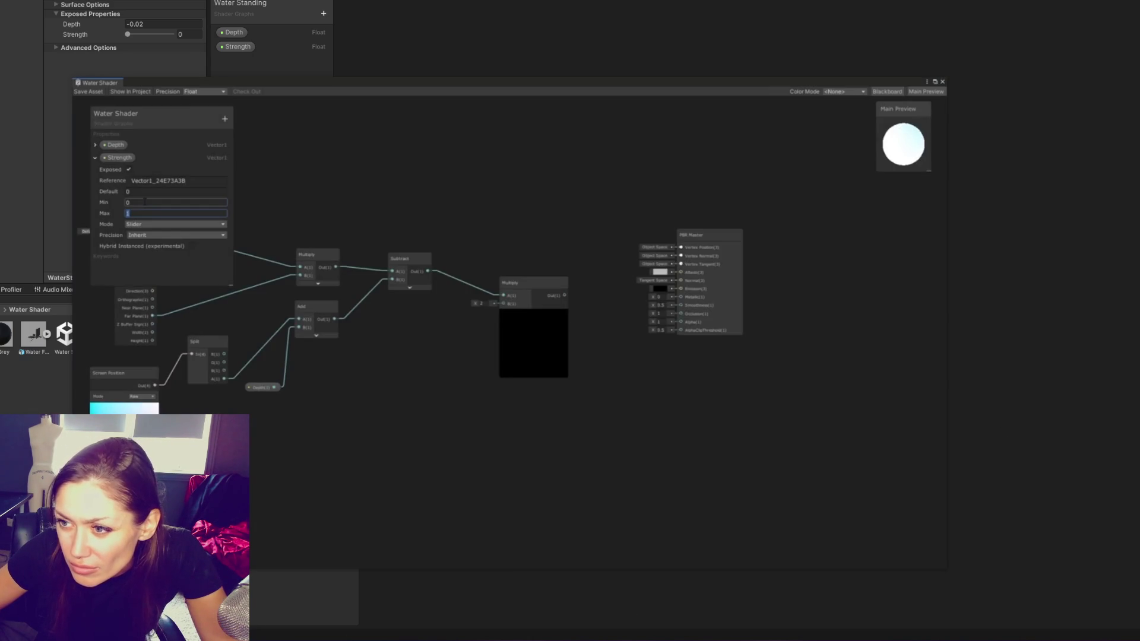
click(510, 558)
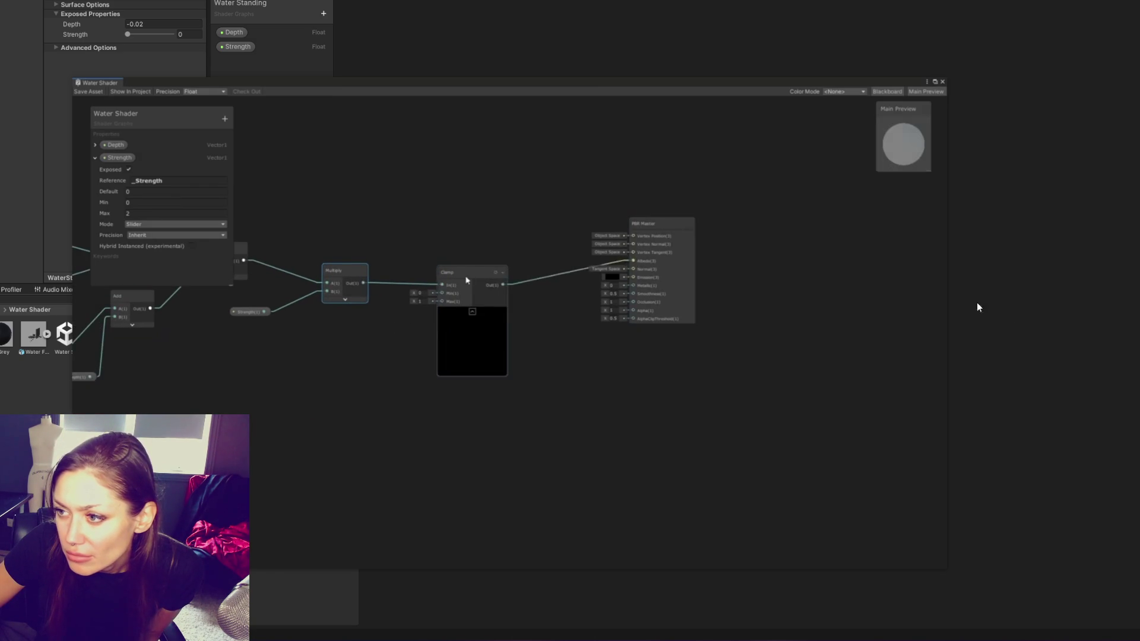
mouse_move(705, 75)
drag(655, 223, 676, 508)
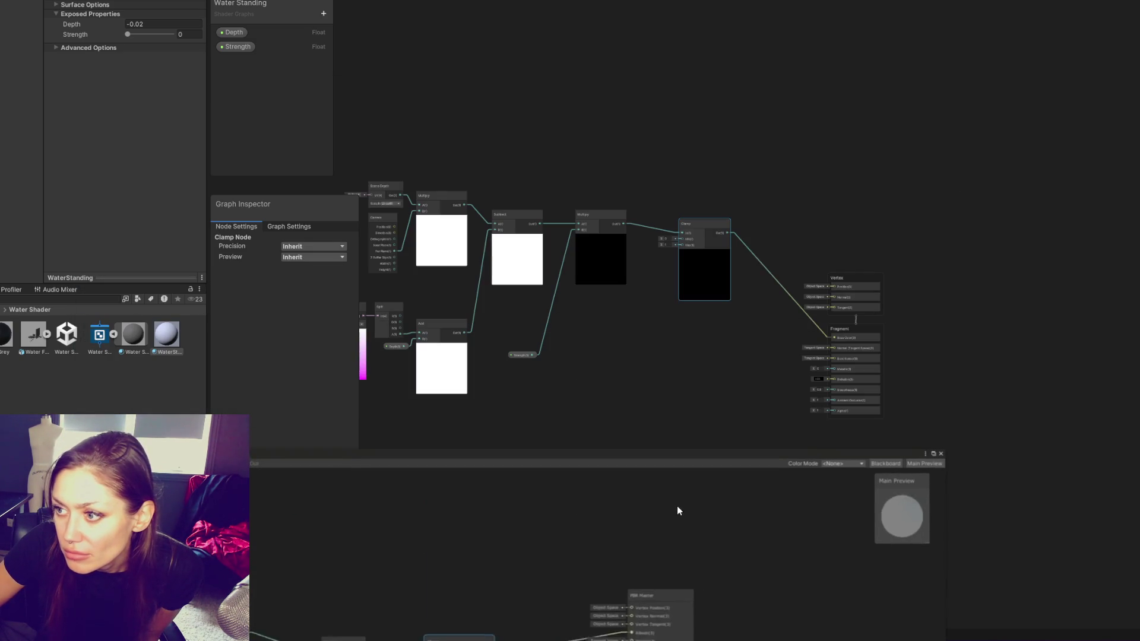
drag(555, 536, 385, 166)
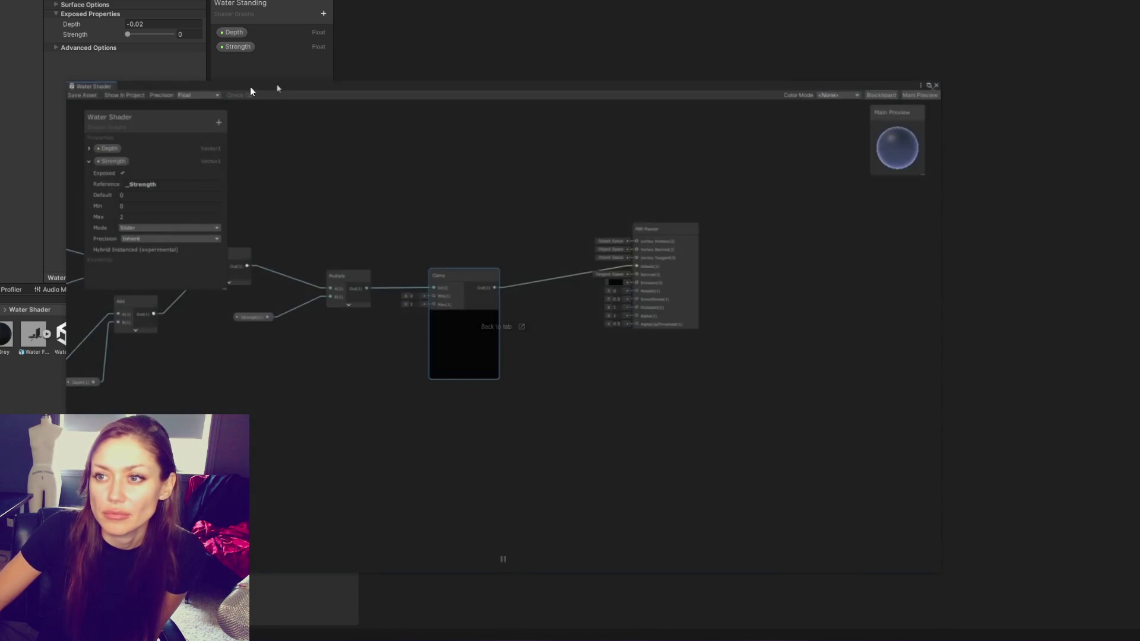
drag(278, 87, 490, 38)
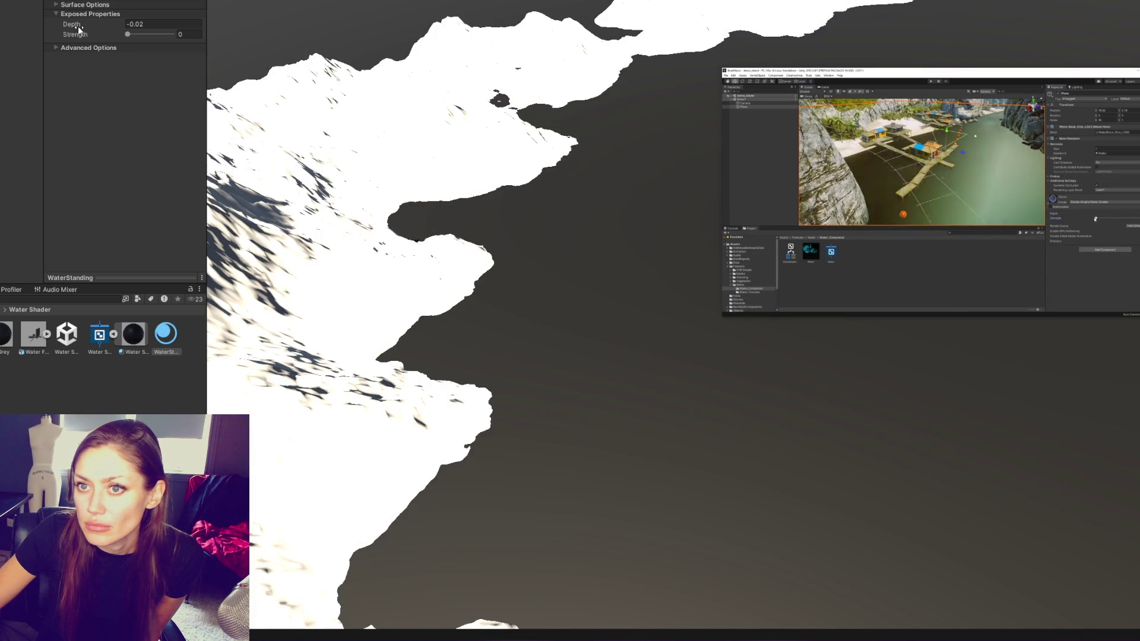
Try Depth values such as -84, check the Console error, then set Depth to 0
click(127, 24)
text(-84)
mouse_move(127, 24)
mouse_down()
mouse_move(163, 25)
mouse_move(152, 68)
mouse_move(180, 231)
mouse_up()
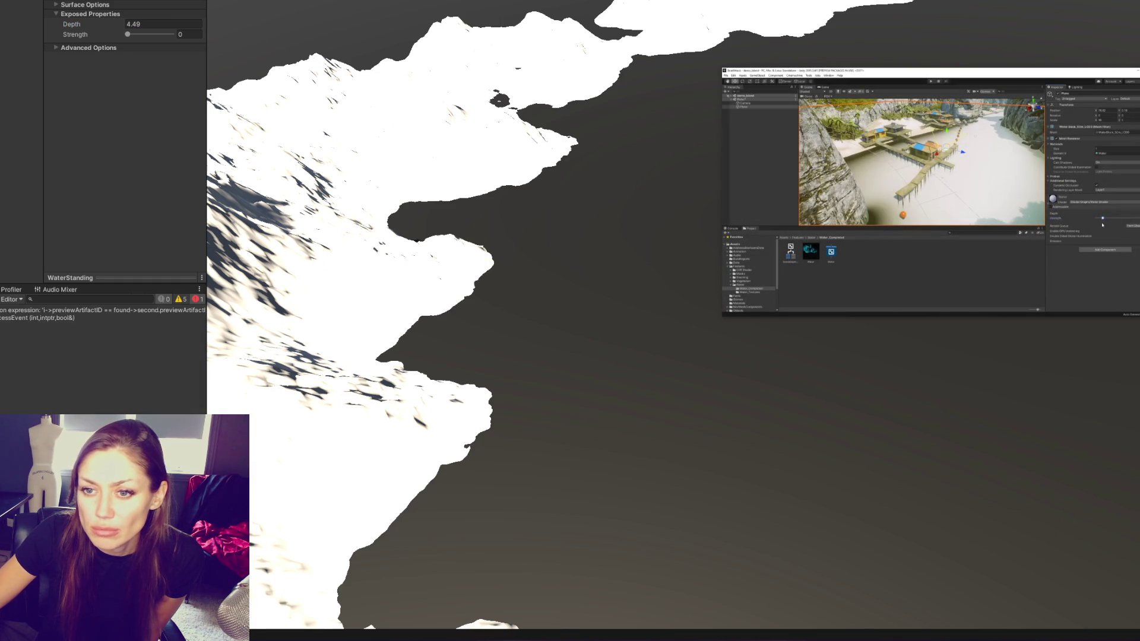
click(51, 319)
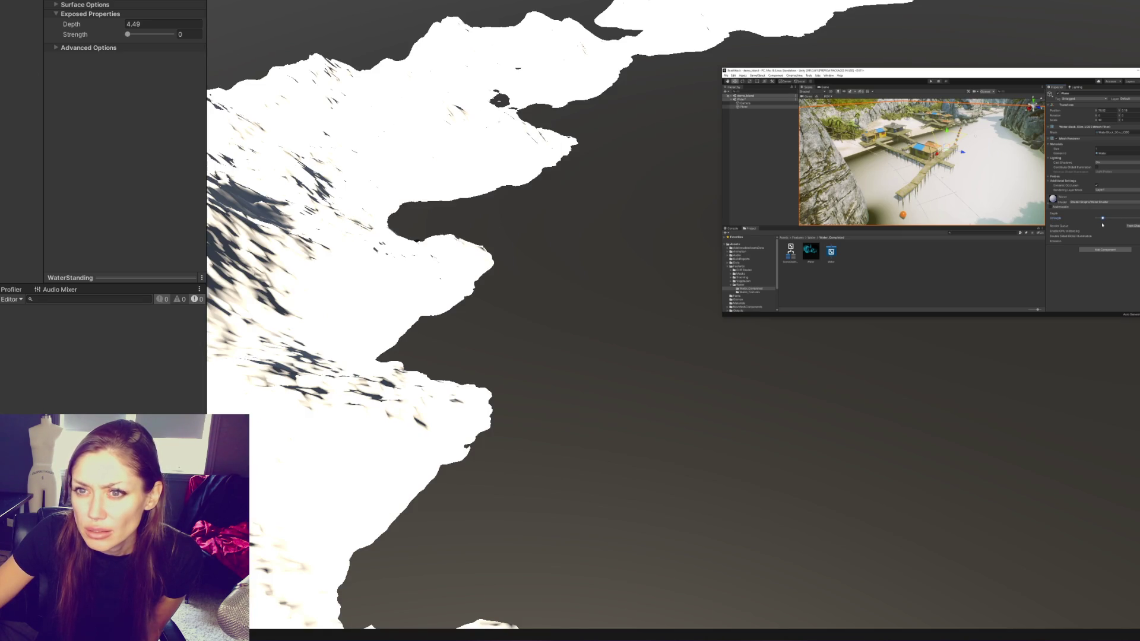
text(0)
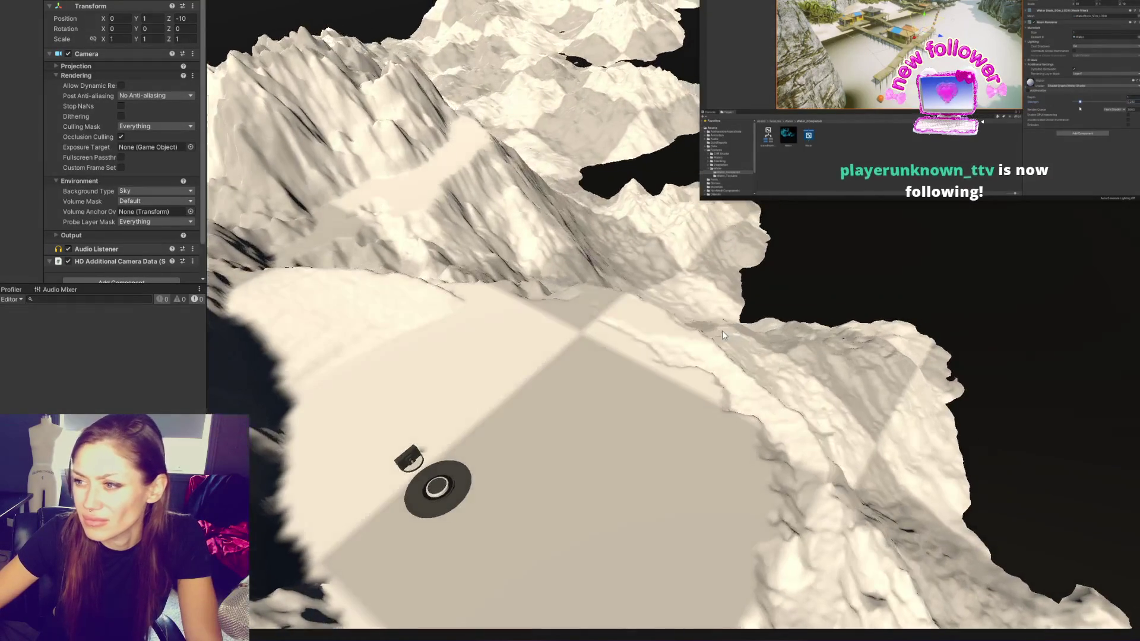
On the water plane, set WaterStanding Depth to 0.1 and Strength to 0.22, then view the shoreline
click(21, 34)
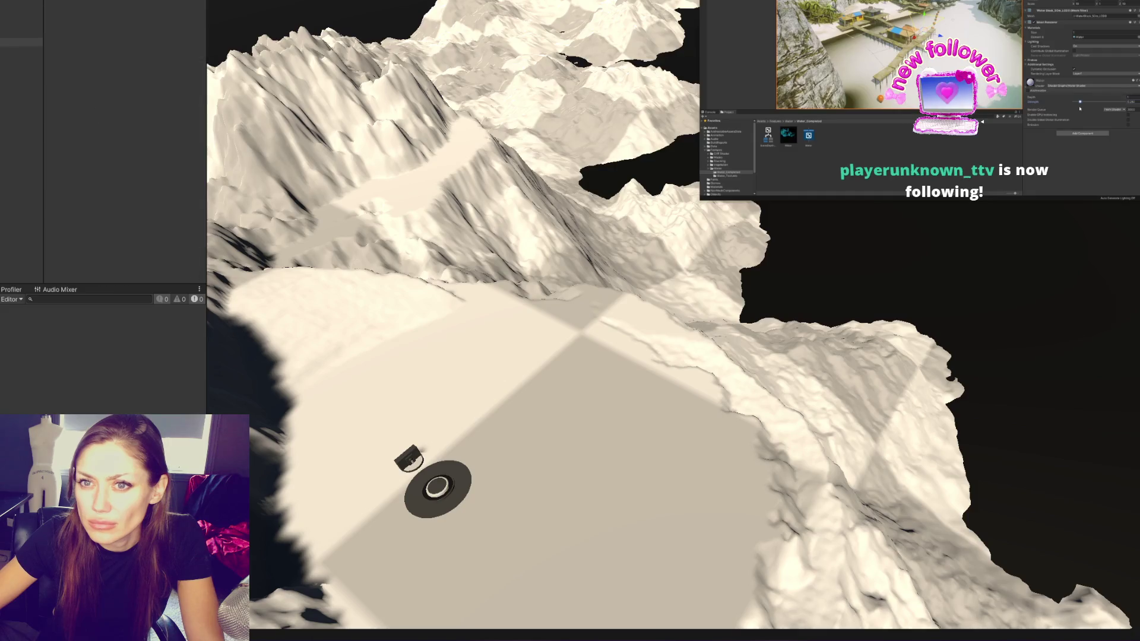
scroll(104, 105, down, 3)
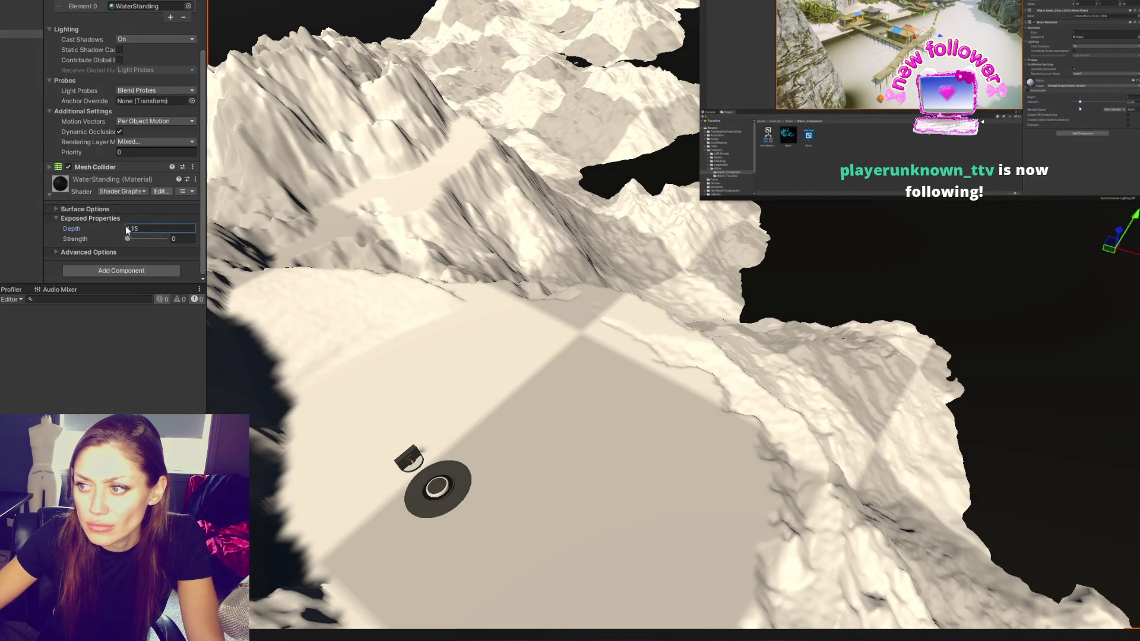
drag(114, 227, 134, 230)
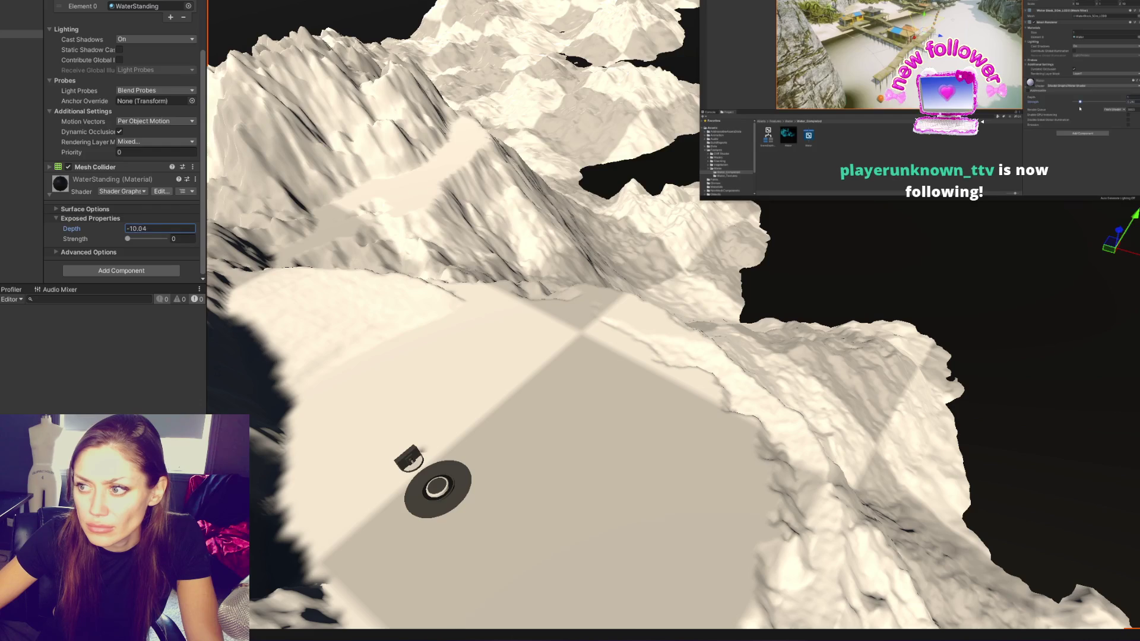
mouse_move(71, 228)
mouse_down()
mouse_move(82, 252)
mouse_move(145, 239)
mouse_move(95, 228)
mouse_up()
click(132, 239)
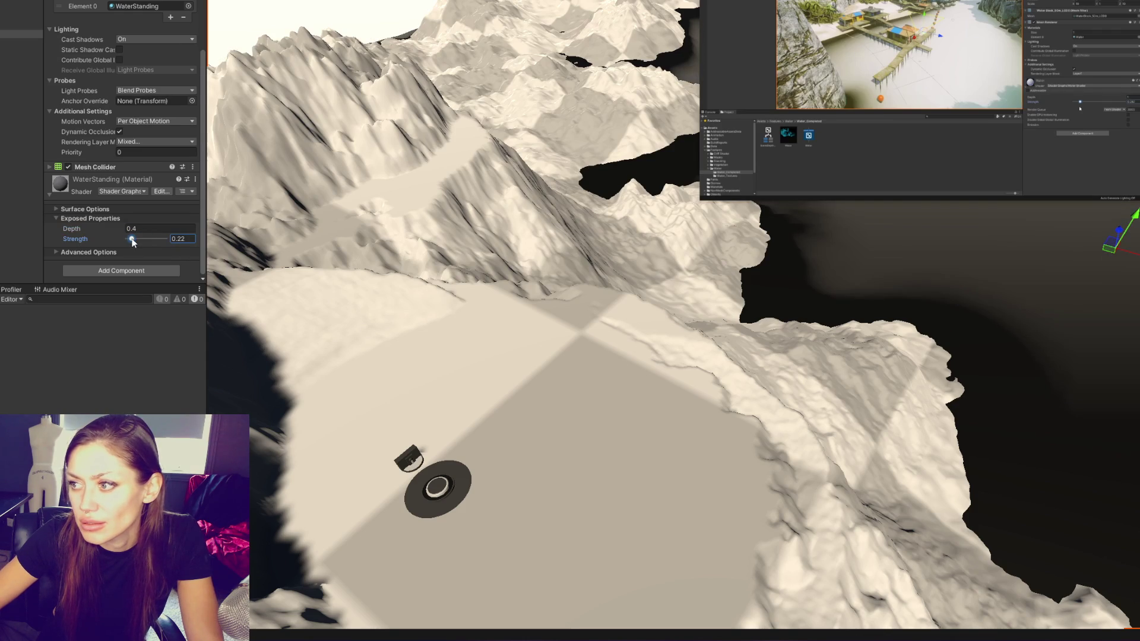
drag(117, 236, 102, 233)
mouse_move(451, 261)
mouse_down()
mouse_move(505, 256)
mouse_move(307, 266)
mouse_move(438, 238)
mouse_up()
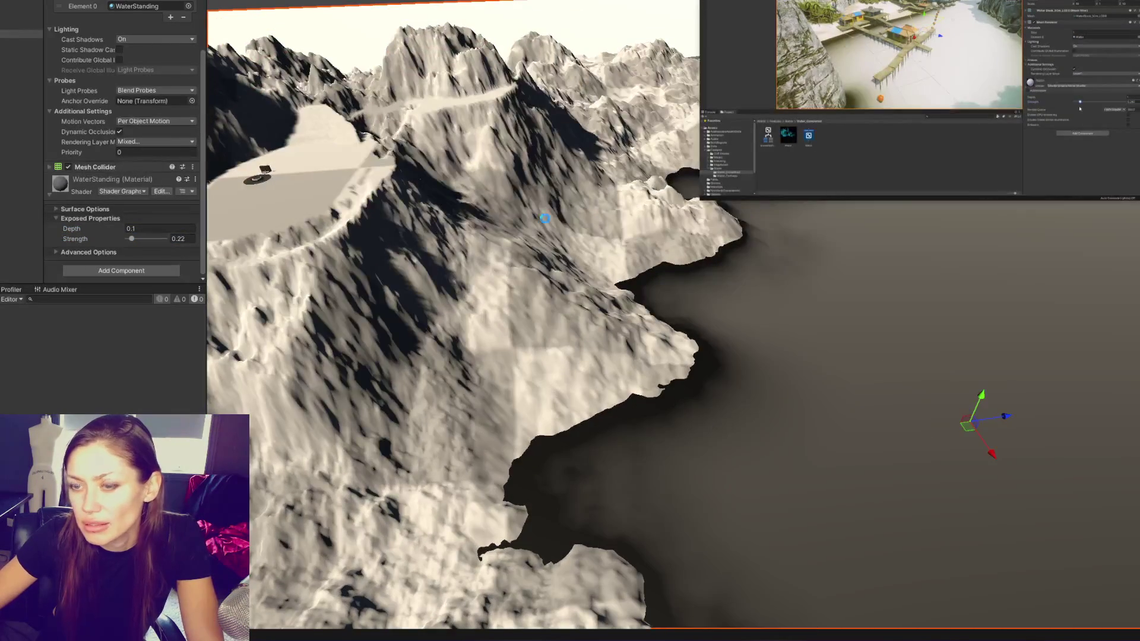
mouse_move(932, 196)
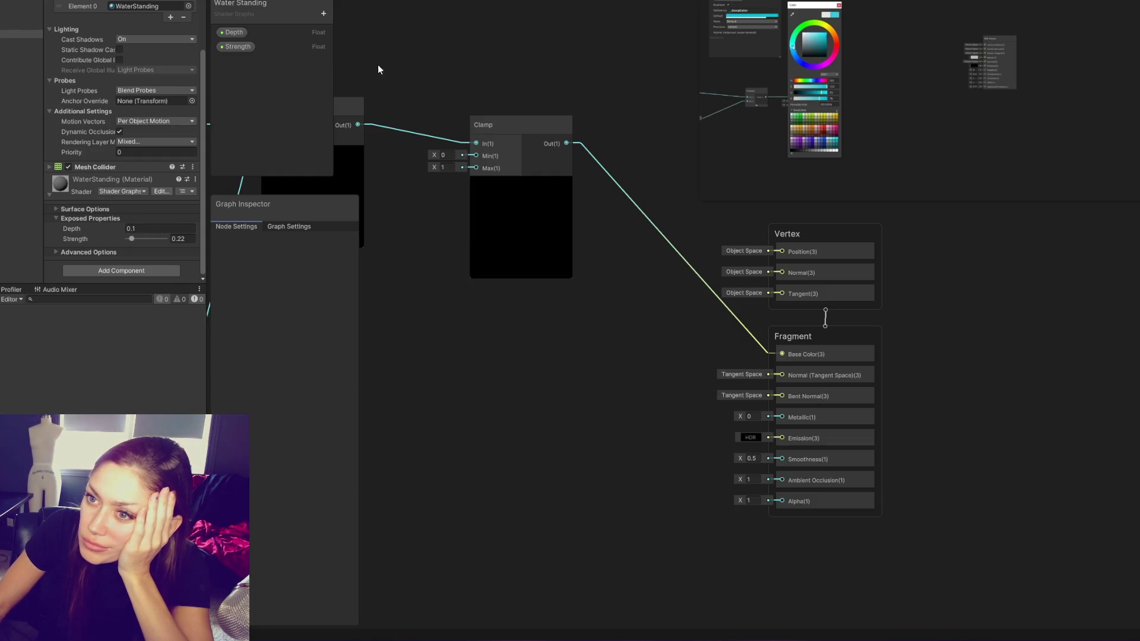
Add a Color property named Deep Water to the Blackboard
click(325, 13)
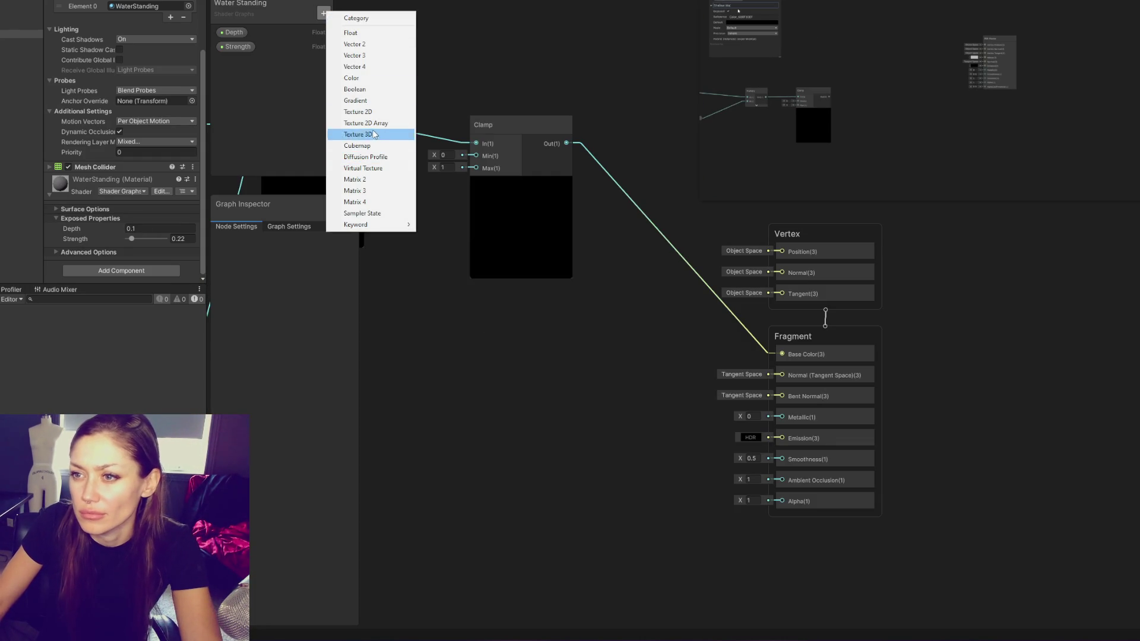
click(358, 33)
text(D)
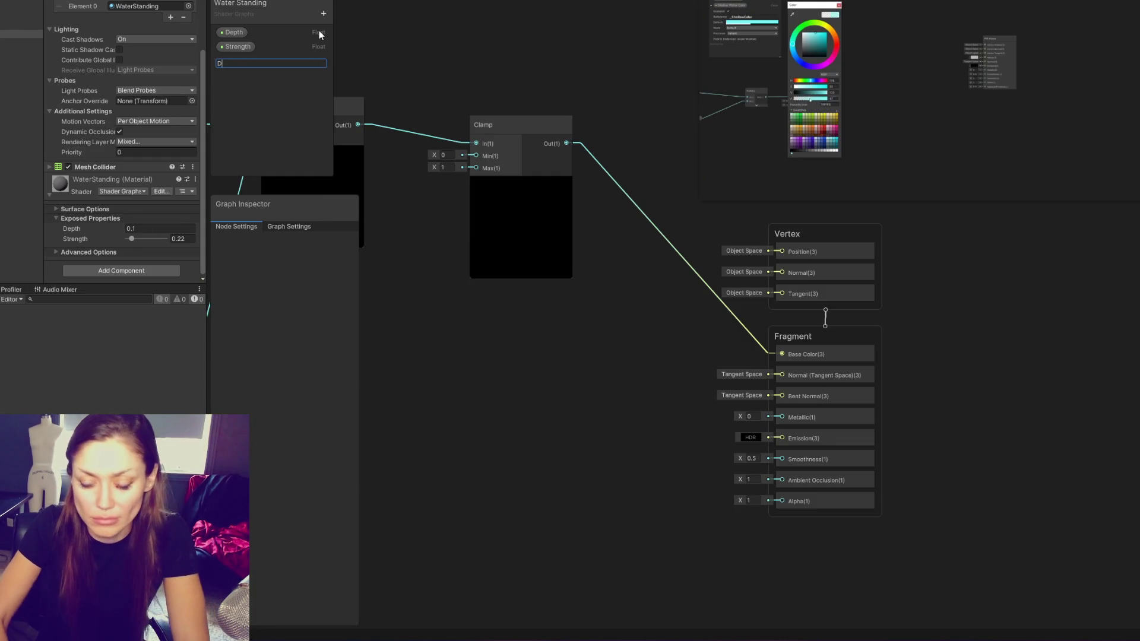
text(eep Water)
key(Return)
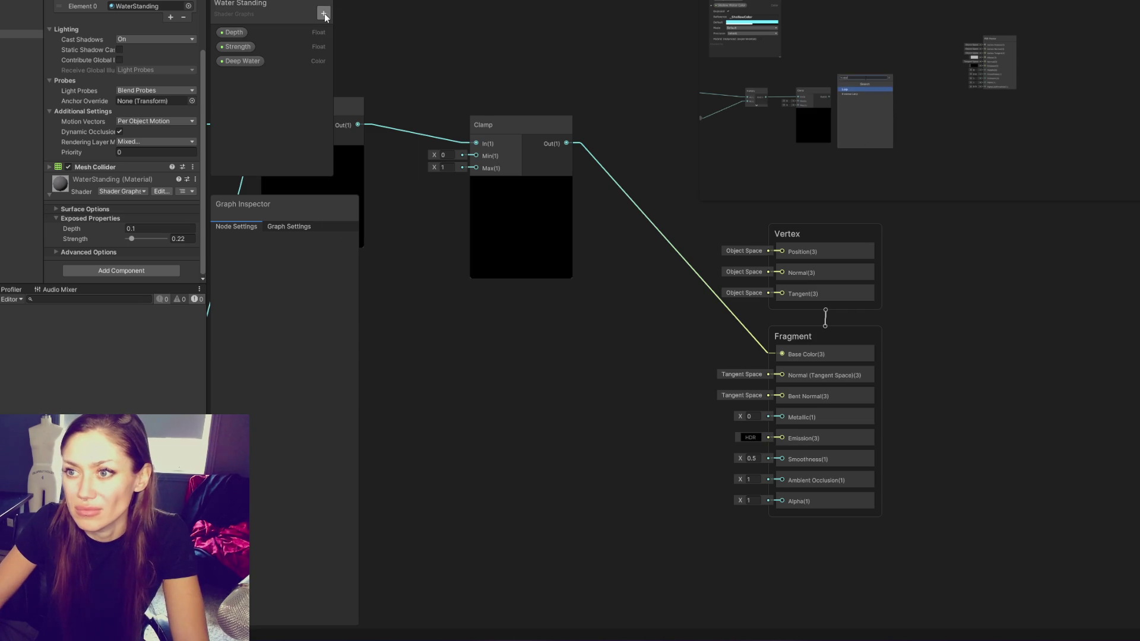
Add a second Color property named Shallow Water and select it
click(324, 13)
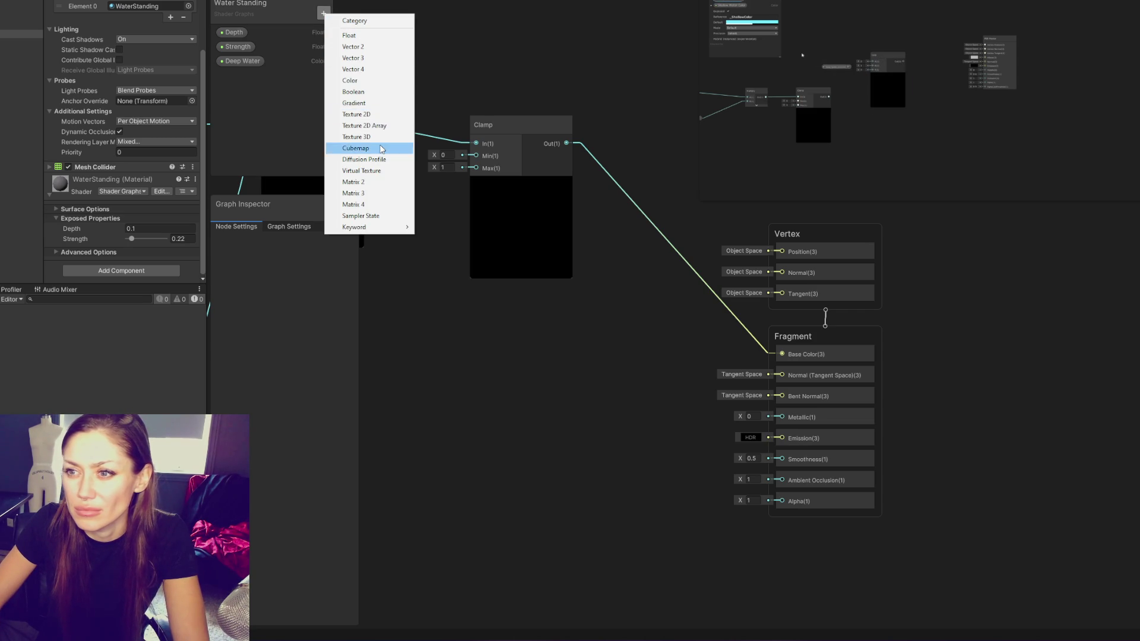
click(366, 84)
text(Shall)
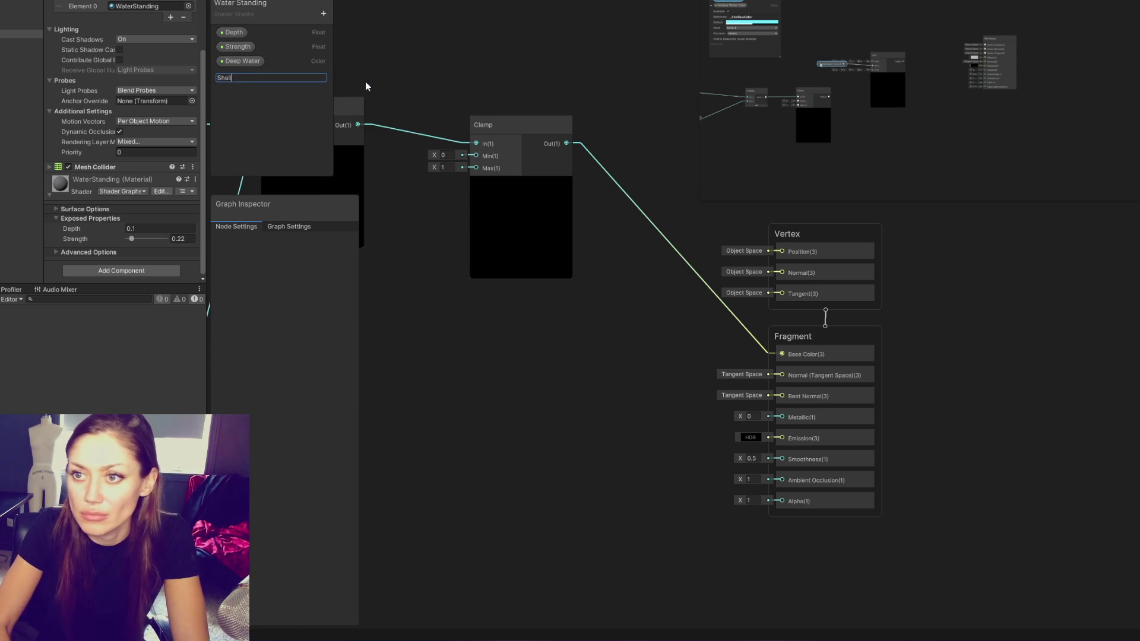
text(ow Wayt)
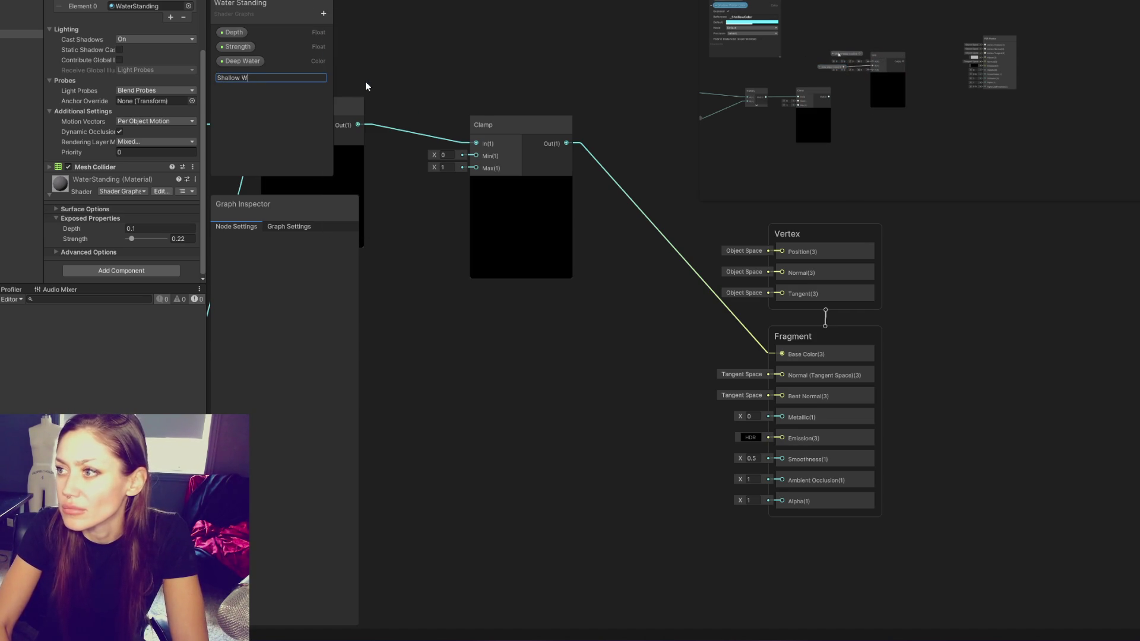
key(BackSpace)
text(er)
key(Return)
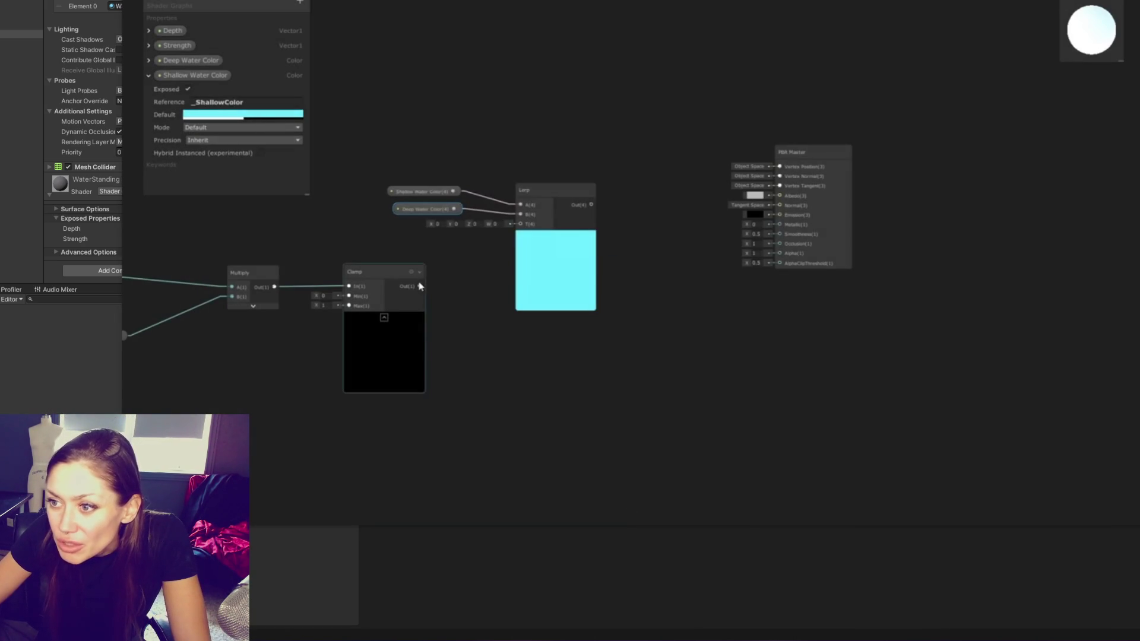
mouse_move(632, 512)
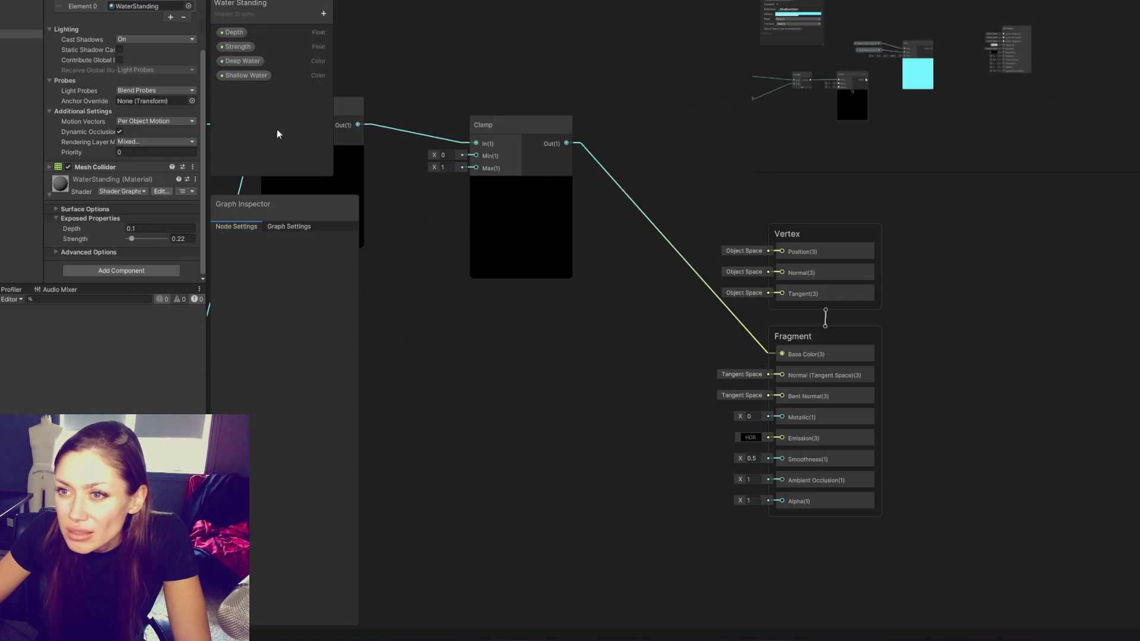
click(244, 62)
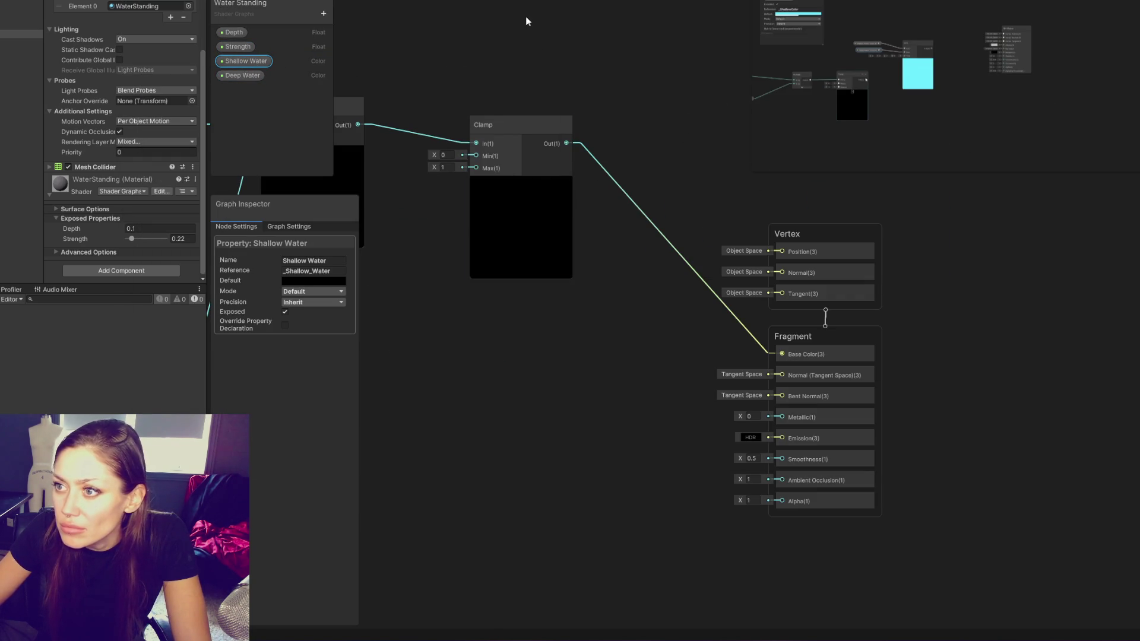
key(space)
Add a Lerp node and connect Shallow Water to its A input
text(lerp)
key(Return)
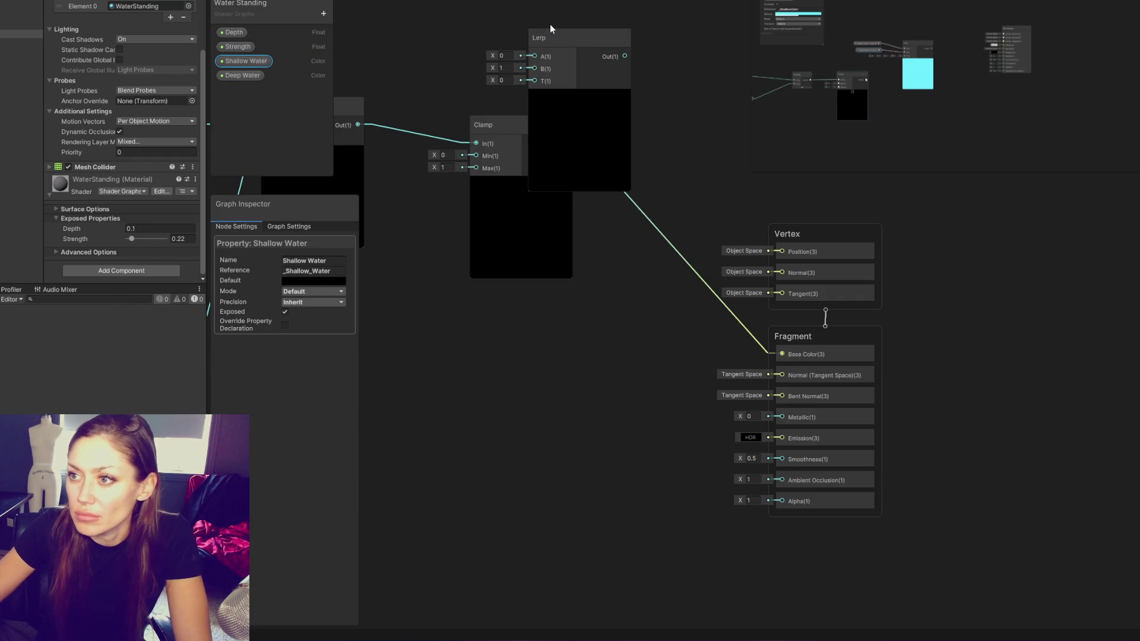
mouse_move(244, 61)
mouse_down()
mouse_move(387, 41)
mouse_move(534, 55)
mouse_move(244, 75)
mouse_move(391, 62)
mouse_move(534, 68)
mouse_up()
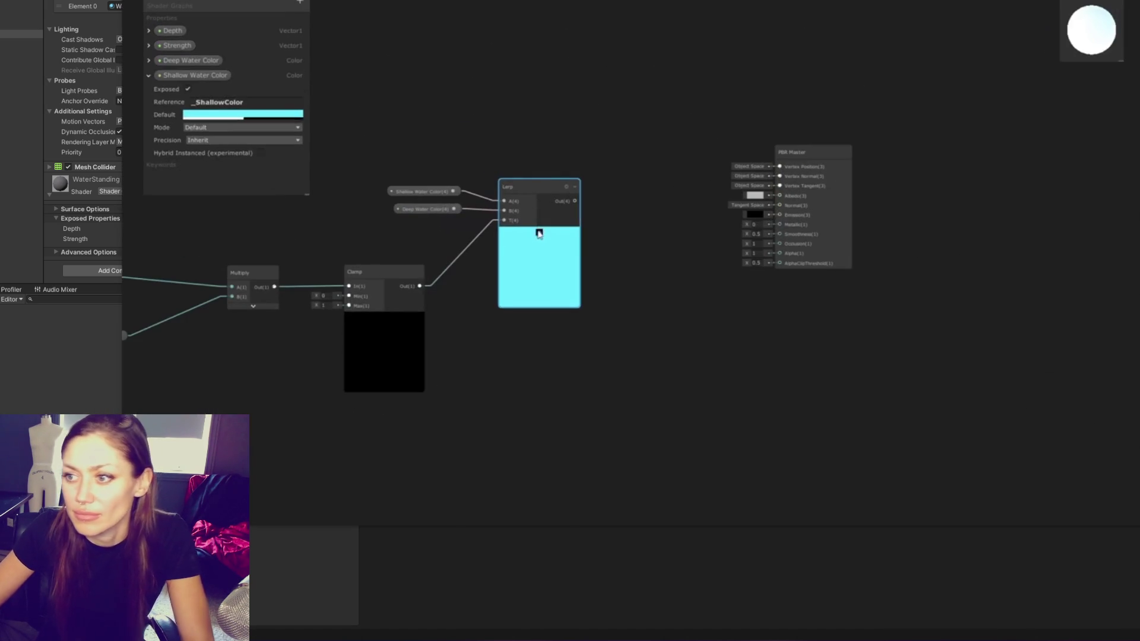
click(539, 233)
drag(547, 201, 802, 205)
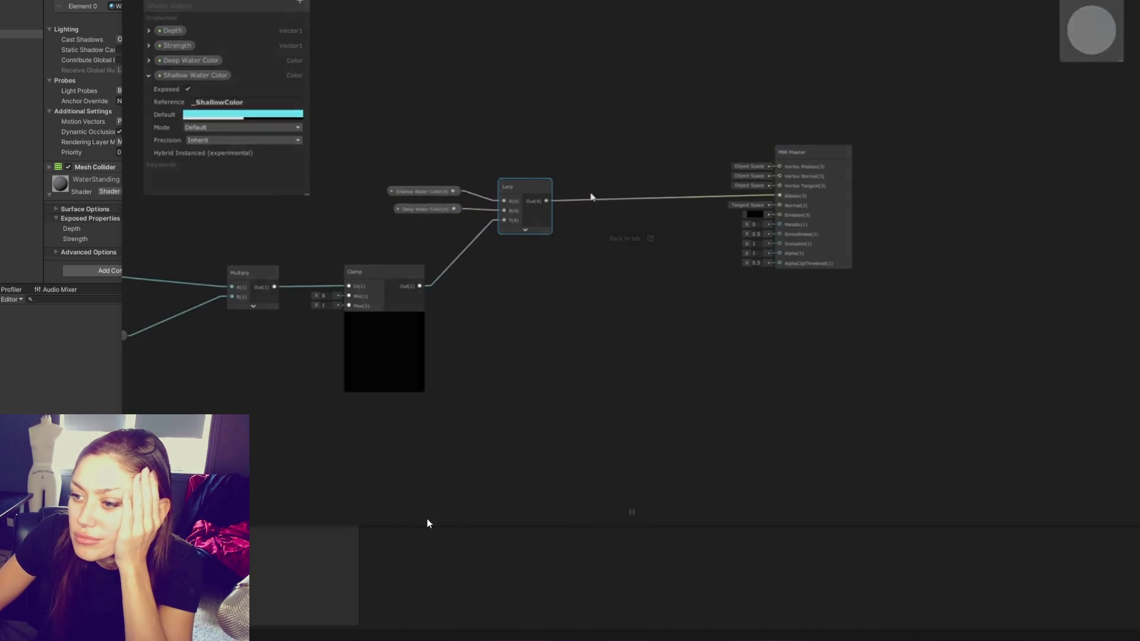
mouse_move(621, 512)
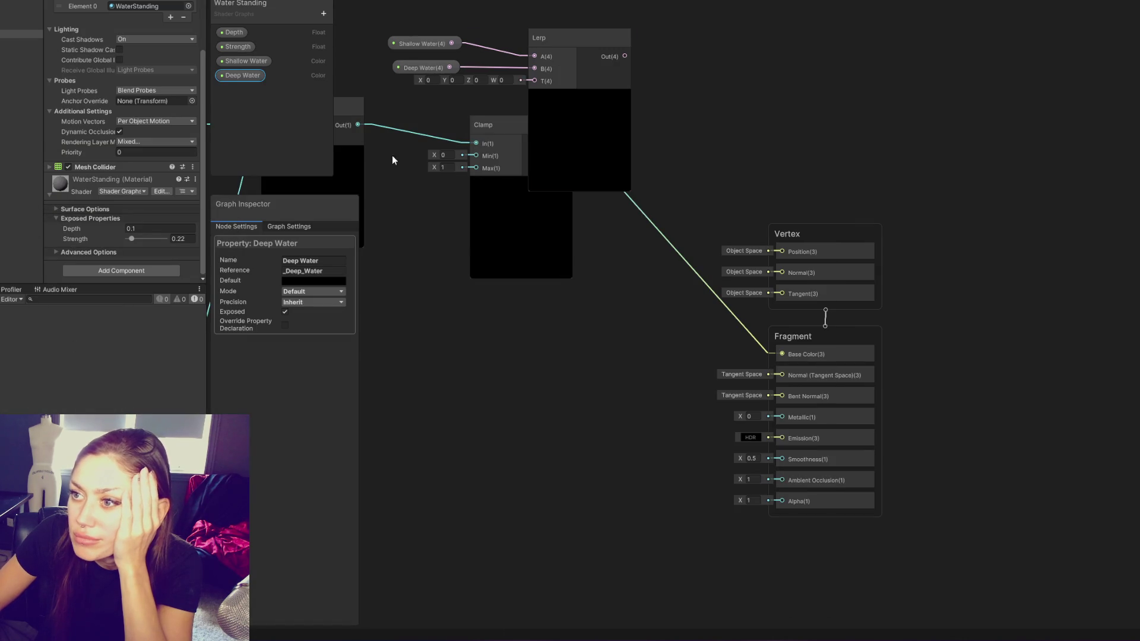
Arrange the color nodes beside the Lerp, wire Lerp Out to Base Color, and save
drag(579, 41, 602, 323)
scroll(664, 271, down, 5)
mouse_move(417, 101)
mouse_down()
mouse_move(701, 298)
mouse_move(755, 223)
mouse_move(640, 234)
mouse_move(679, 198)
mouse_up()
click(583, 165)
mouse_move(584, 165)
mouse_down()
mouse_move(552, 180)
mouse_move(624, 204)
mouse_up()
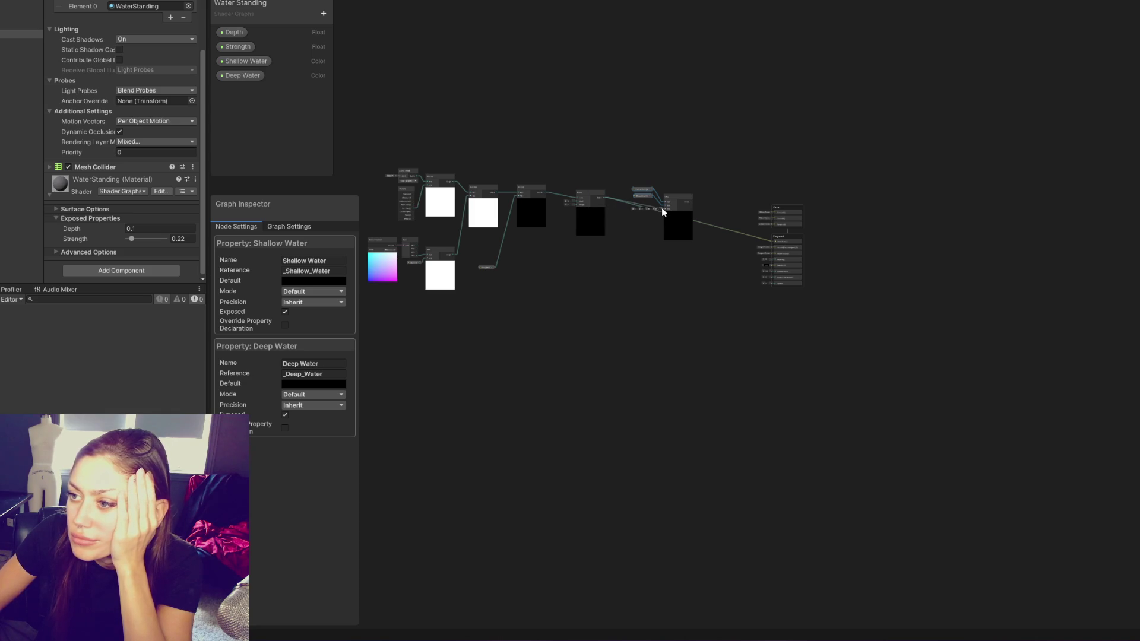
scroll(689, 206, up, 5)
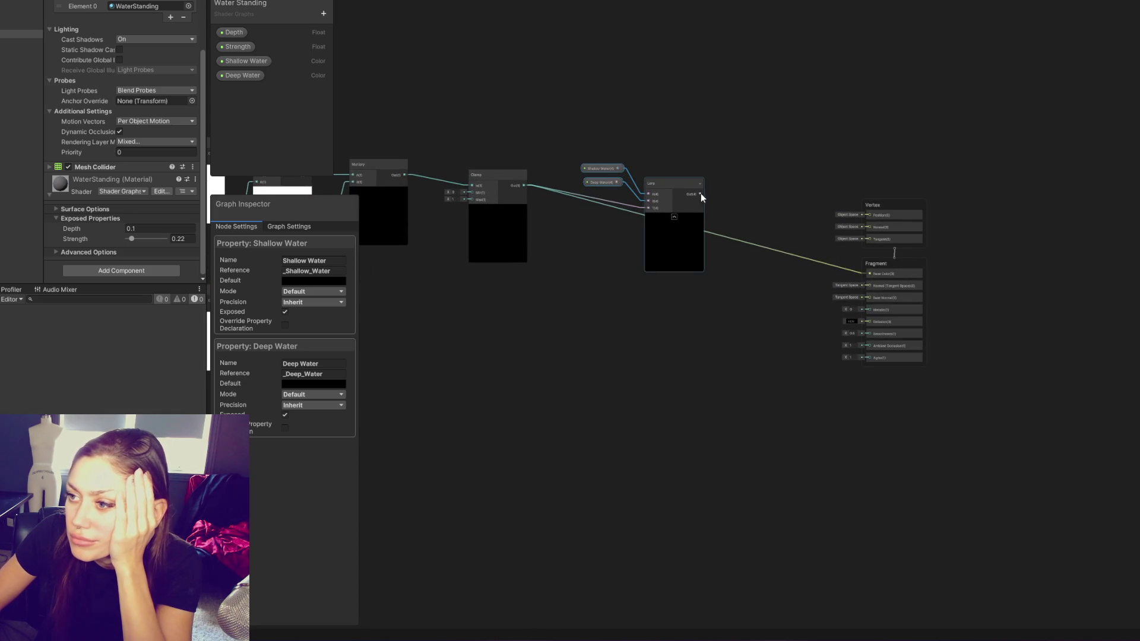
drag(859, 285, 867, 273)
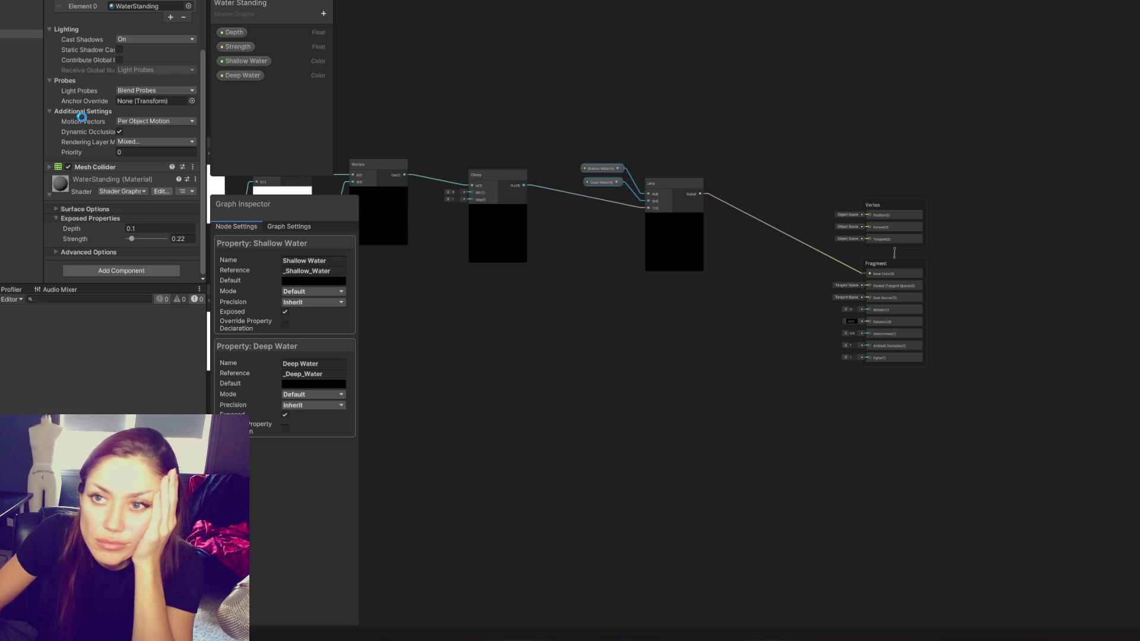
click(464, 3)
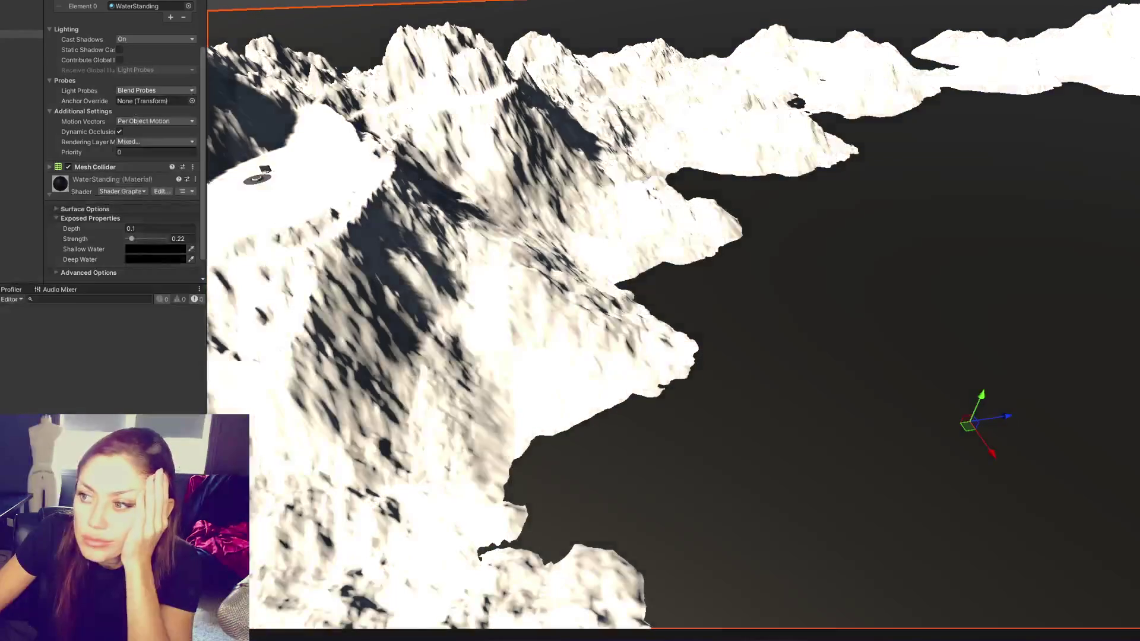
Set the Shallow Water colour to turquoise
scroll(101, 130, down, 1)
click(158, 230)
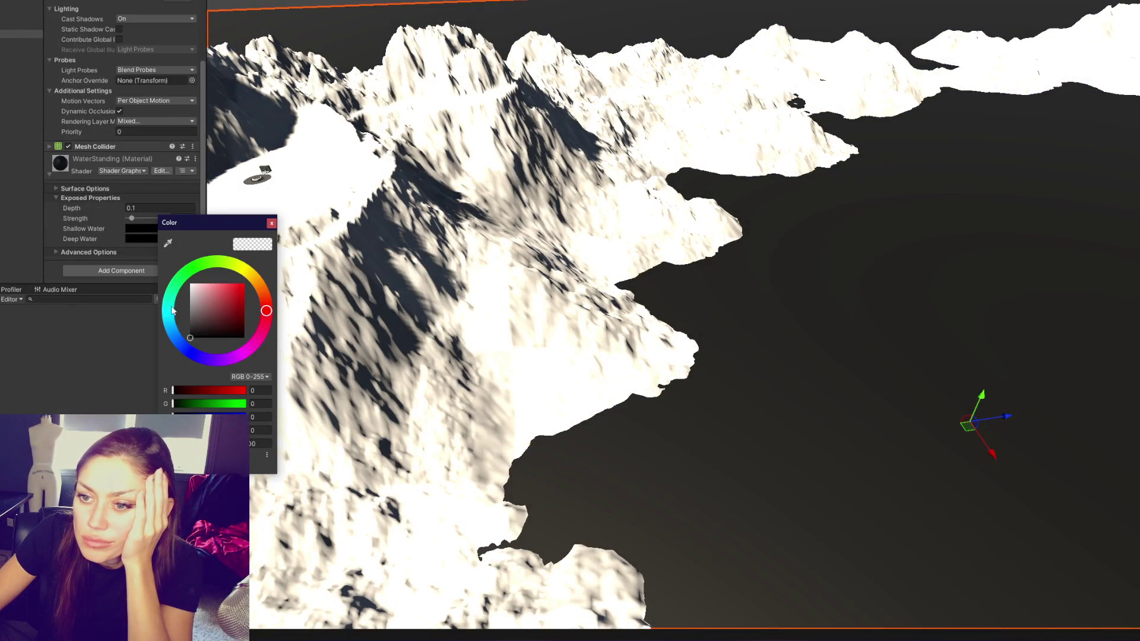
click(177, 306)
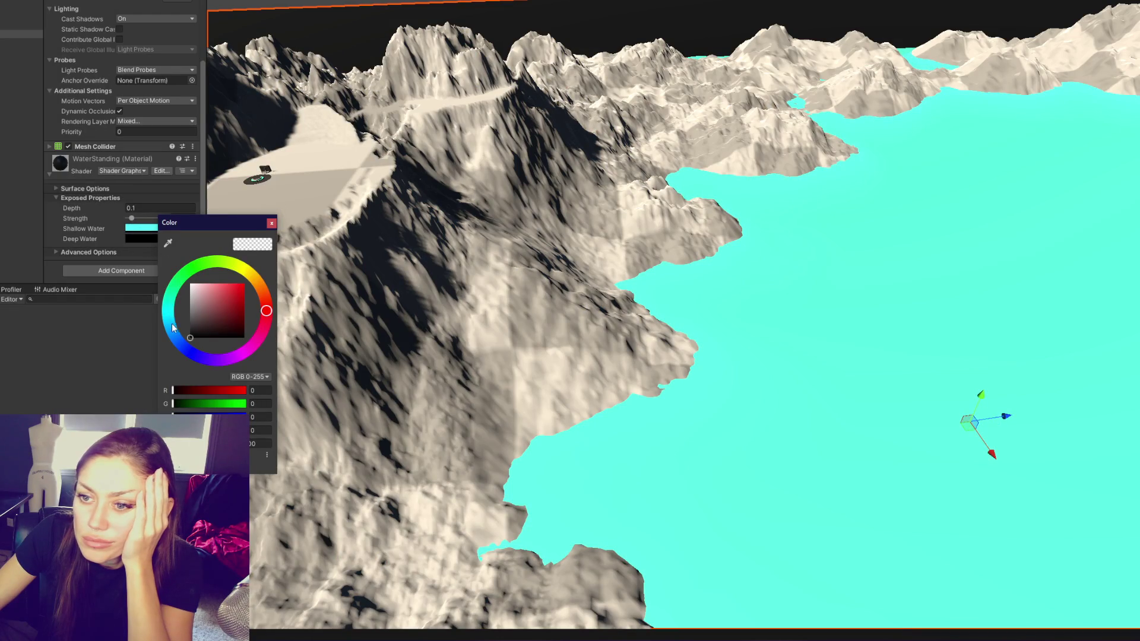
Set the Deep Water colour to dark blue and reopen the Water Shader Graph
click(174, 337)
drag(217, 323, 229, 321)
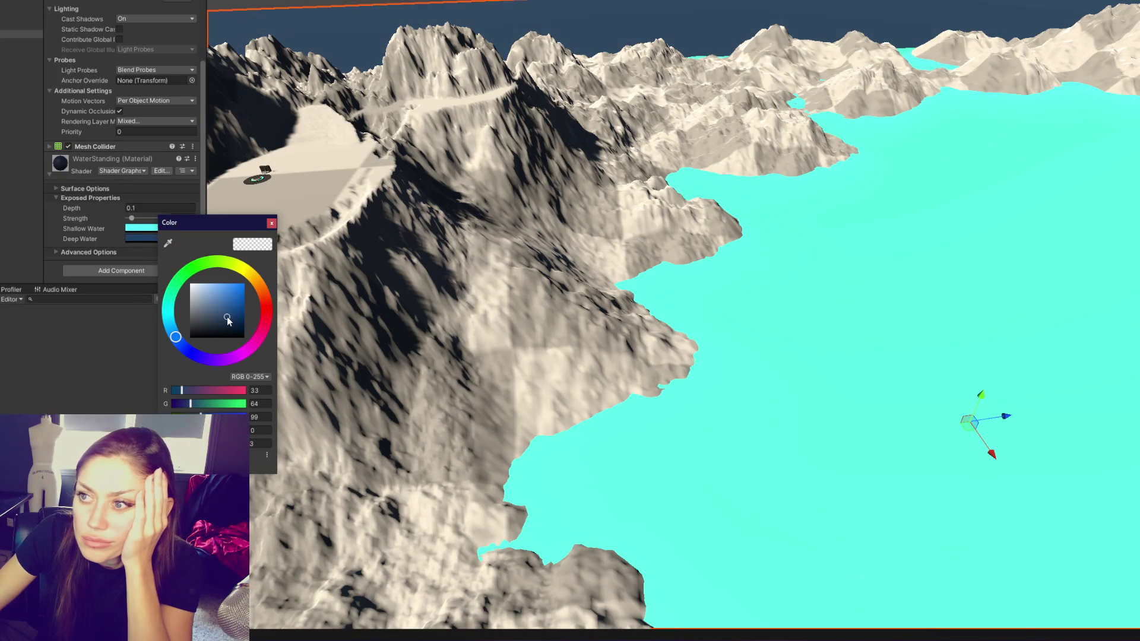
click(272, 223)
scroll(850, 230, down, 5)
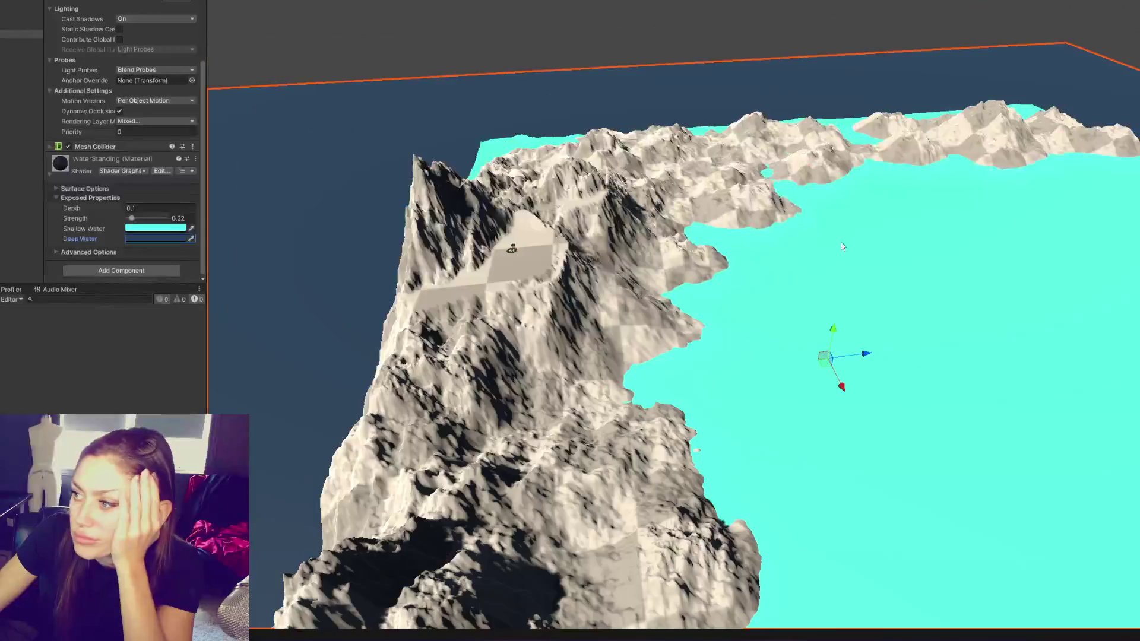
scroll(849, 231, up, 2)
scroll(850, 234, up, 3)
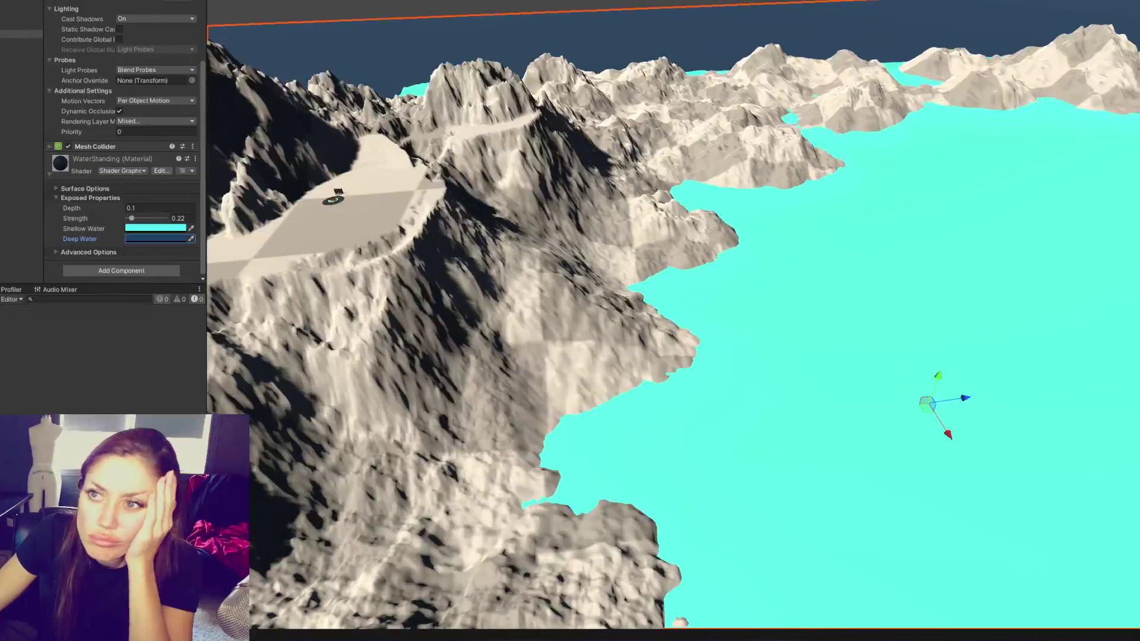
click(507, 6)
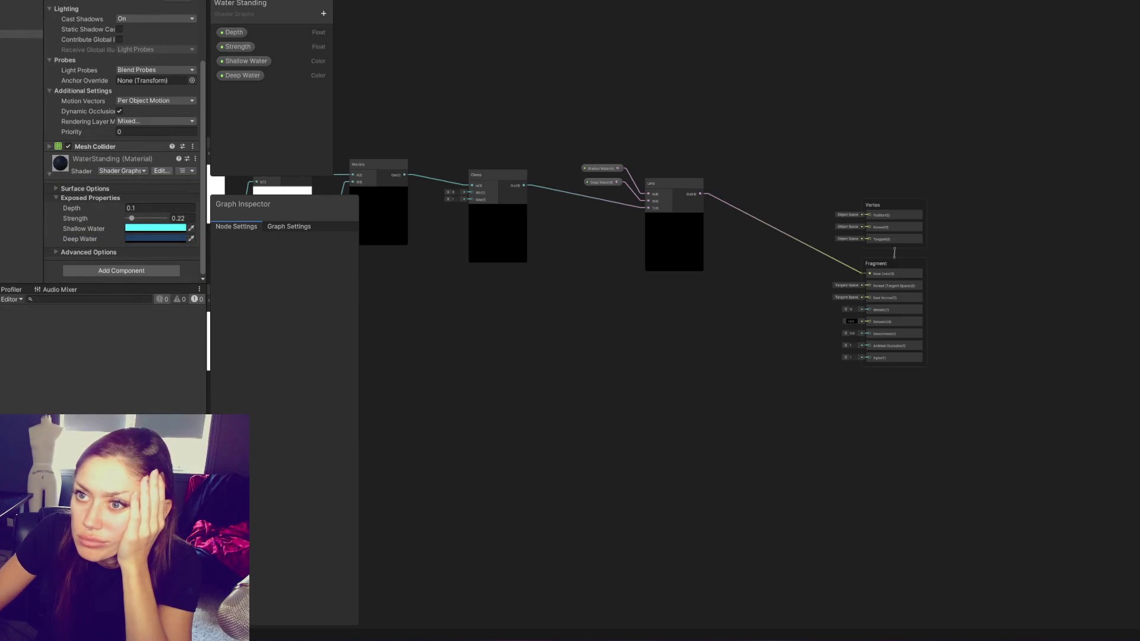
Add a Split node below the Lerp node
right_click(726, 141)
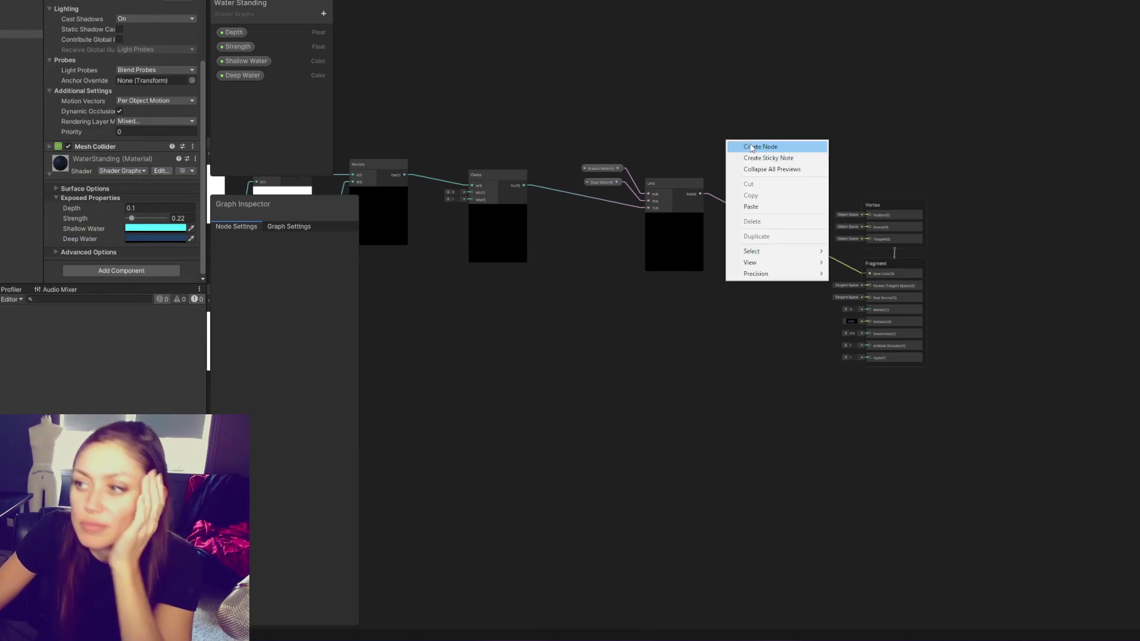
click(742, 147)
text(split)
key(Return)
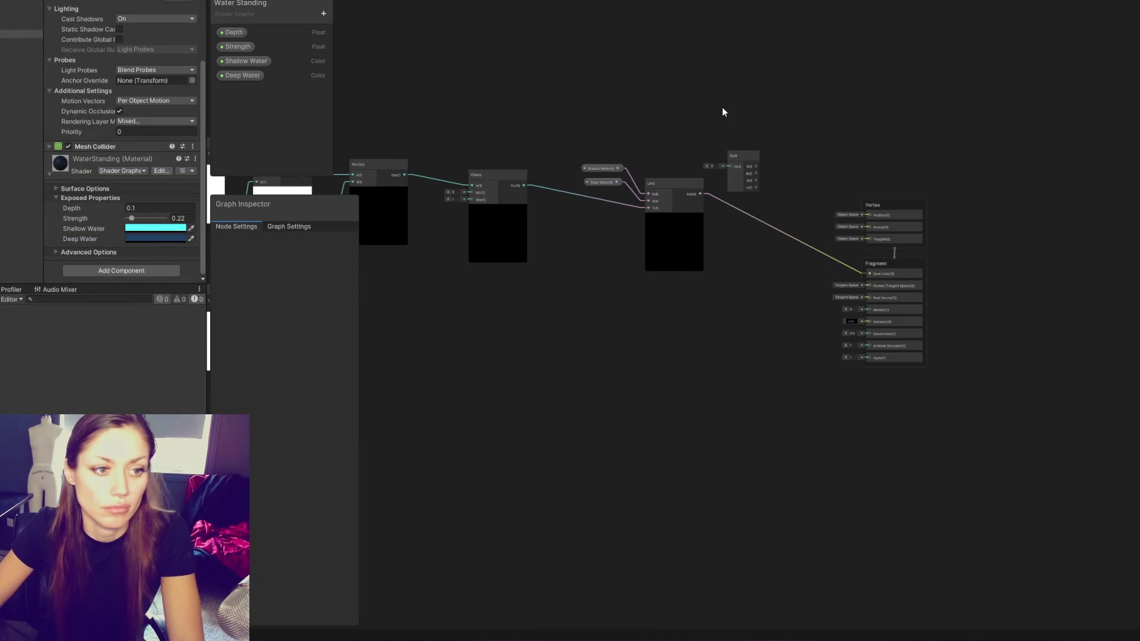
drag(744, 156, 766, 279)
scroll(768, 267, up, 4)
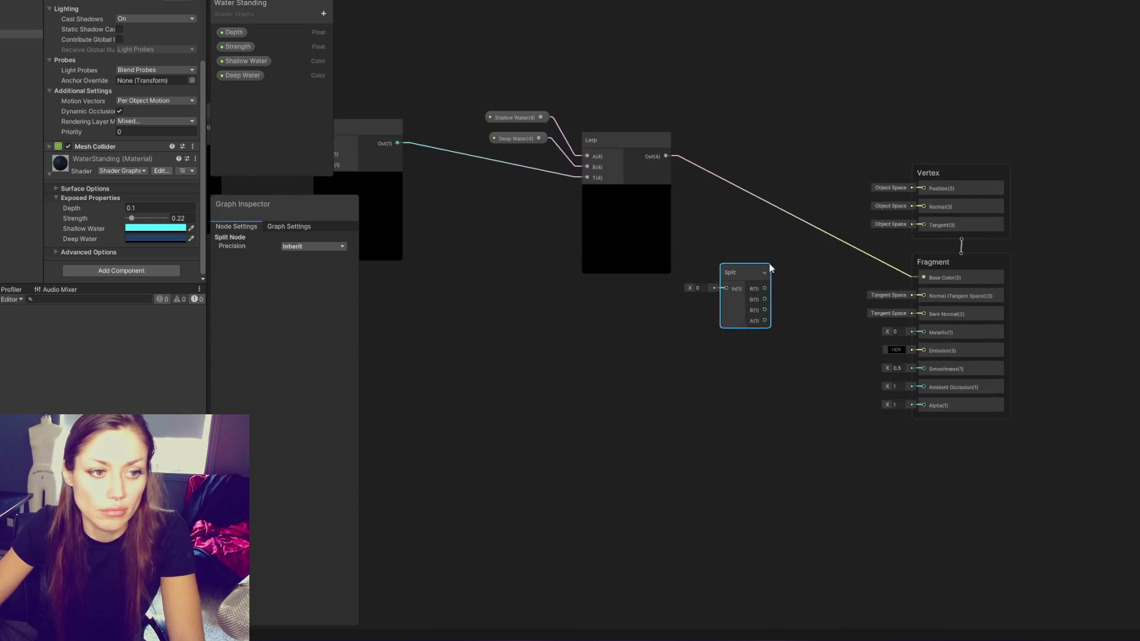
drag(803, 177, 718, 130)
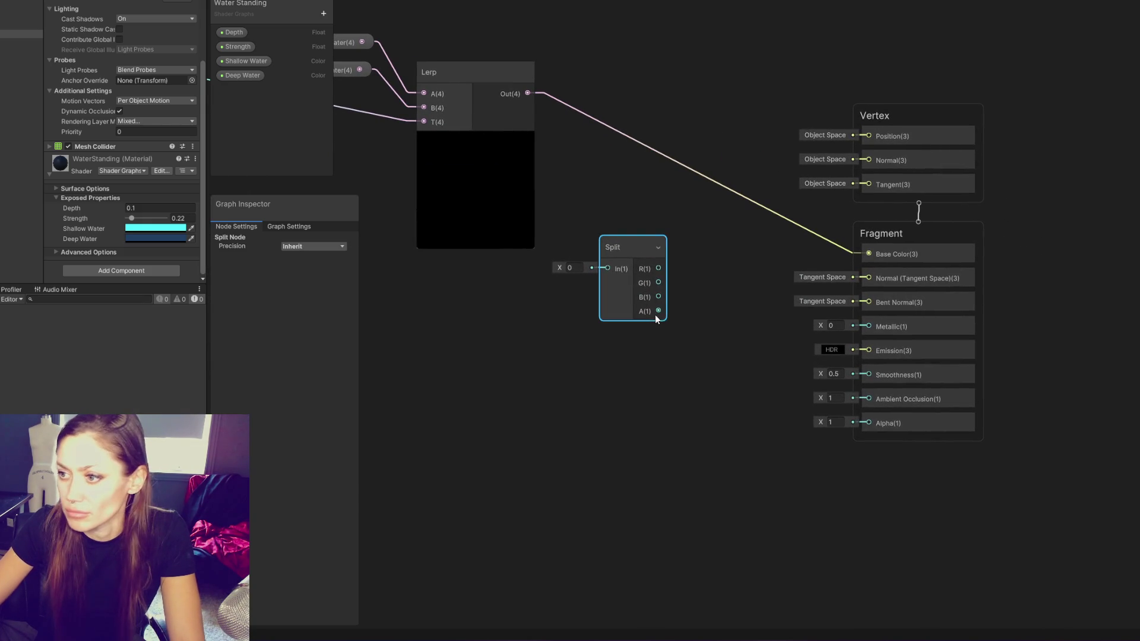
Wire Lerp Out into Split and Split A into Fragment Alpha, then save the shader
drag(840, 415, 868, 423)
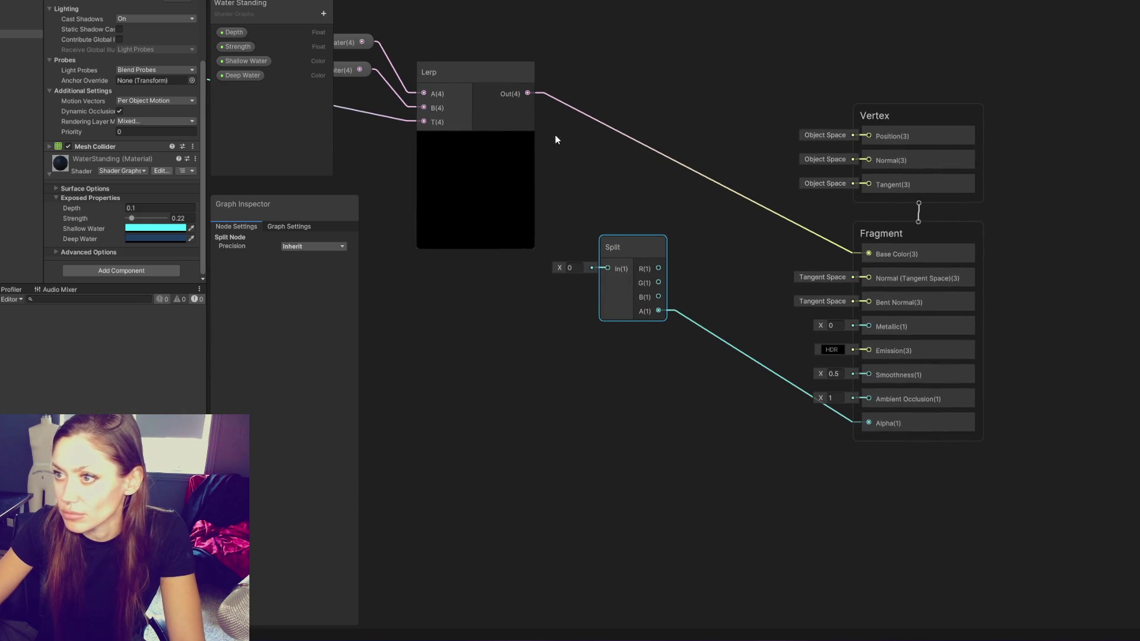
drag(624, 255, 608, 268)
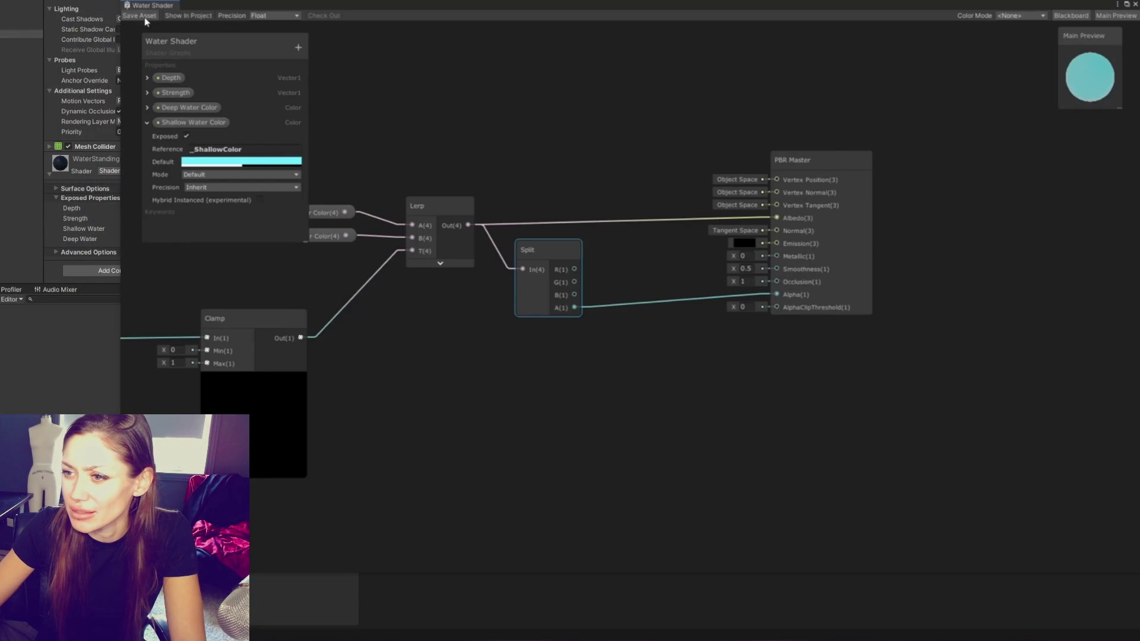
mouse_move(713, 307)
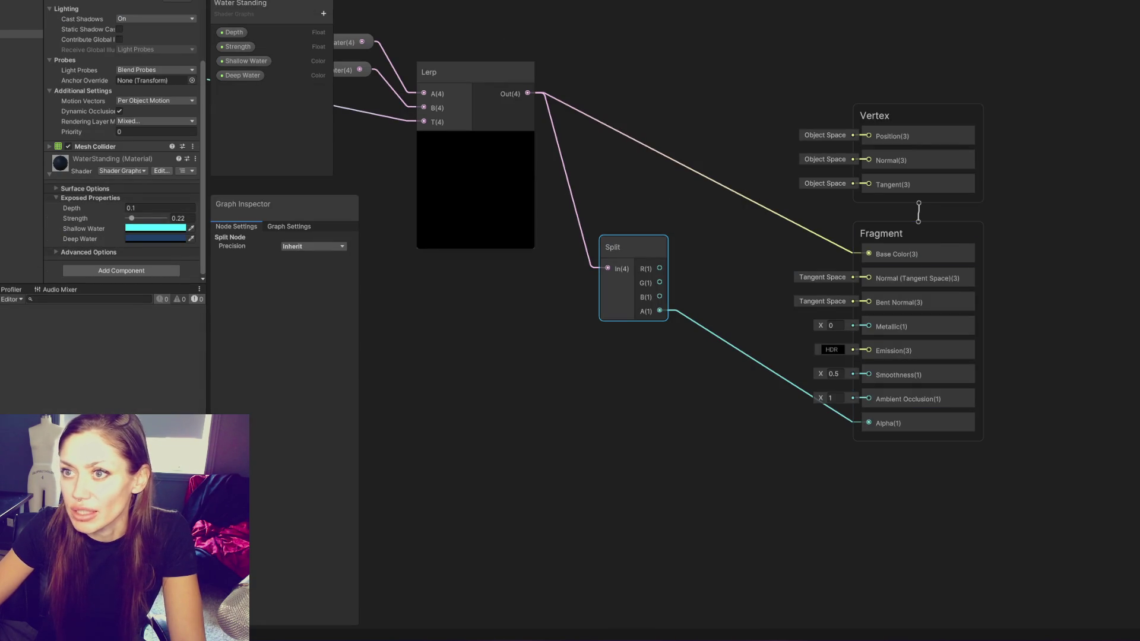
key(ctrl+s)
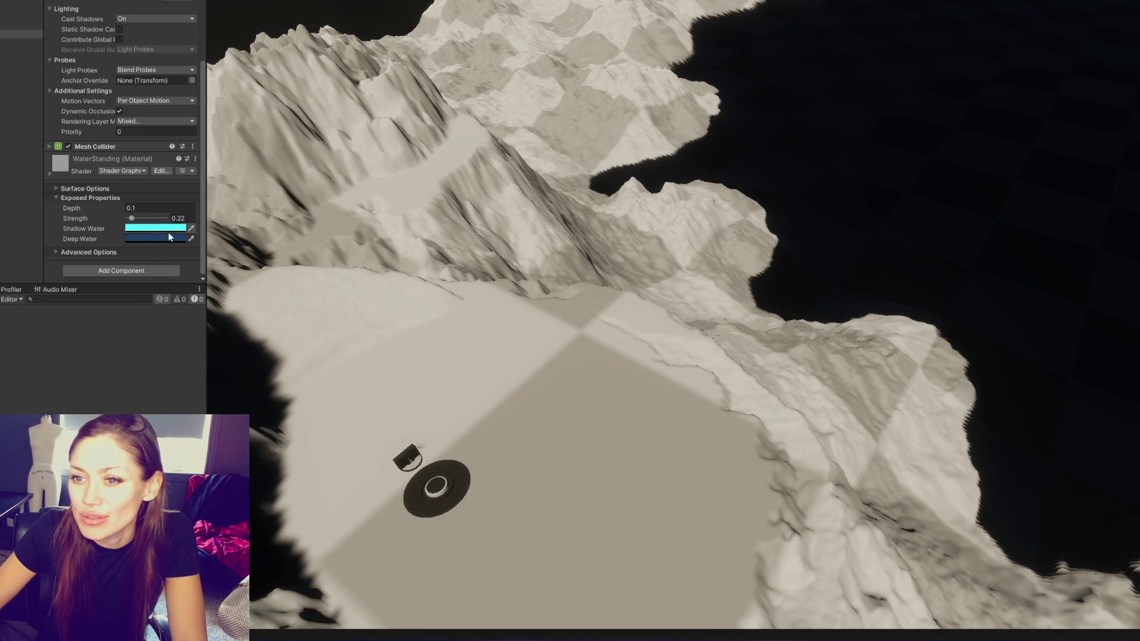
Set alpha to 255 on the Deep and Shallow Water colours and shift the Shallow hue toward green
click(157, 238)
click(265, 434)
text(255)
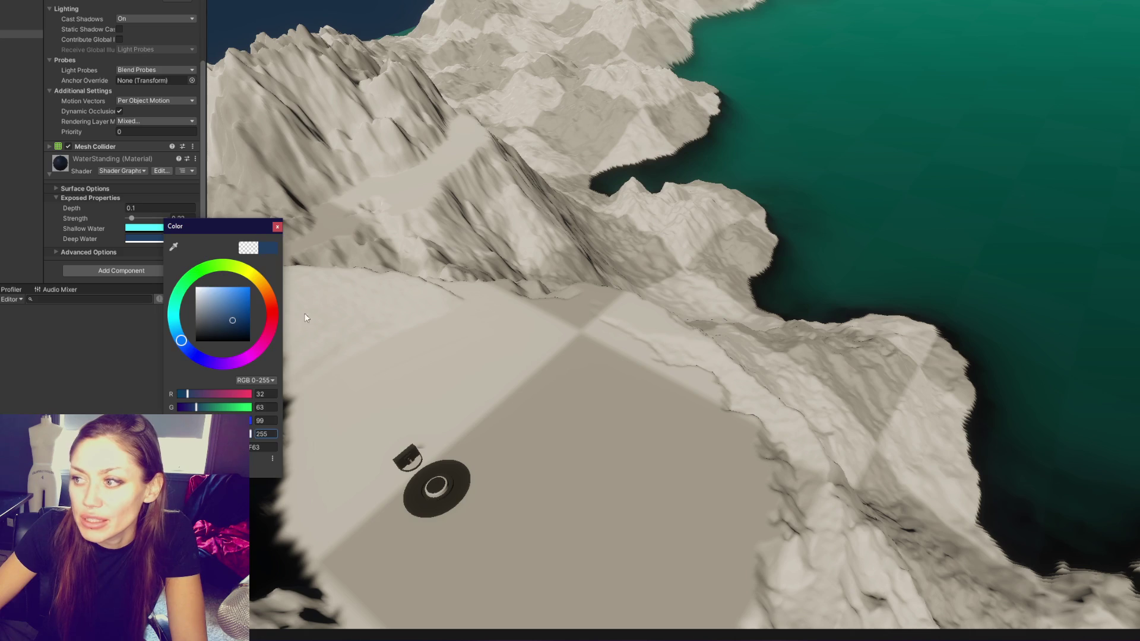
click(277, 228)
click(173, 228)
click(278, 426)
text(255)
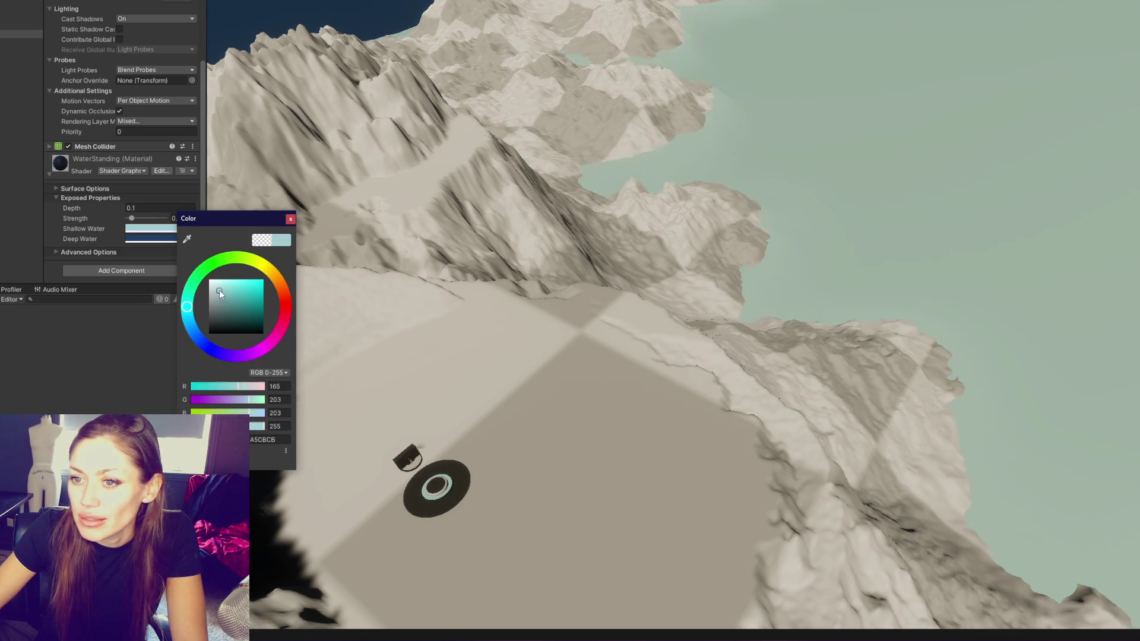
drag(246, 279, 247, 268)
drag(187, 308, 187, 305)
click(290, 219)
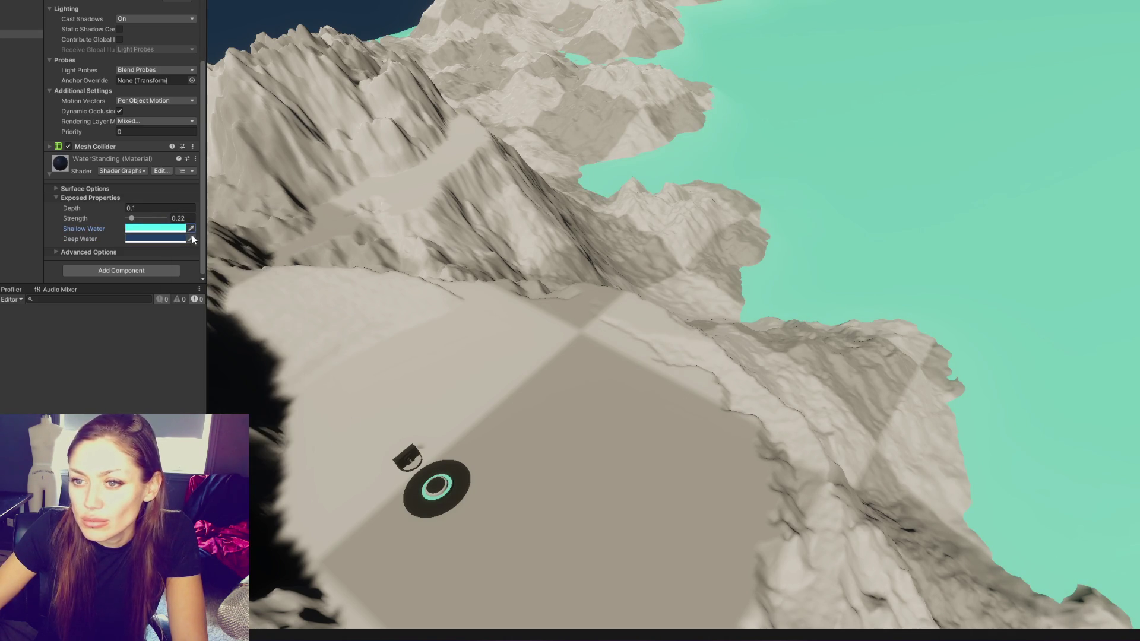
Raise the water Strength to 1.04 and review the water from a wide view
mouse_move(132, 218)
mouse_down()
mouse_move(176, 217)
mouse_move(95, 209)
mouse_move(148, 219)
mouse_up()
mouse_move(950, 553)
mouse_down()
mouse_move(383, 193)
mouse_move(551, 278)
mouse_move(594, 254)
mouse_move(739, 231)
mouse_move(341, 226)
mouse_move(728, 219)
mouse_move(564, 200)
mouse_up()
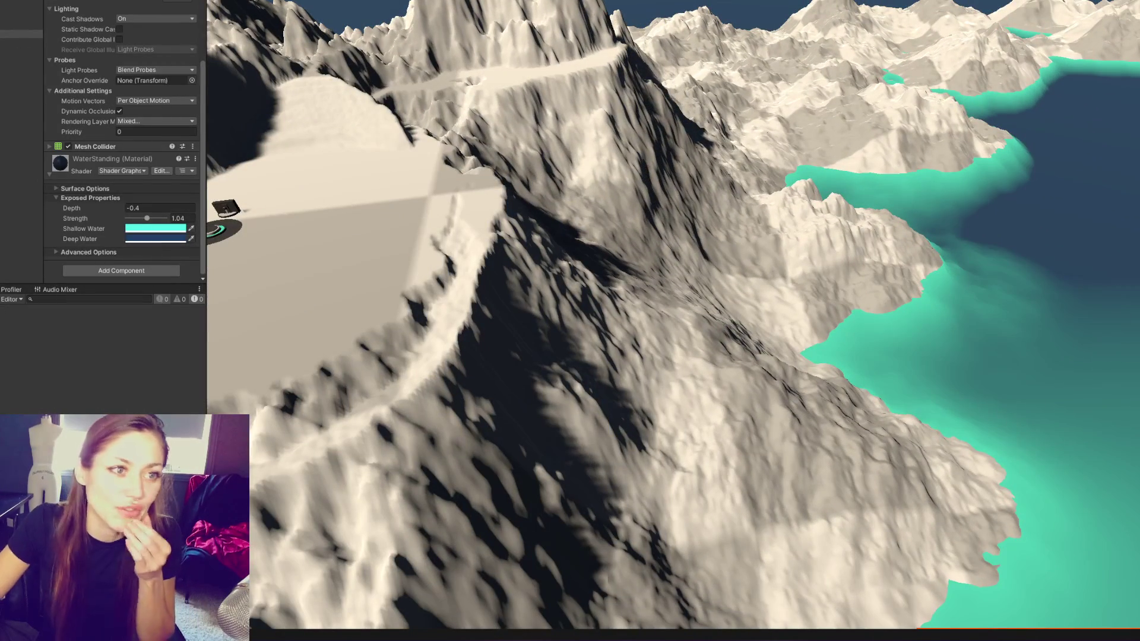
scroll(275, 98, down, 3)
scroll(421, 120, down, 3)
Frame the fountain basin, then duplicate the WaterStanding material in the Water Shader folder
key(f)
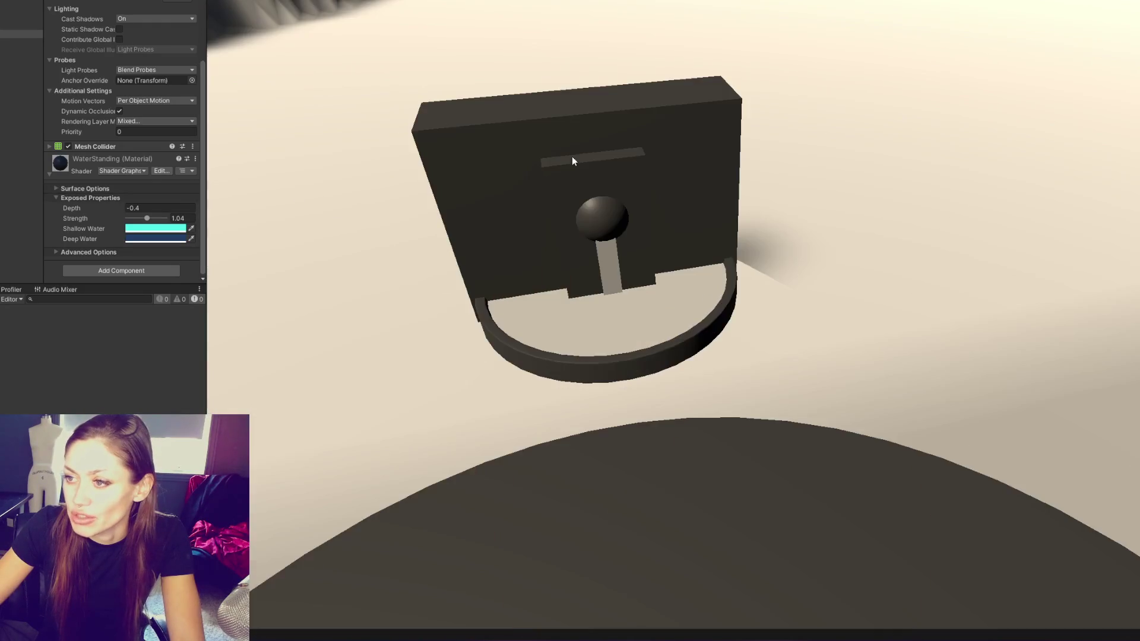
scroll(572, 160, down, 3)
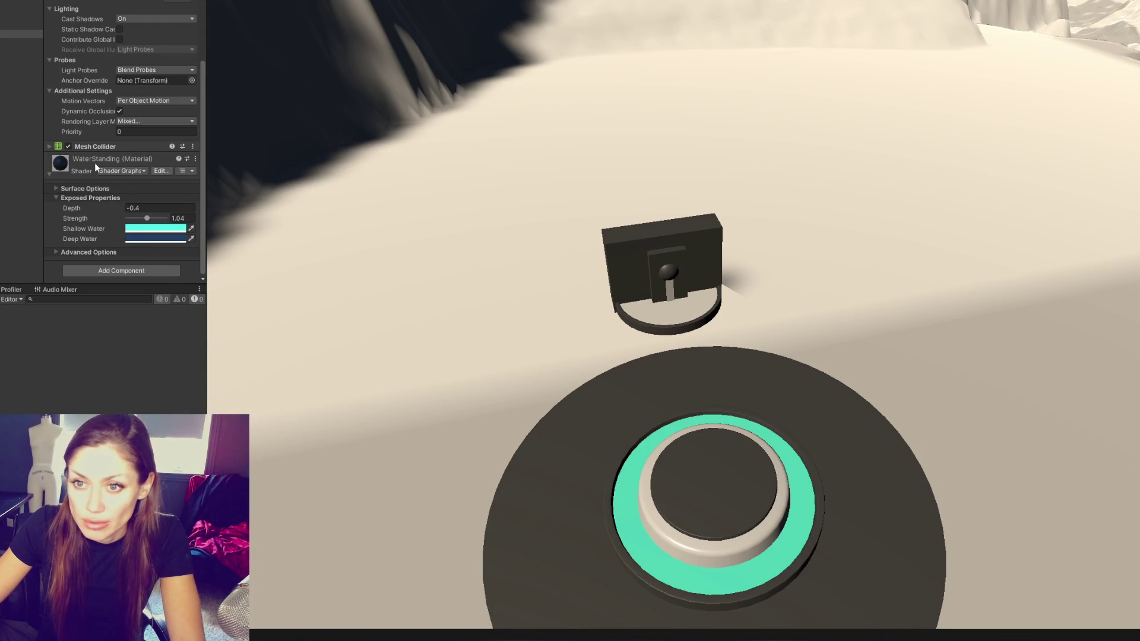
scroll(738, 314, down, 3)
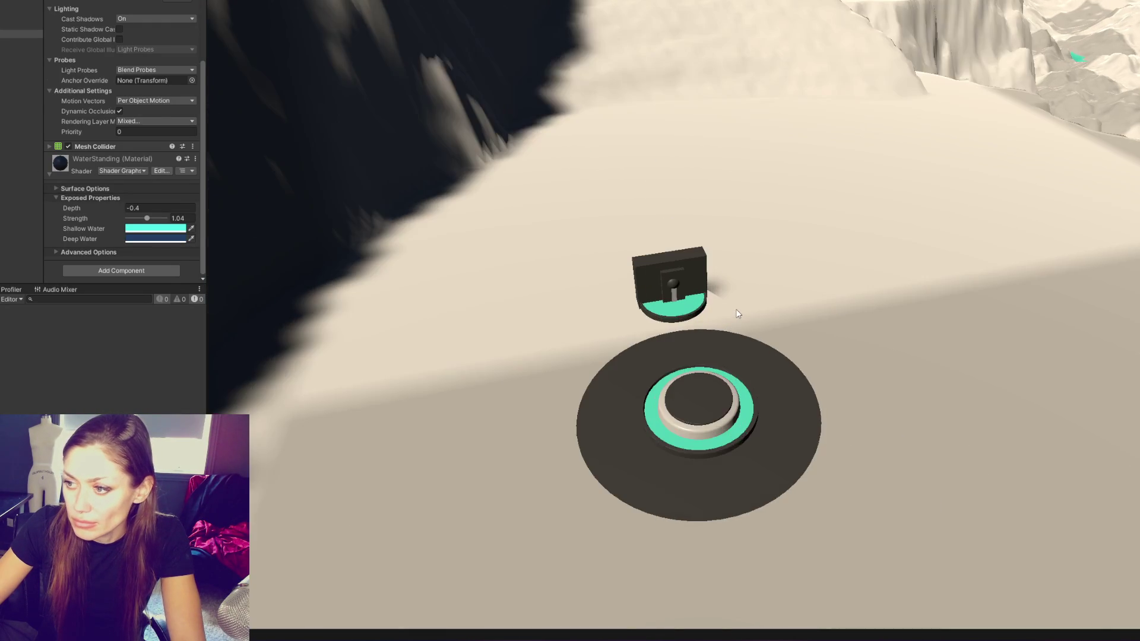
scroll(737, 310, up, 3)
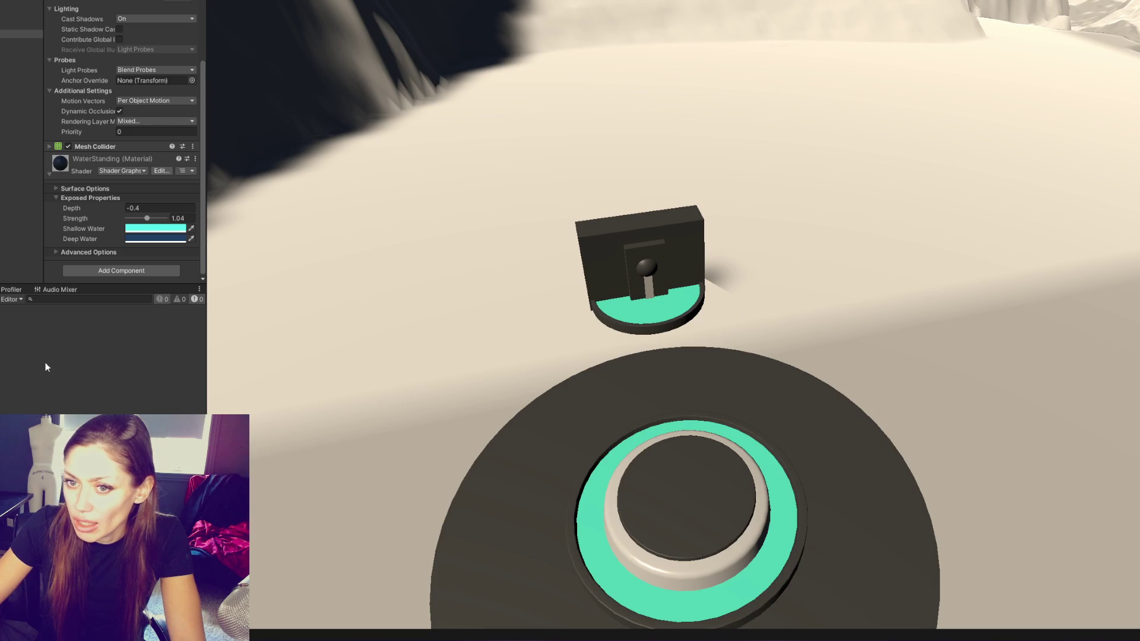
click(1, 289)
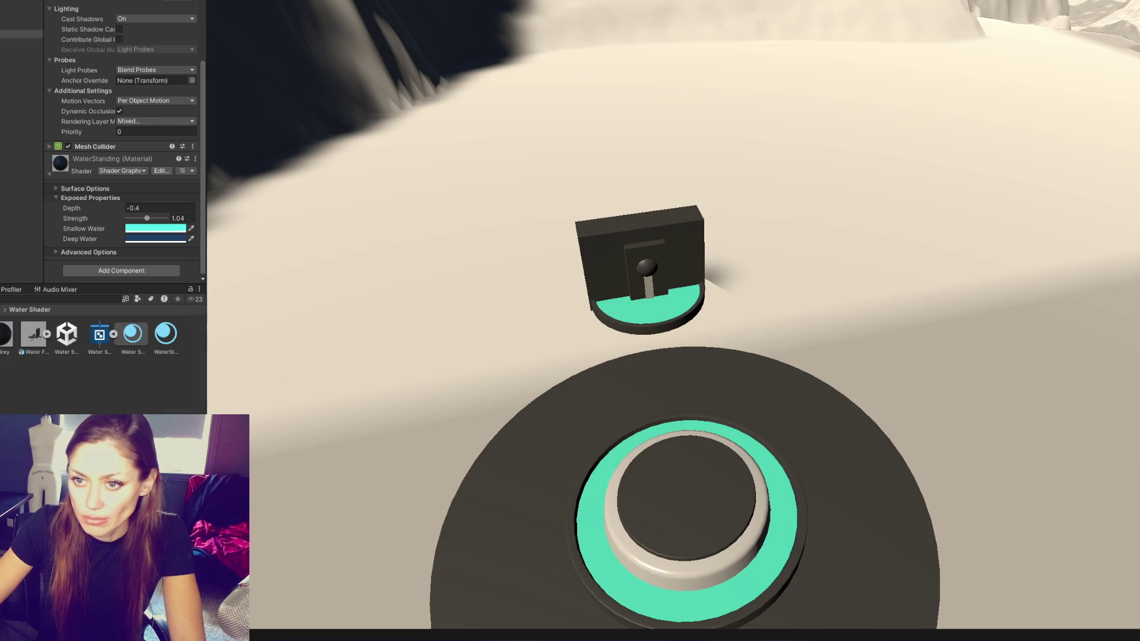
click(138, 343)
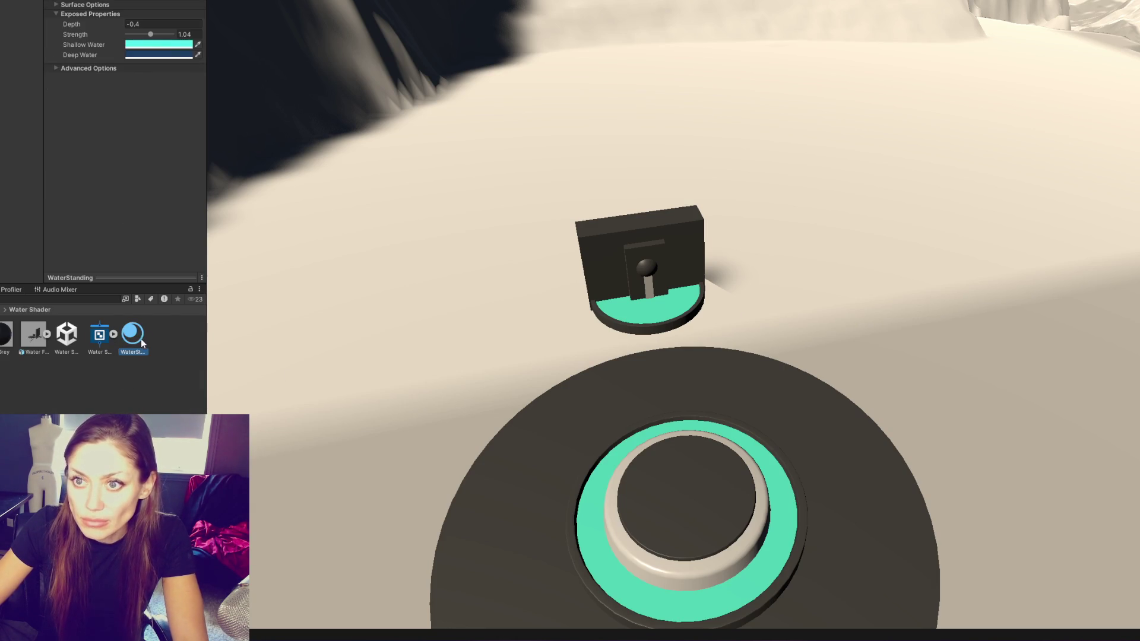
key(ctrl+d)
Rename the duplicated material to 'WaterStandingShallow'
click(169, 352)
key(BackSpace)
key(BackSpace)
text(Shallow)
key(Return)
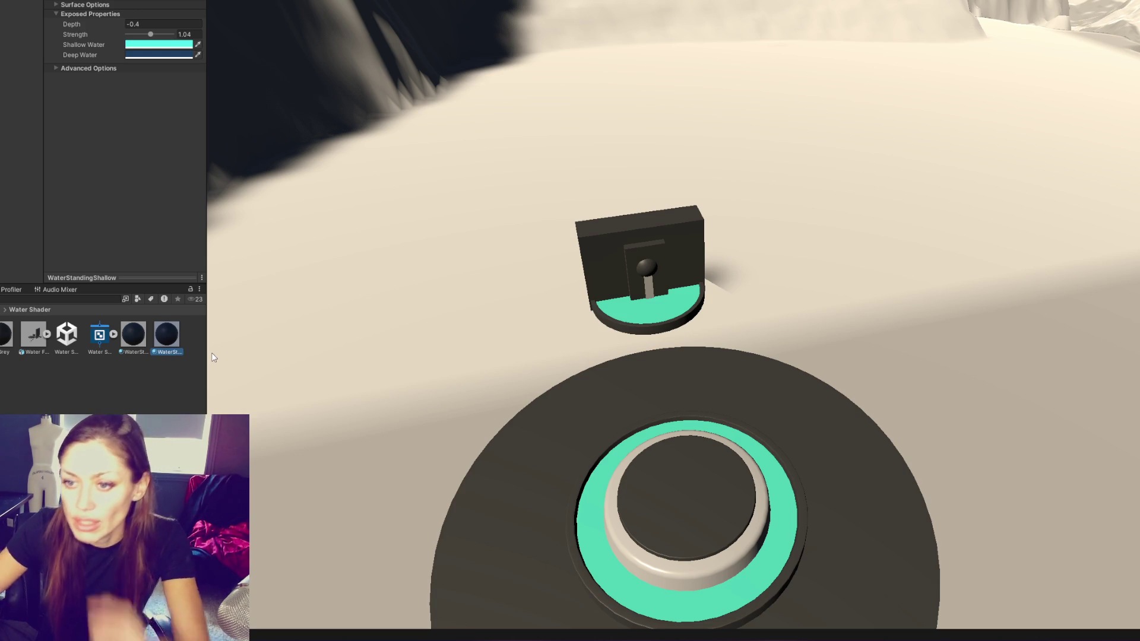
click(377, 335)
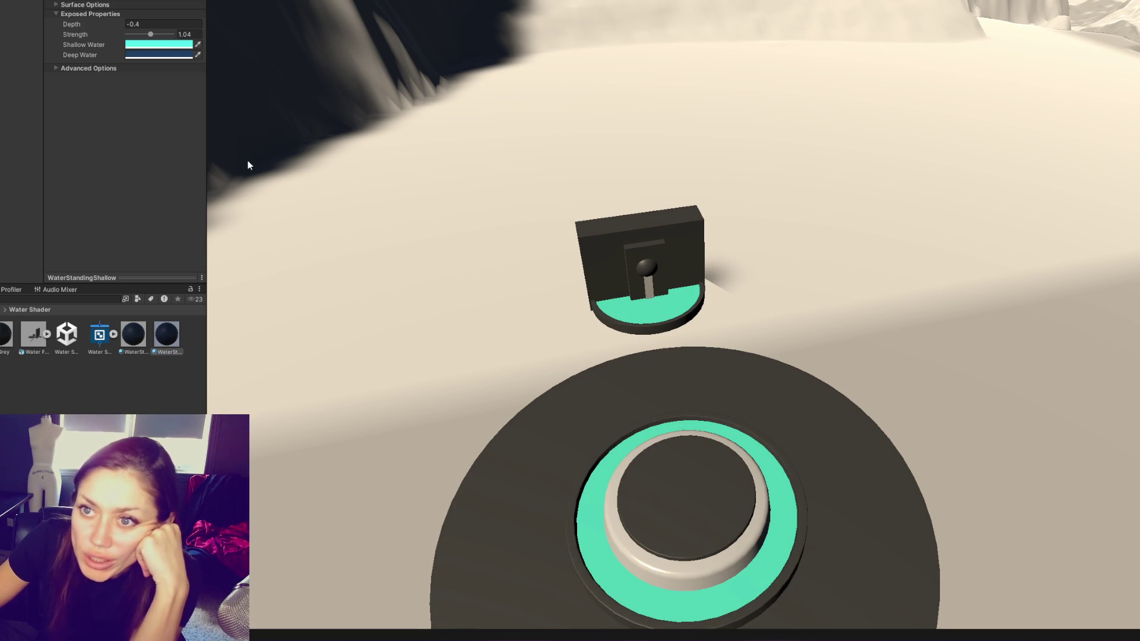
Set WaterStandingShallow's Depth to -0.42 and check the result over the cliff
mouse_move(101, 24)
mouse_down()
mouse_move(205, 46)
mouse_move(95, 25)
mouse_move(110, 24)
mouse_up()
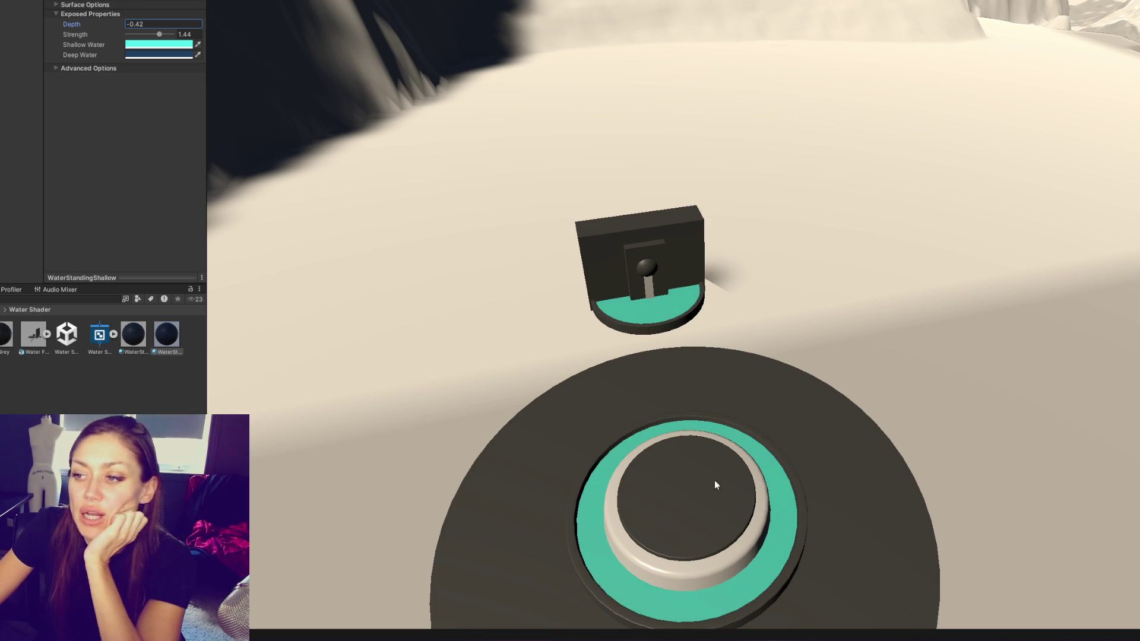
scroll(766, 267, down, 10)
scroll(798, 283, up, 5)
drag(827, 331, 793, 307)
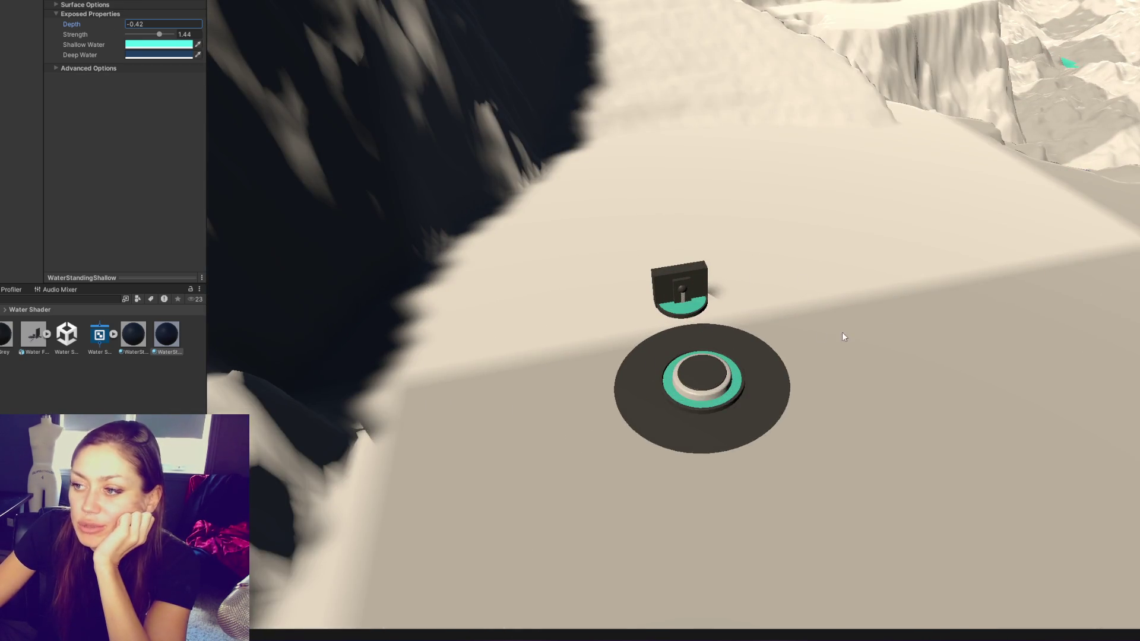
scroll(982, 320, down, 5)
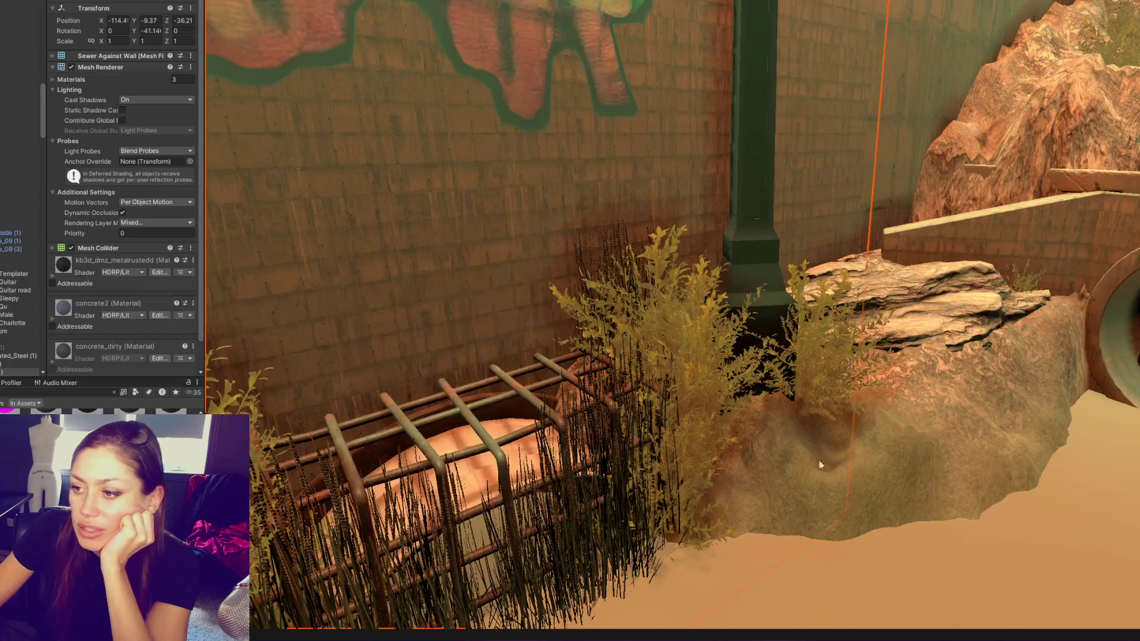
scroll(820, 465, down, 10)
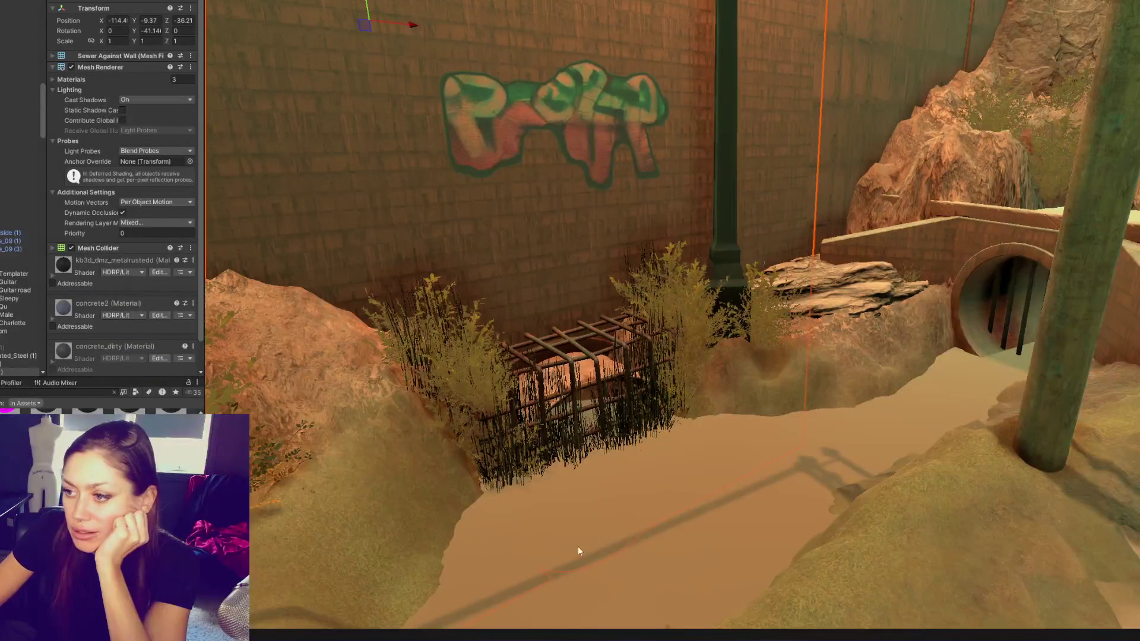
mouse_move(579, 547)
mouse_down()
mouse_move(714, 387)
mouse_move(720, 402)
mouse_move(496, 527)
mouse_up()
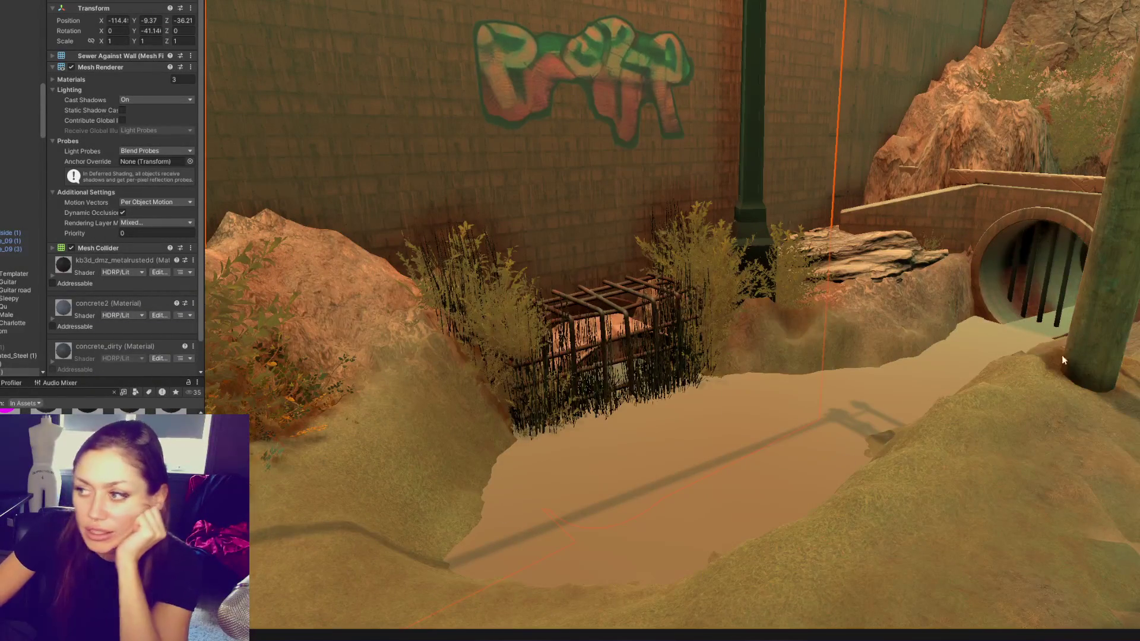
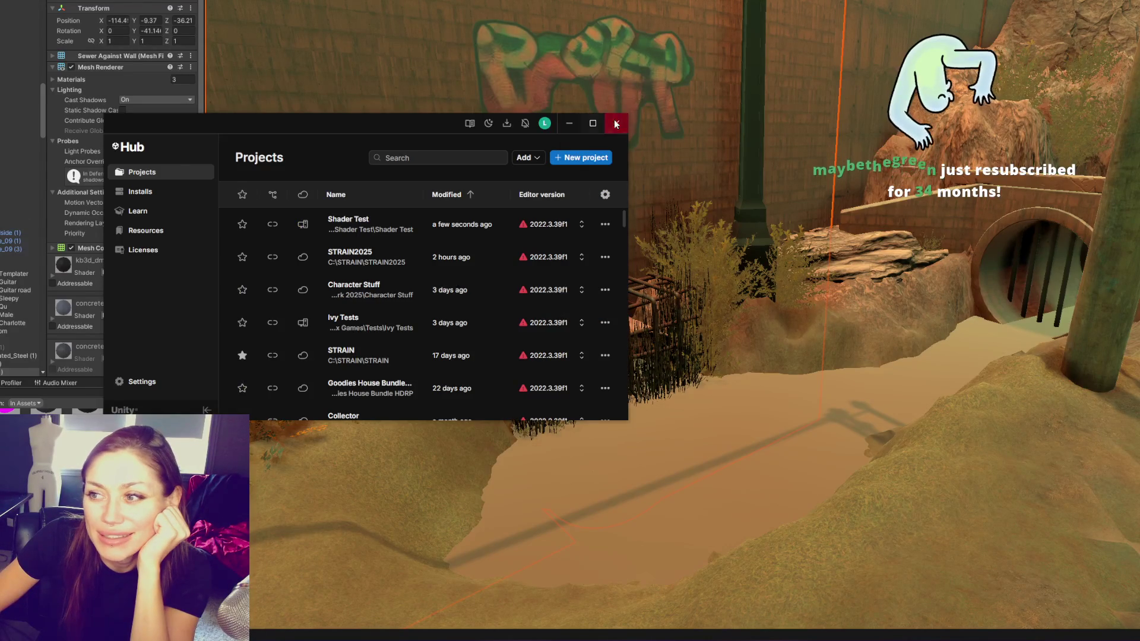
Close the Unity Hub project list window to get back to the terrain scene
click(616, 123)
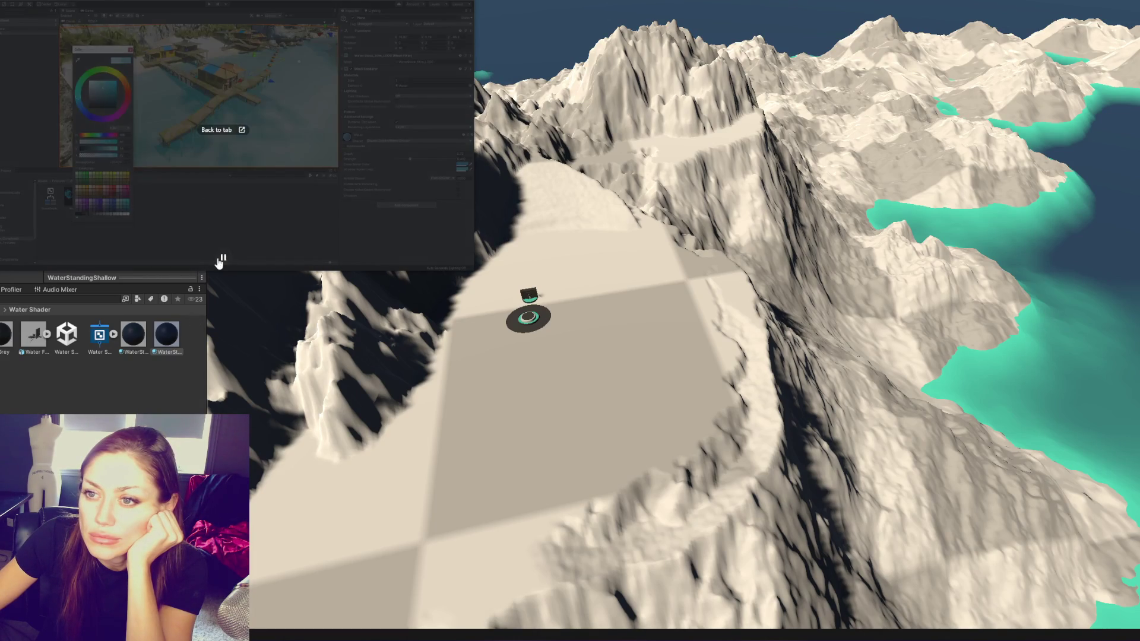
Set the water plane's Mesh Renderer Cast Shadows to Off
drag(459, 398, 1031, 269)
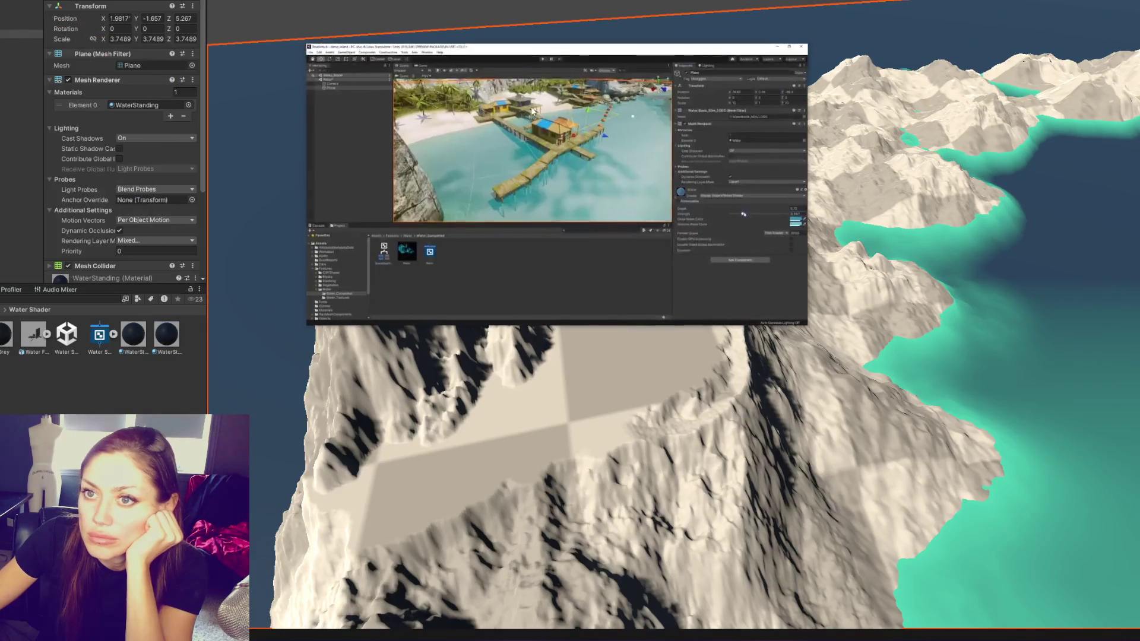
click(141, 139)
click(138, 149)
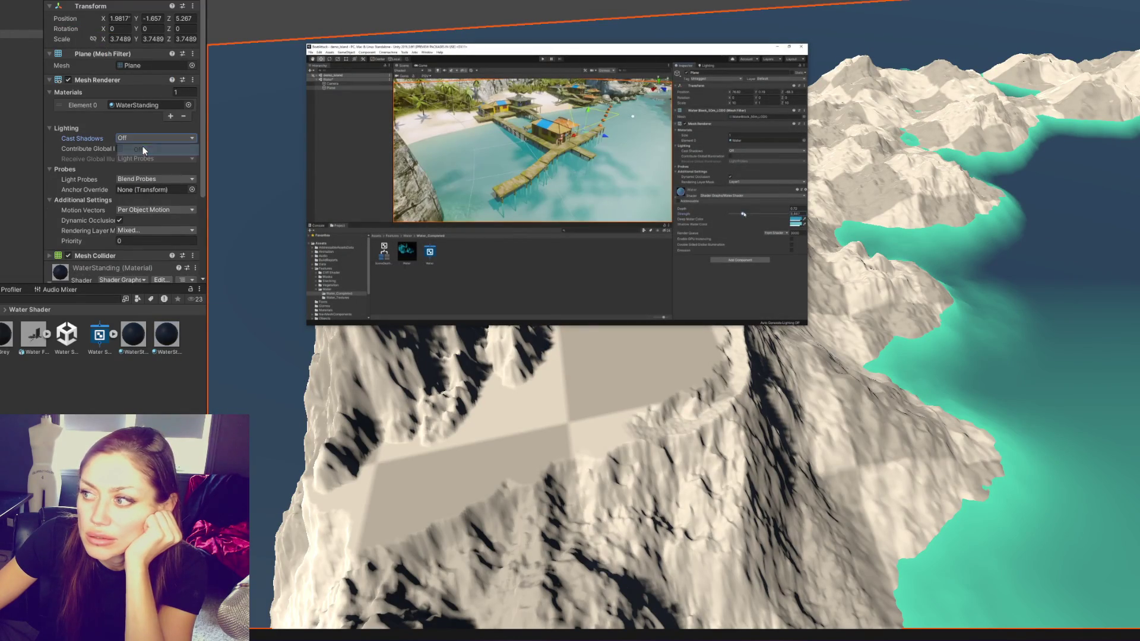
Resume the reference water video and enlarge it to nearly full width
mouse_move(357, 261)
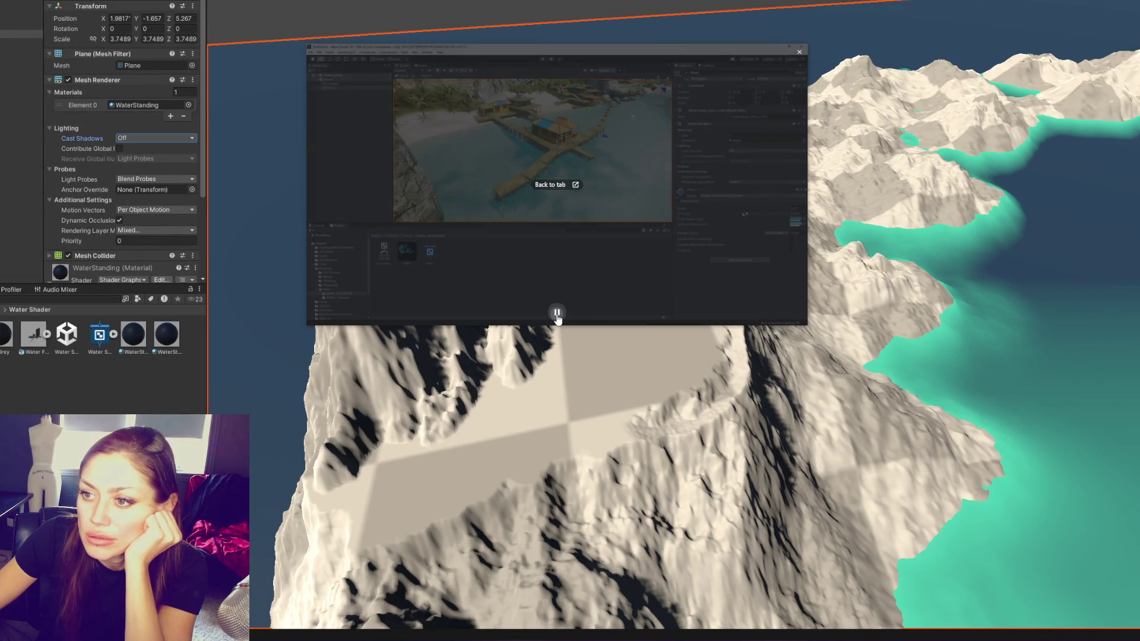
click(557, 313)
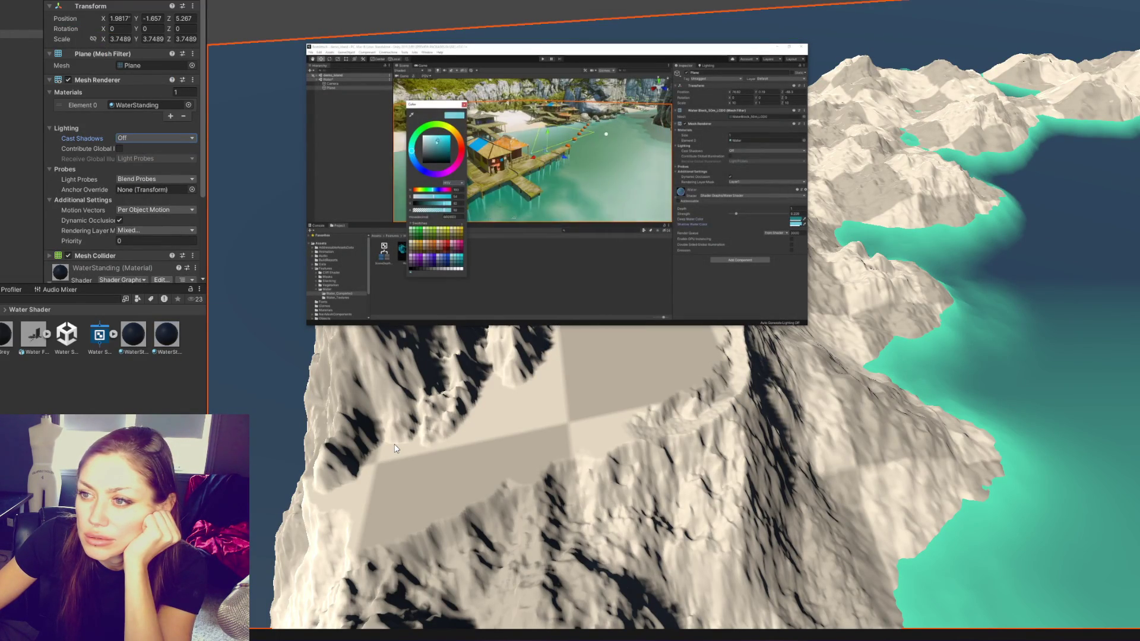
mouse_move(810, 330)
drag(811, 330, 969, 491)
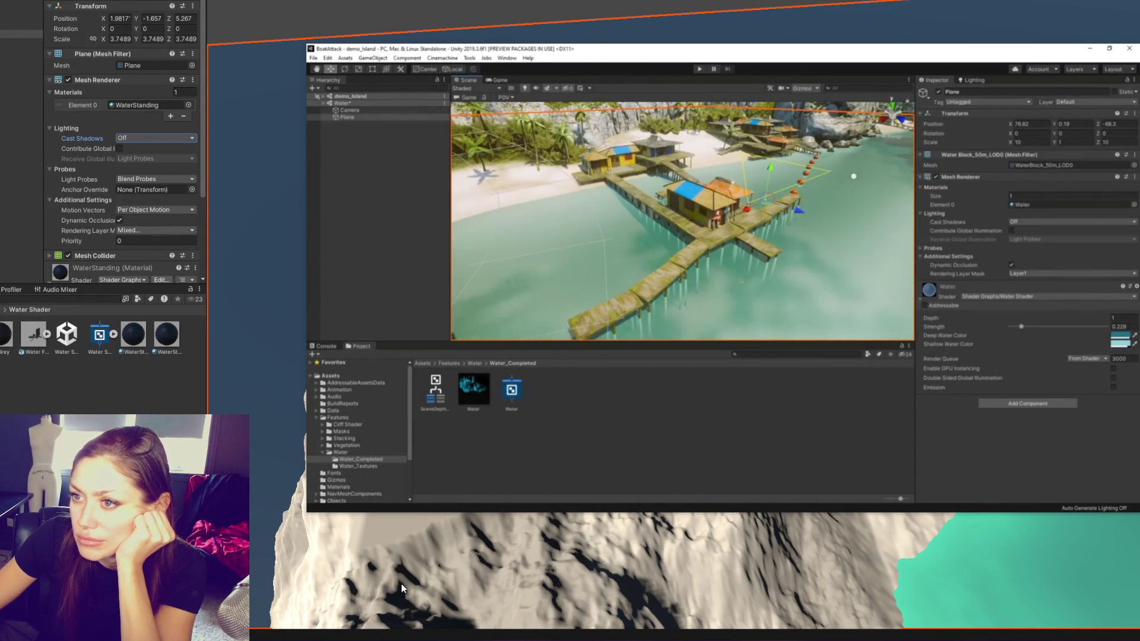
mouse_move(724, 501)
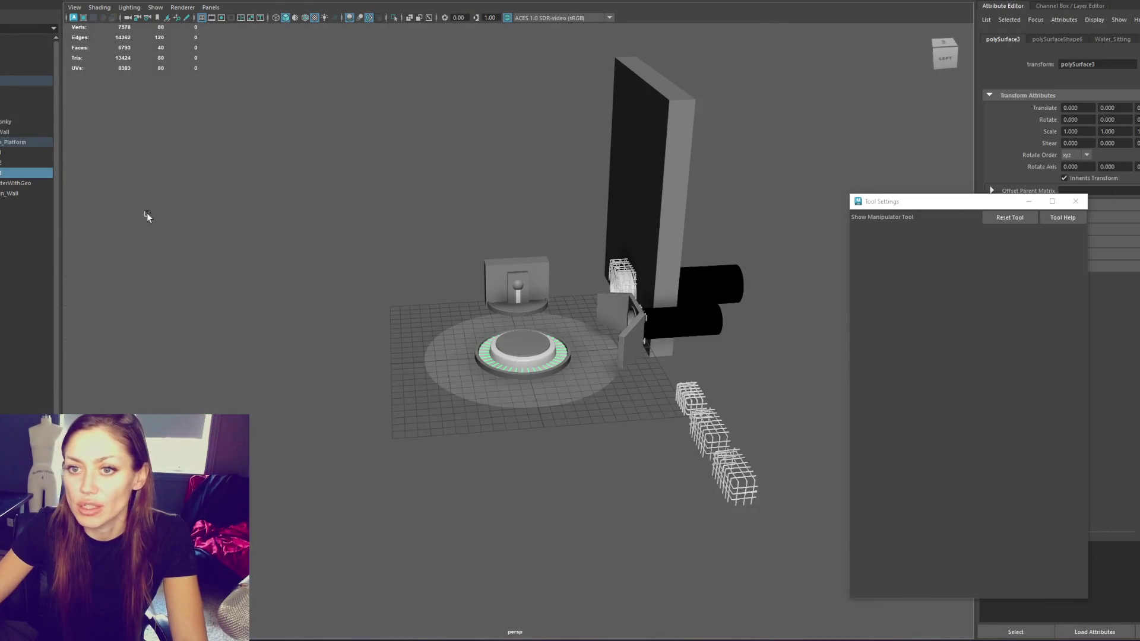
Clear the Maya selection, delete the test cube, and switch back to Unity
click(147, 215)
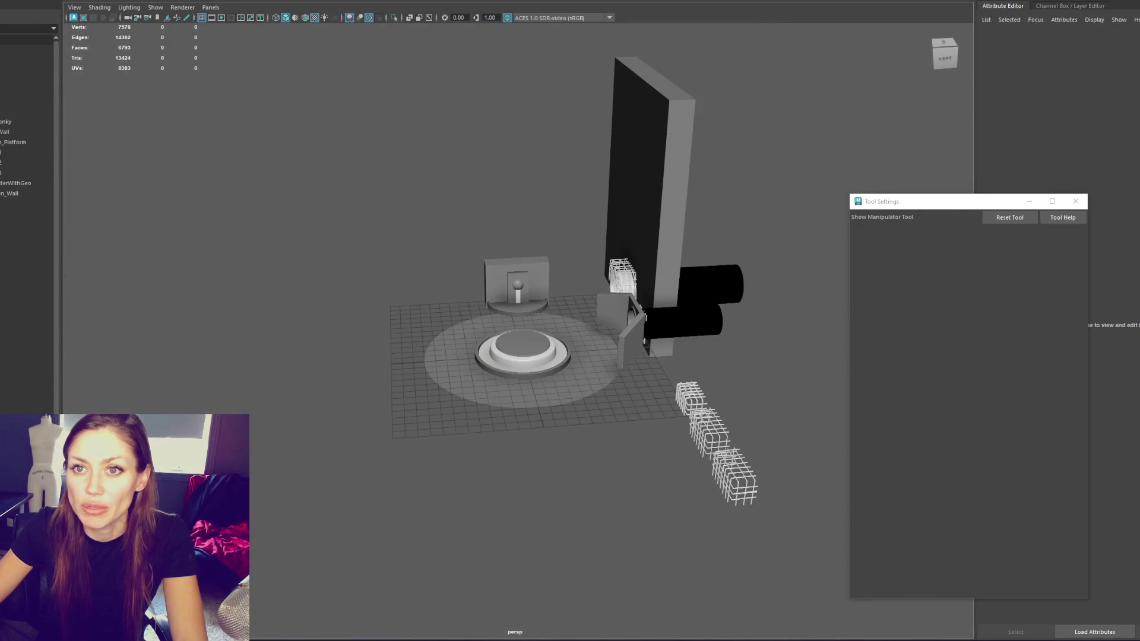
scroll(356, 229, down, 5)
key(w)
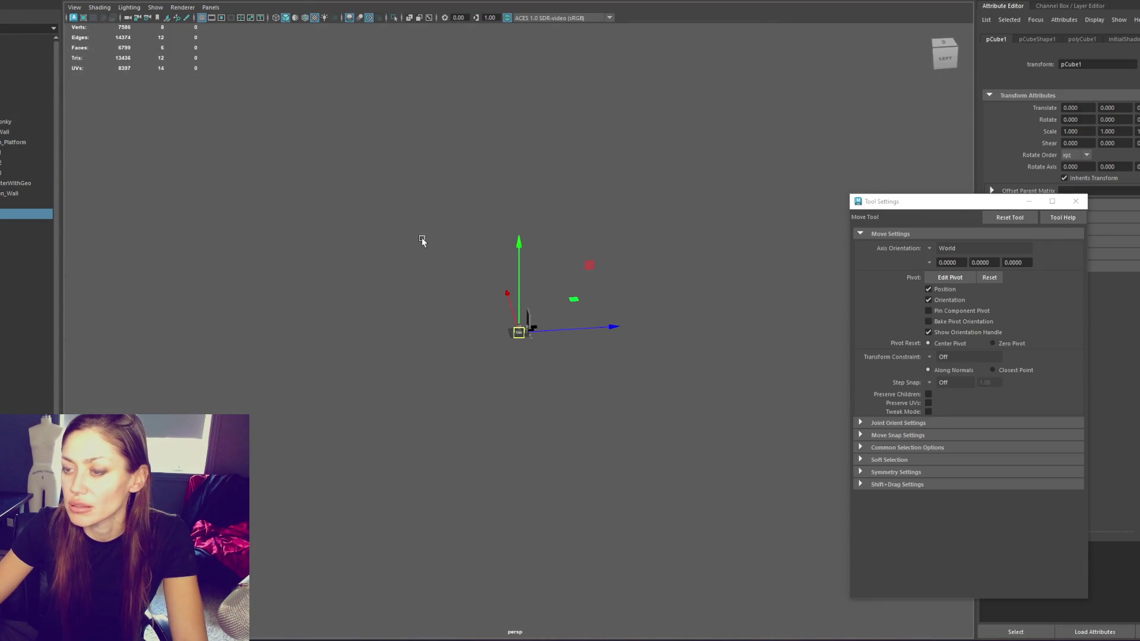
key(Delete)
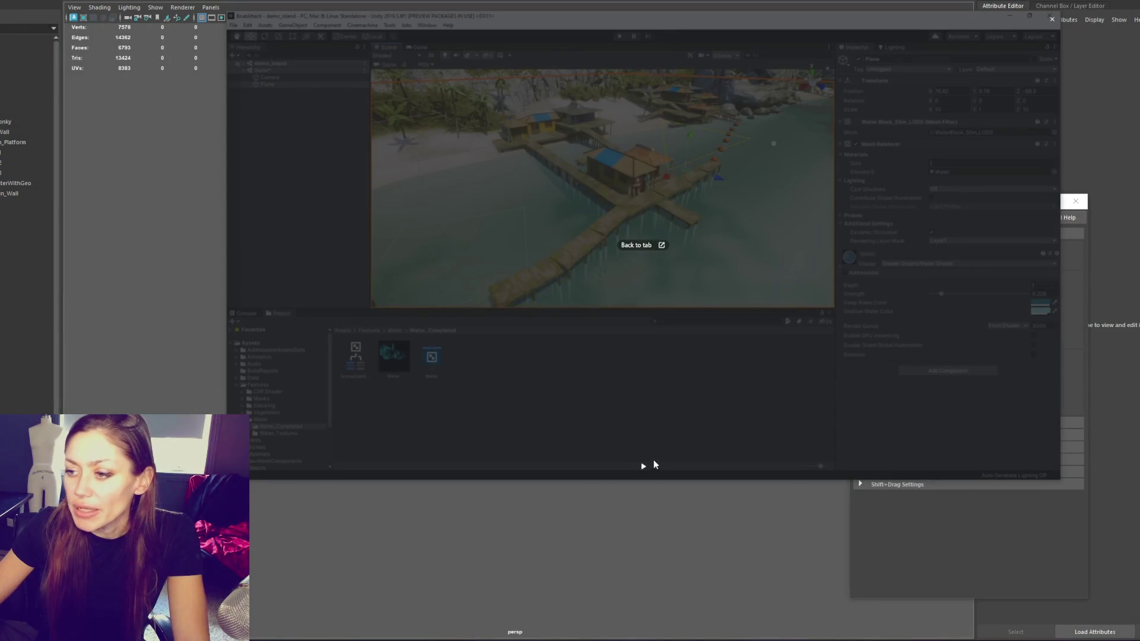
click(644, 467)
key(alt+Tab)
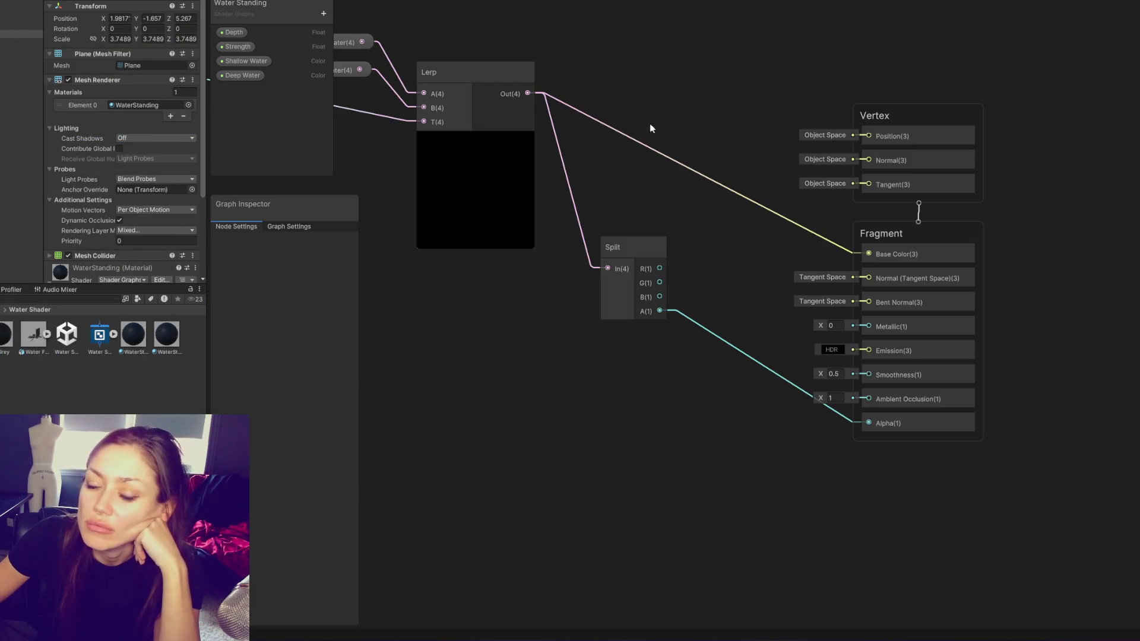
Add a first Texture2D property to the blackboard for the main normal map
right_click(662, 69)
click(324, 13)
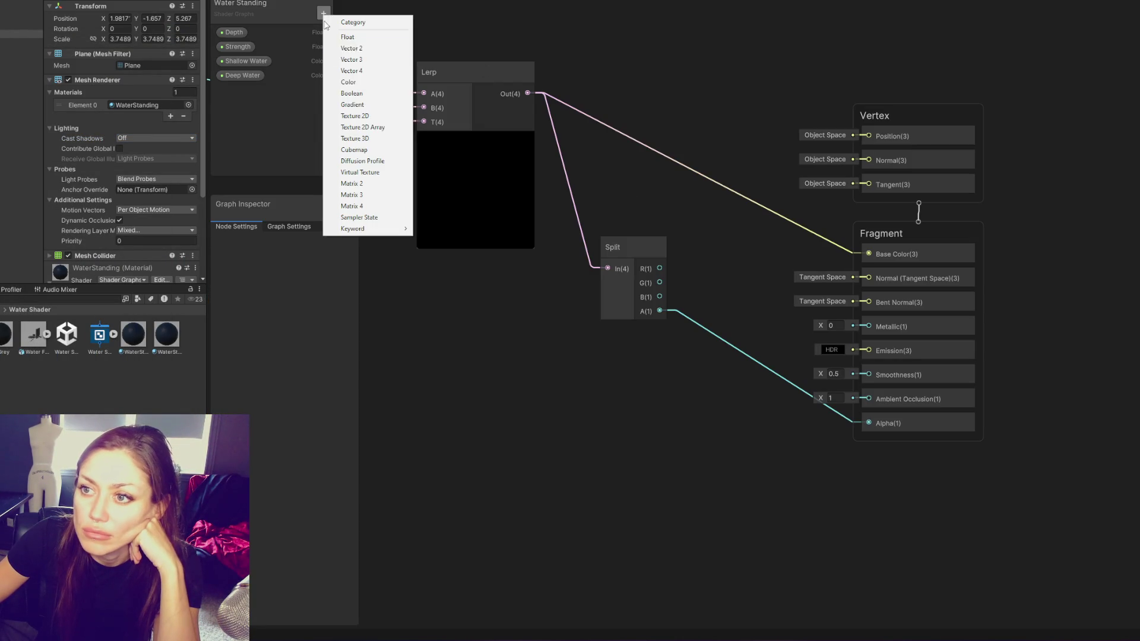
click(344, 114)
text(M)
text(ls)
key(Return)
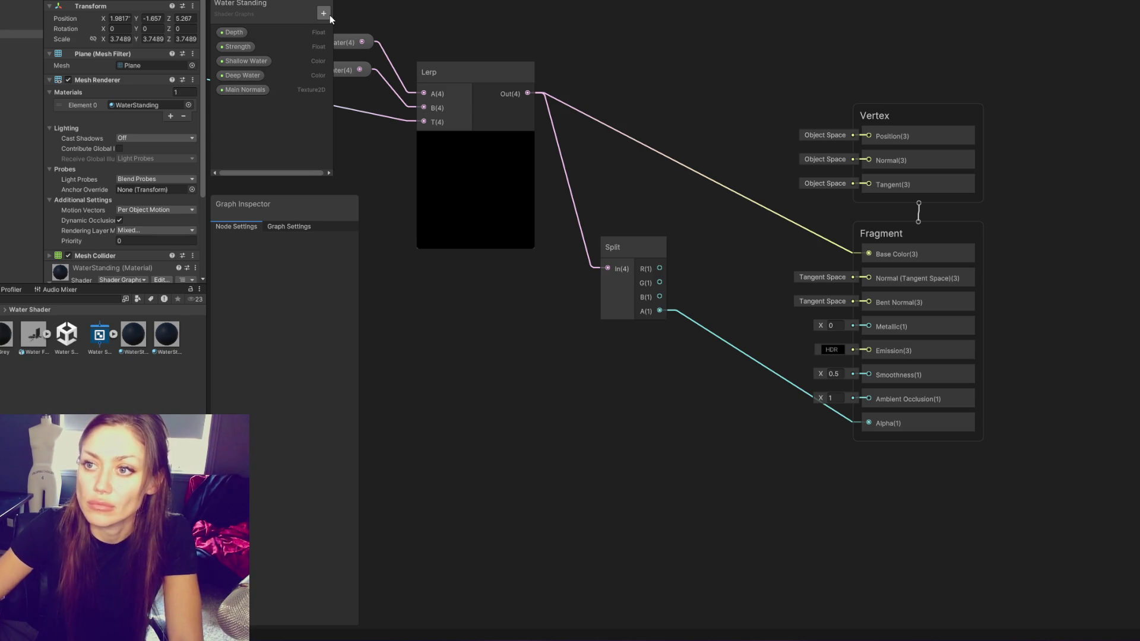
Add a Secondary Normal Texture2D property and rename the first one to Main Normal
click(323, 13)
click(402, 116)
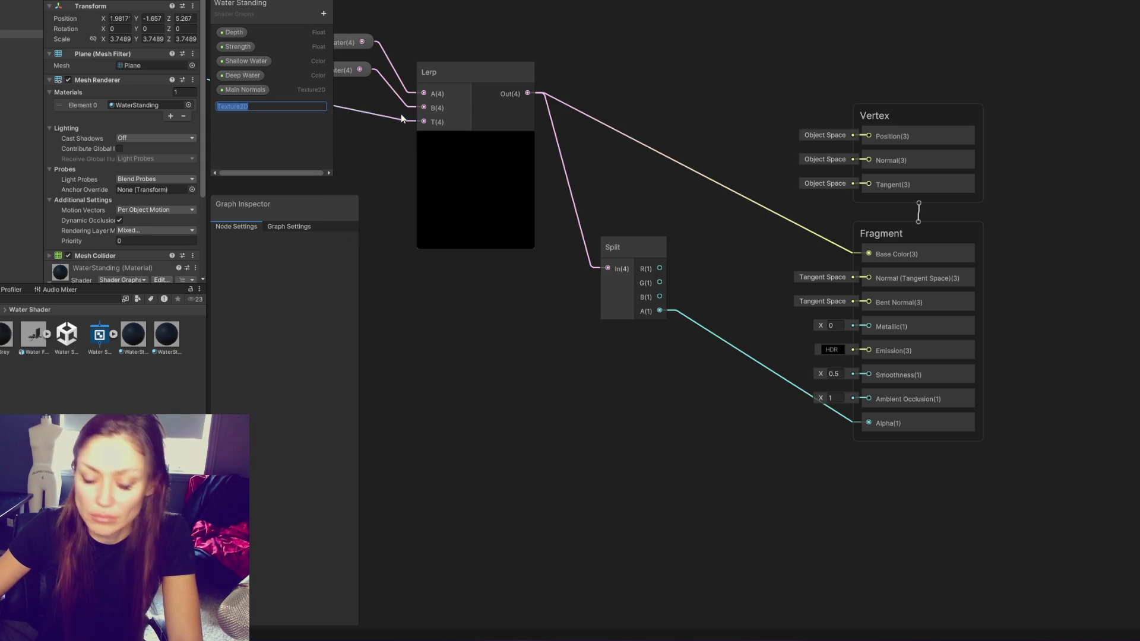
text(Secondary Normal)
key(Return)
click(255, 88)
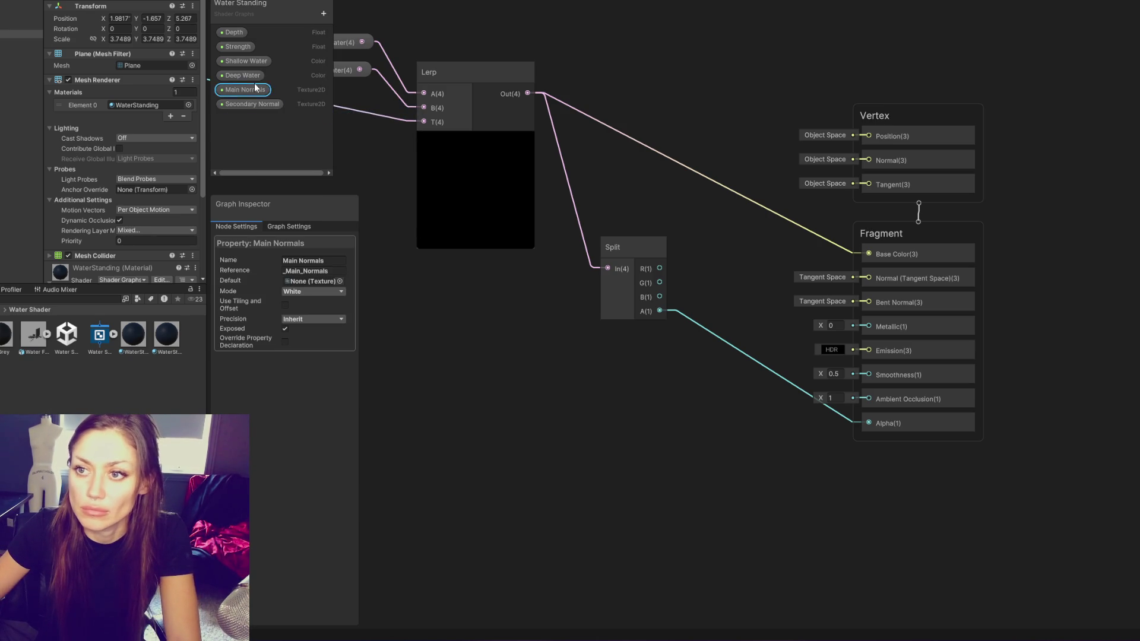
click(326, 260)
key(BackSpace)
key(Return)
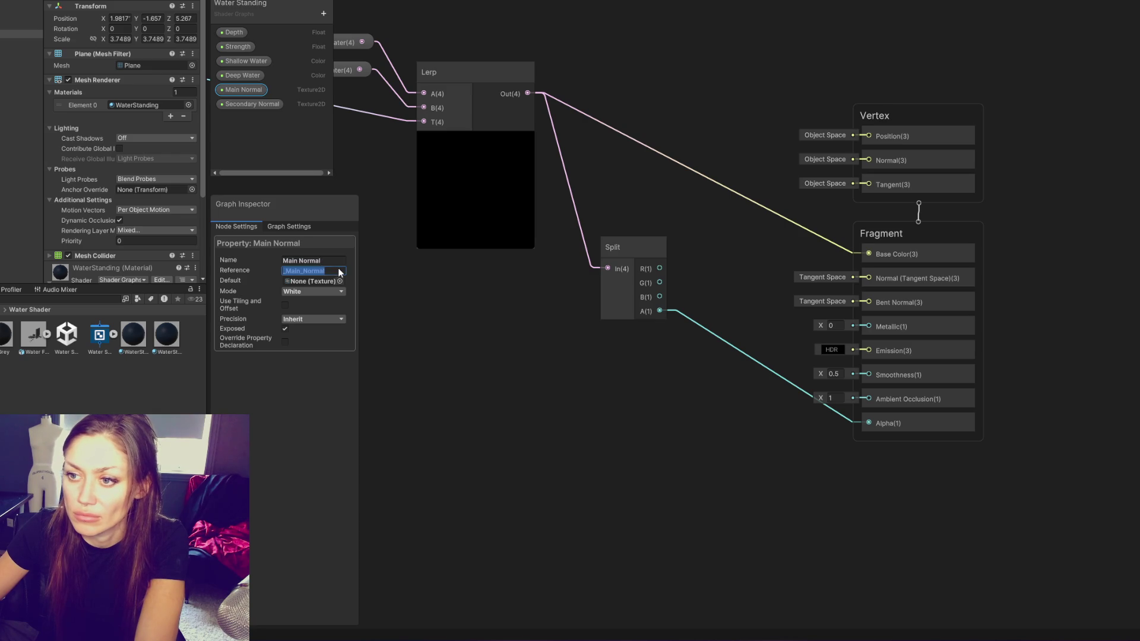
click(425, 308)
Create a Sample Texture 2D node, duplicate it, and spread the two apart
right_click(748, 79)
click(766, 84)
text(sample2)
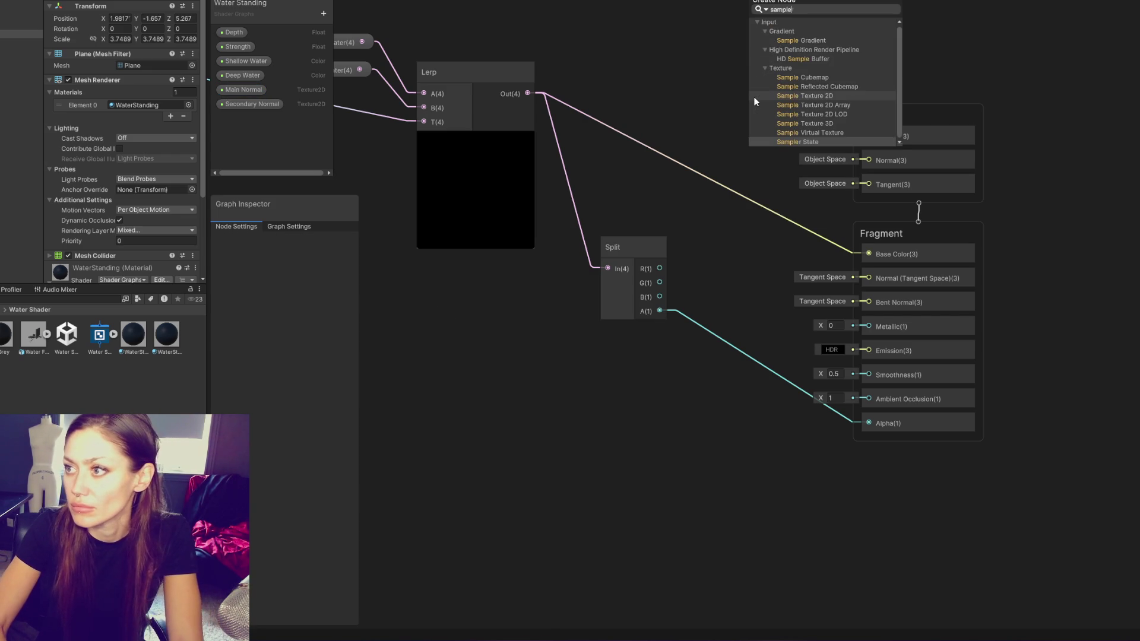
key(BackSpace)
key(Down)
key(Down)
key(Return)
mouse_move(804, 101)
mouse_down()
mouse_move(697, 58)
mouse_move(411, 443)
mouse_up()
key(ctrl+d)
drag(718, 32, 728, 176)
Bring Main Normal into the graph and wire it into the upper sampler's Texture input
mouse_move(243, 88)
mouse_down()
mouse_move(415, 86)
mouse_move(622, 128)
mouse_up()
mouse_move(262, 103)
mouse_down()
mouse_move(612, 404)
mouse_move(758, 405)
mouse_up()
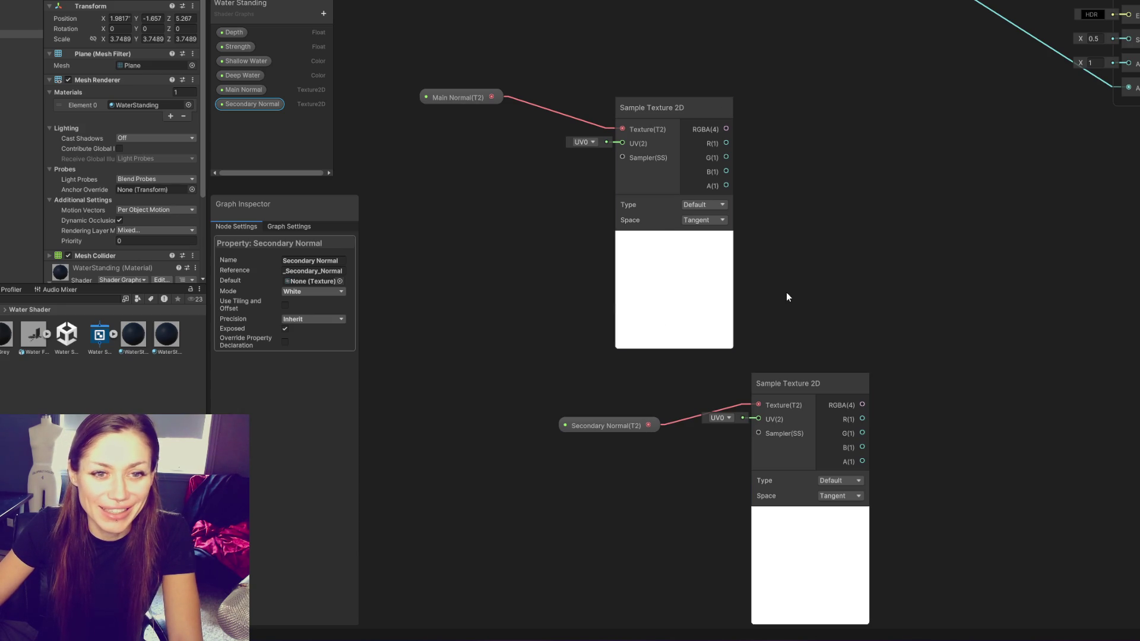
drag(493, 97, 621, 142)
click(497, 213)
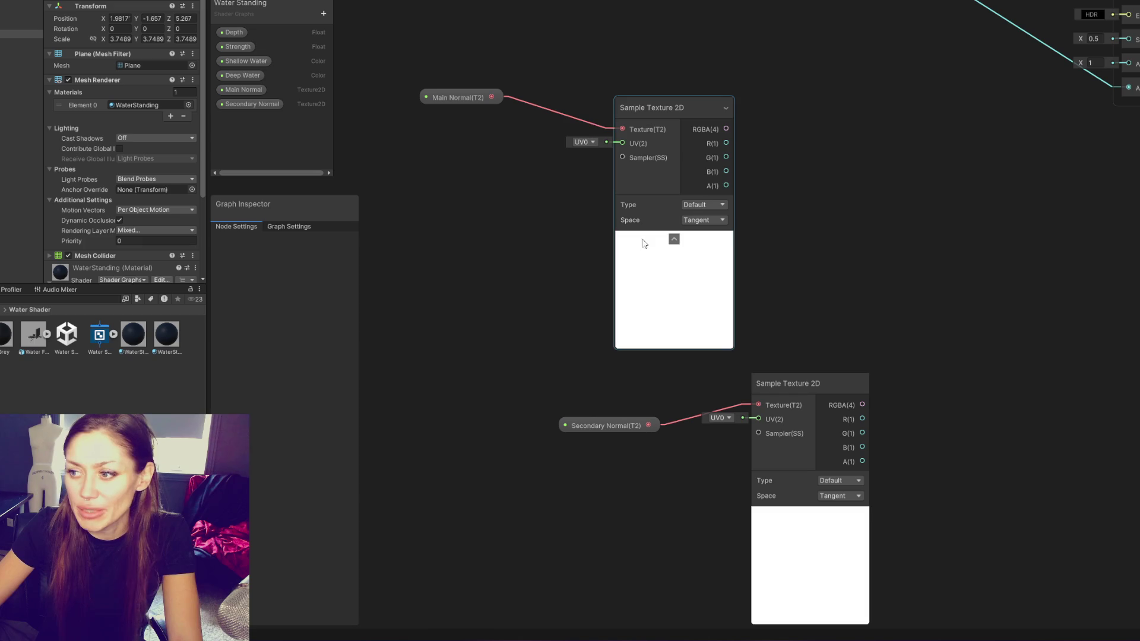
Create a Tiling And Offset node
right_click(523, 263)
click(576, 242)
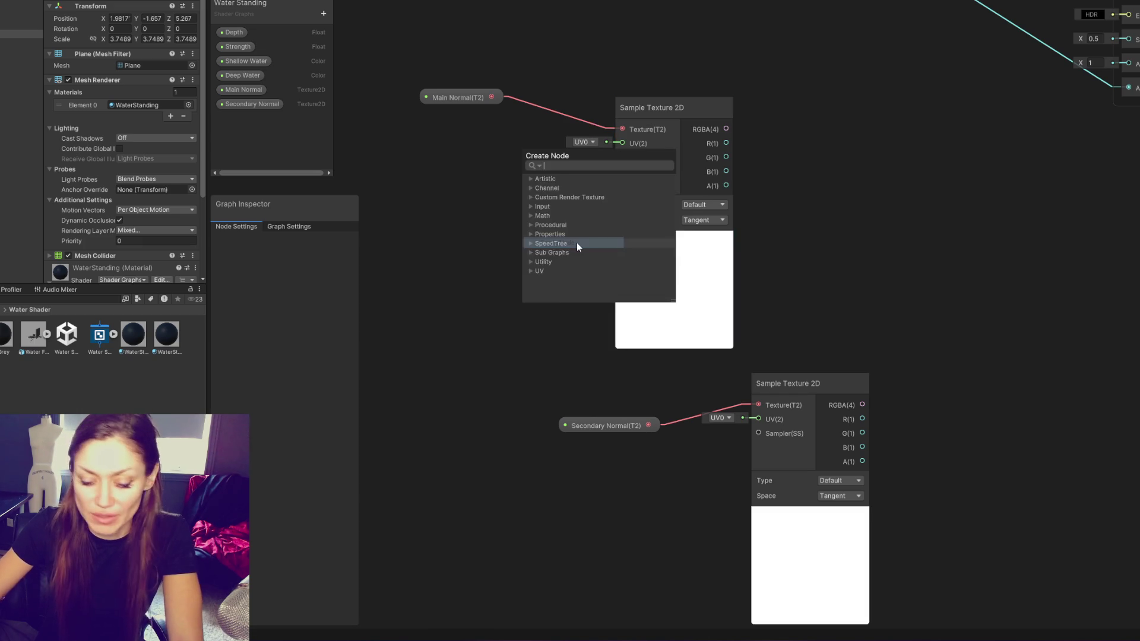
text(tilin)
key(Return)
Wire a Tiling And Offset node into each Sample Texture 2D node's UV input
mouse_move(576, 252)
mouse_down()
mouse_move(475, 121)
mouse_move(550, 143)
mouse_move(623, 144)
mouse_move(724, 47)
mouse_up()
right_click(594, 251)
click(650, 257)
text(tiling)
key(Return)
mouse_move(657, 272)
mouse_down()
mouse_move(586, 403)
mouse_move(827, 316)
mouse_up()
Add a Time node to the left of the tiling nodes
scroll(825, 318, down, 3)
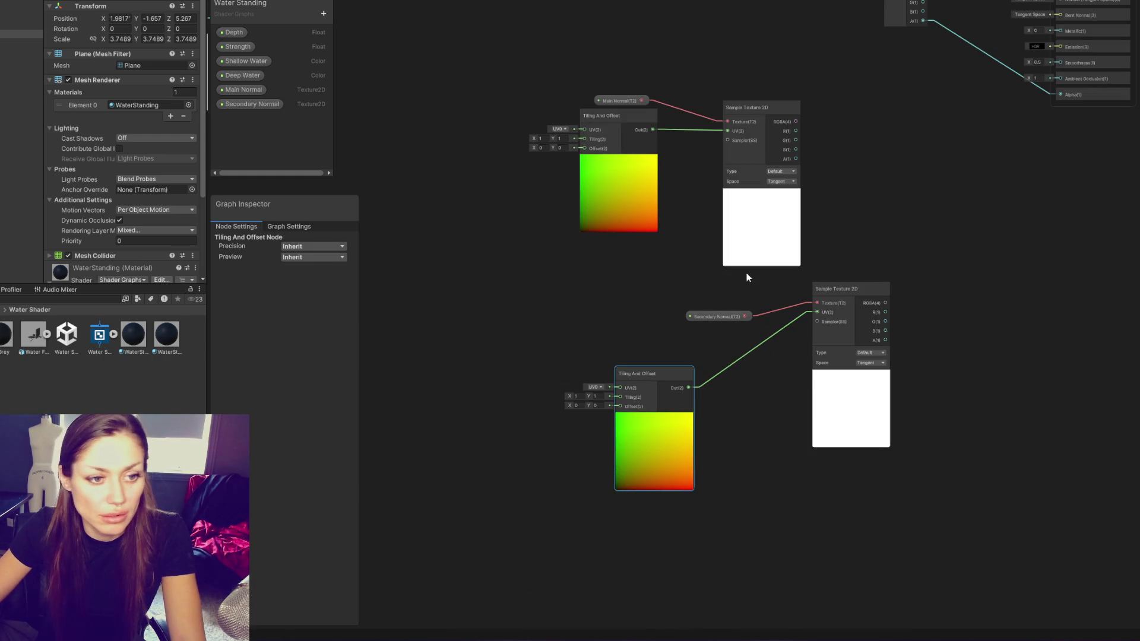
right_click(510, 225)
click(518, 233)
text(time)
key(Return)
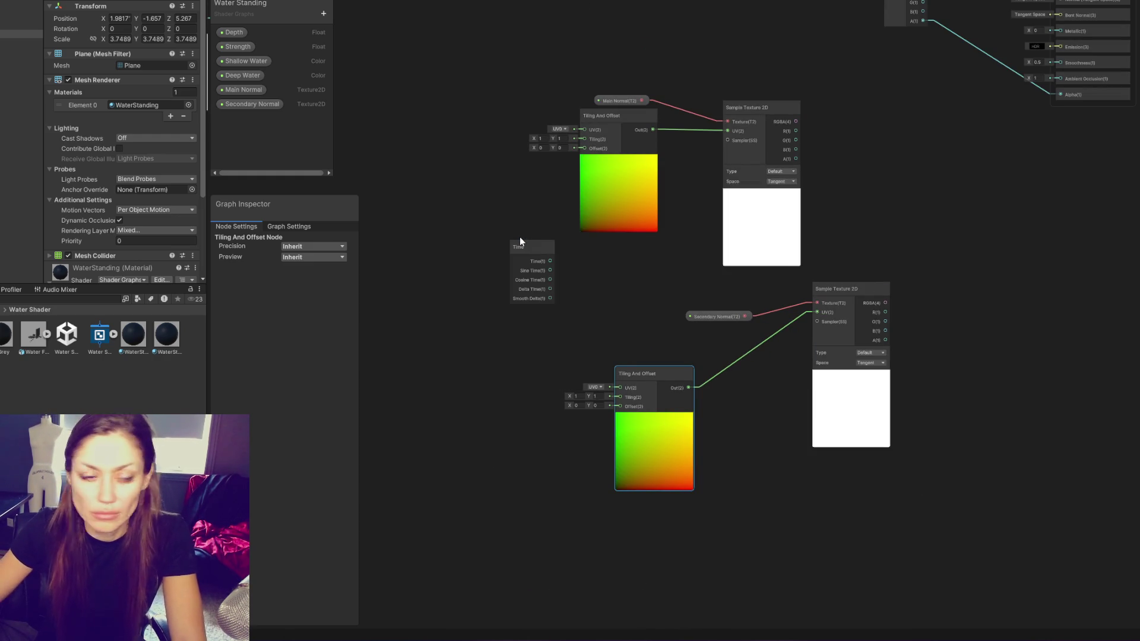
drag(520, 241, 387, 245)
Add a Divide node and remove an accidentally pasted extra Time node
right_click(479, 199)
click(490, 203)
text(divid)
key(Return)
key(ctrl+v)
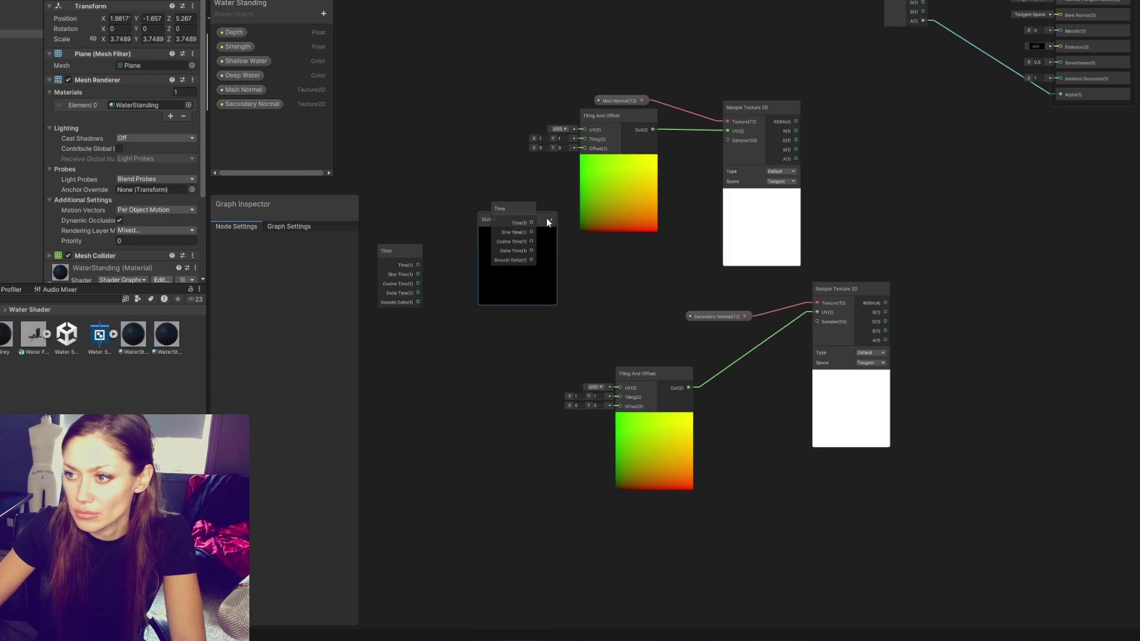
drag(513, 207, 471, 429)
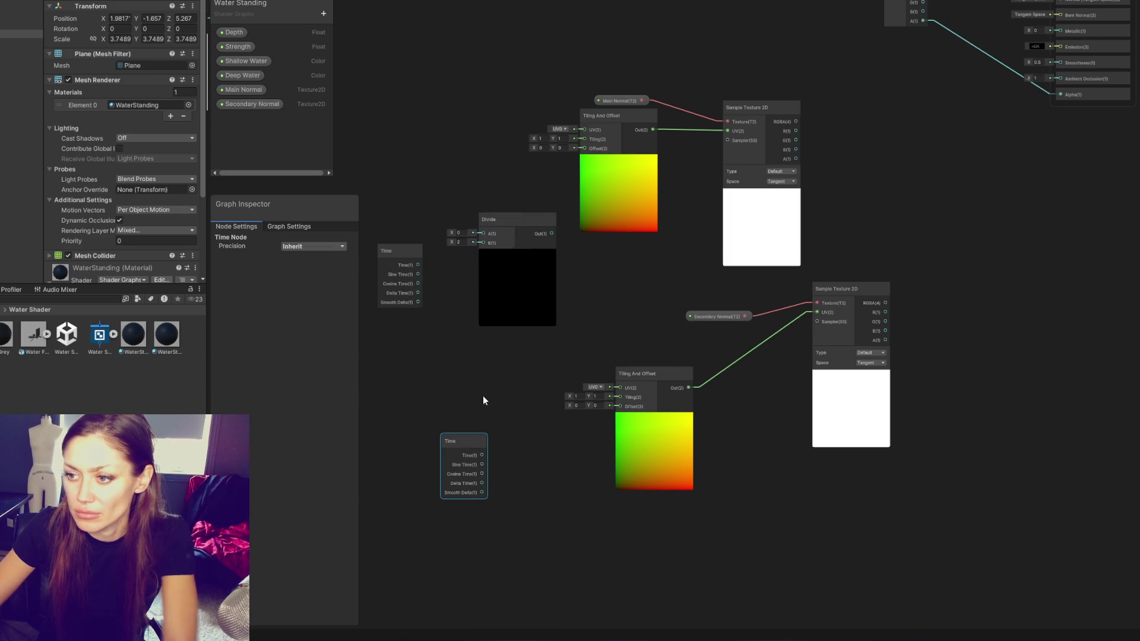
key(Delete)
Duplicate the Divide, wire Time into both A inputs and each Out into an Offset
click(489, 267)
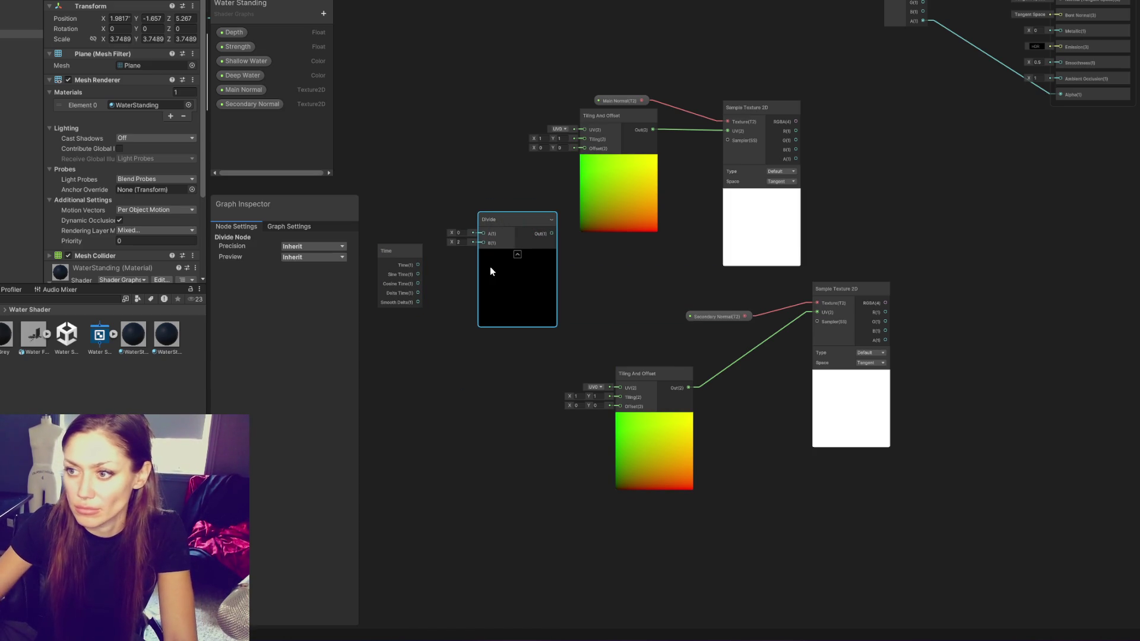
key(ctrl+d)
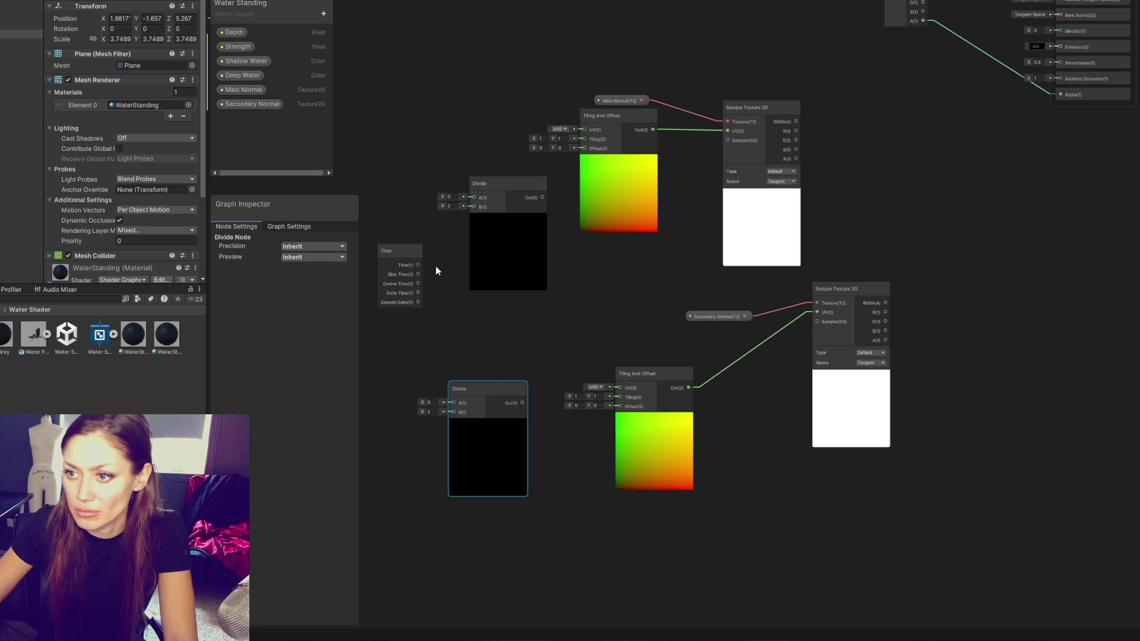
mouse_move(439, 245)
mouse_down()
mouse_move(430, 272)
mouse_move(452, 402)
mouse_up()
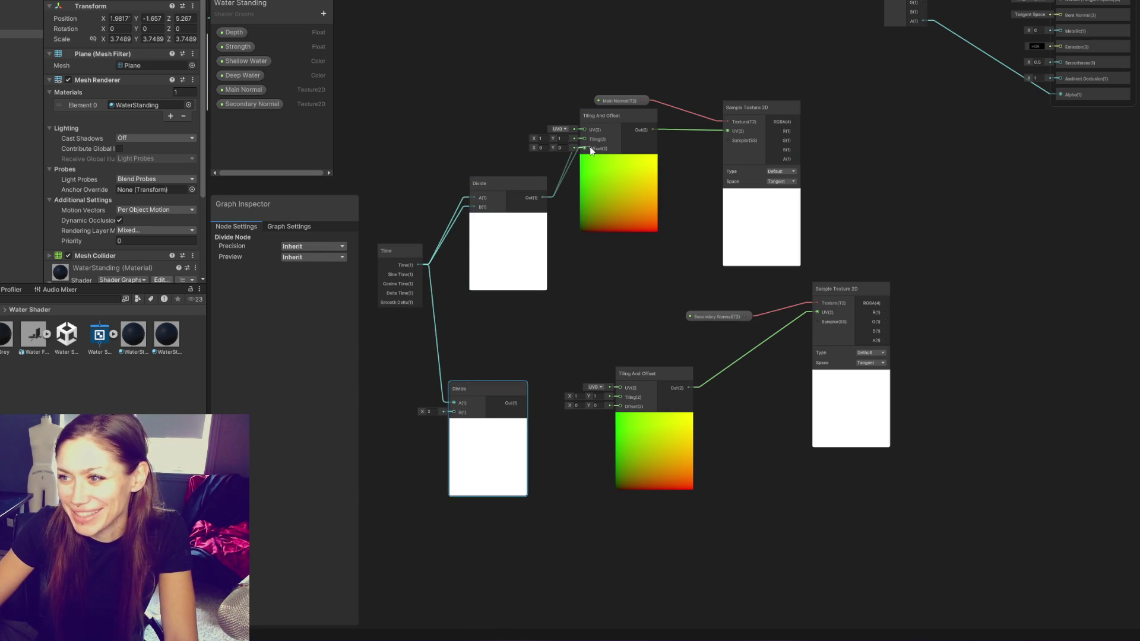
drag(591, 150, 588, 149)
drag(523, 403, 620, 409)
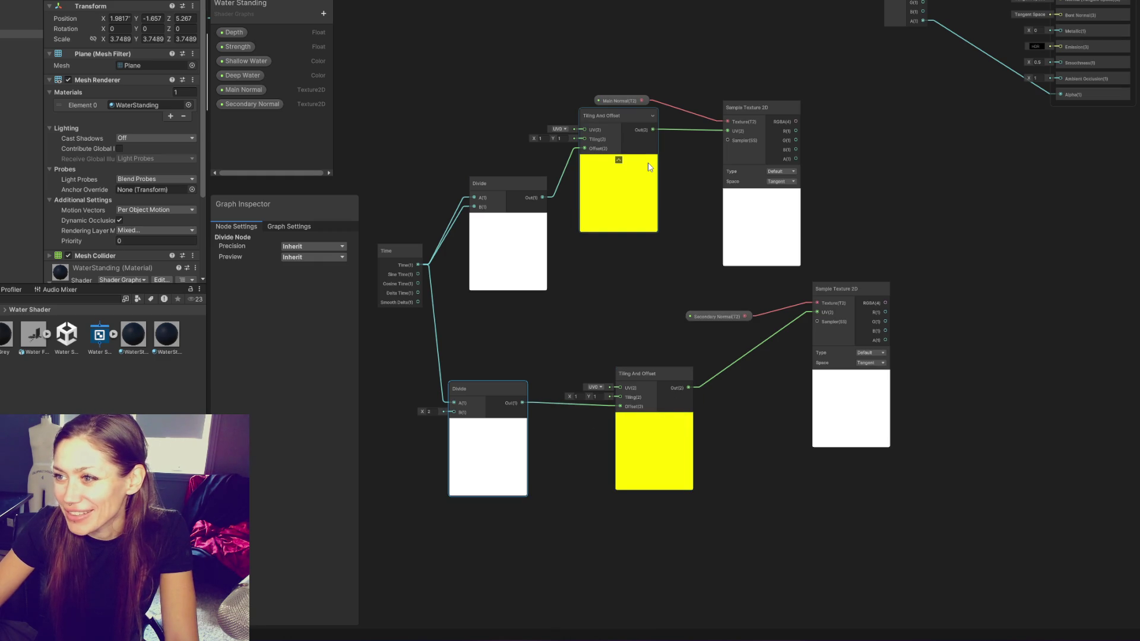
drag(596, 122, 622, 142)
drag(722, 311, 760, 298)
drag(616, 98, 671, 112)
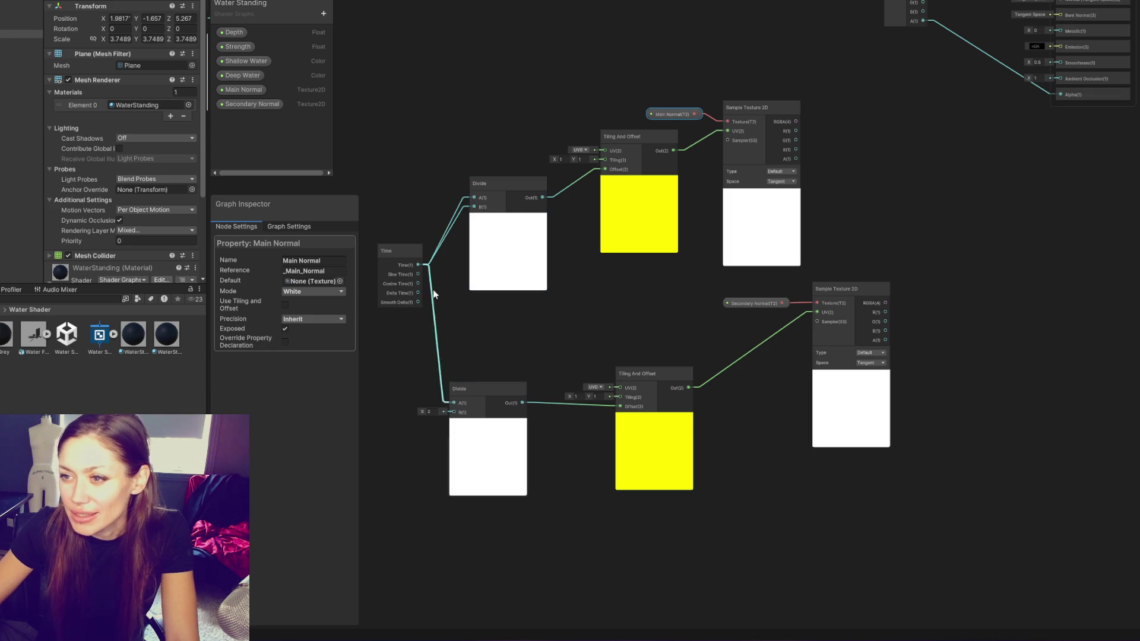
Detach the Time wire from the upper Divide node's B input
click(465, 205)
right_click(465, 205)
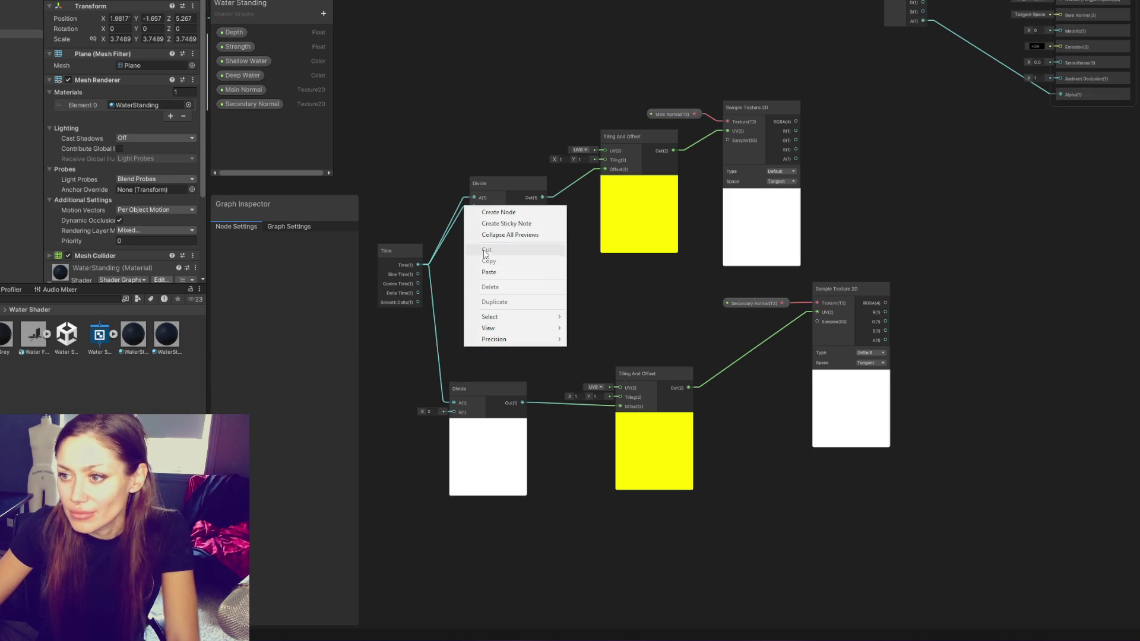
click(471, 221)
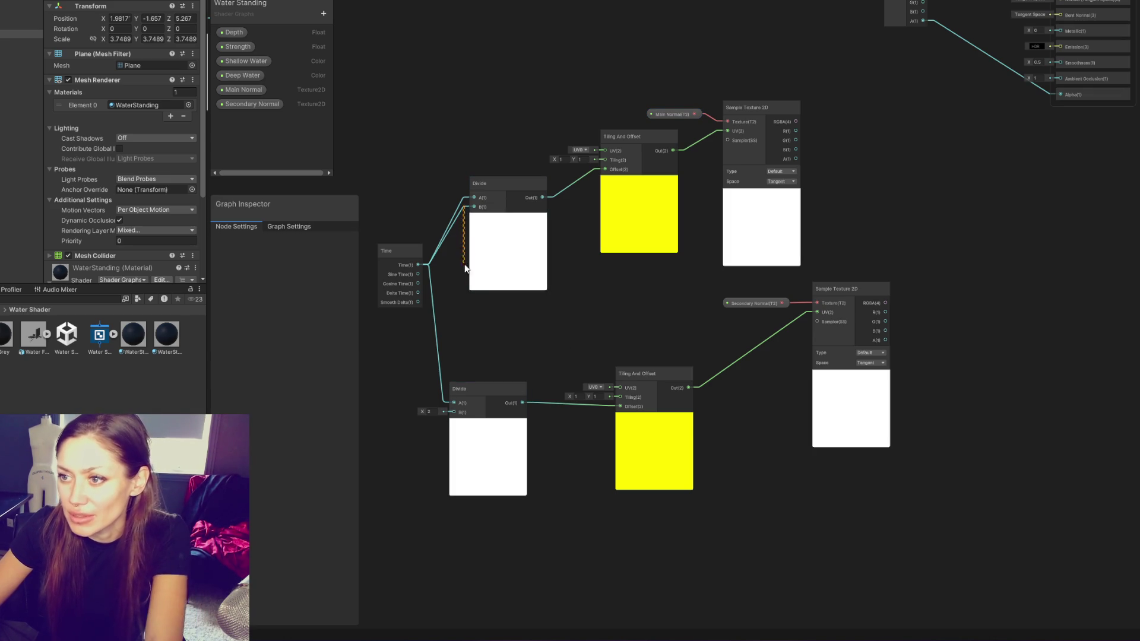
drag(467, 214, 461, 225)
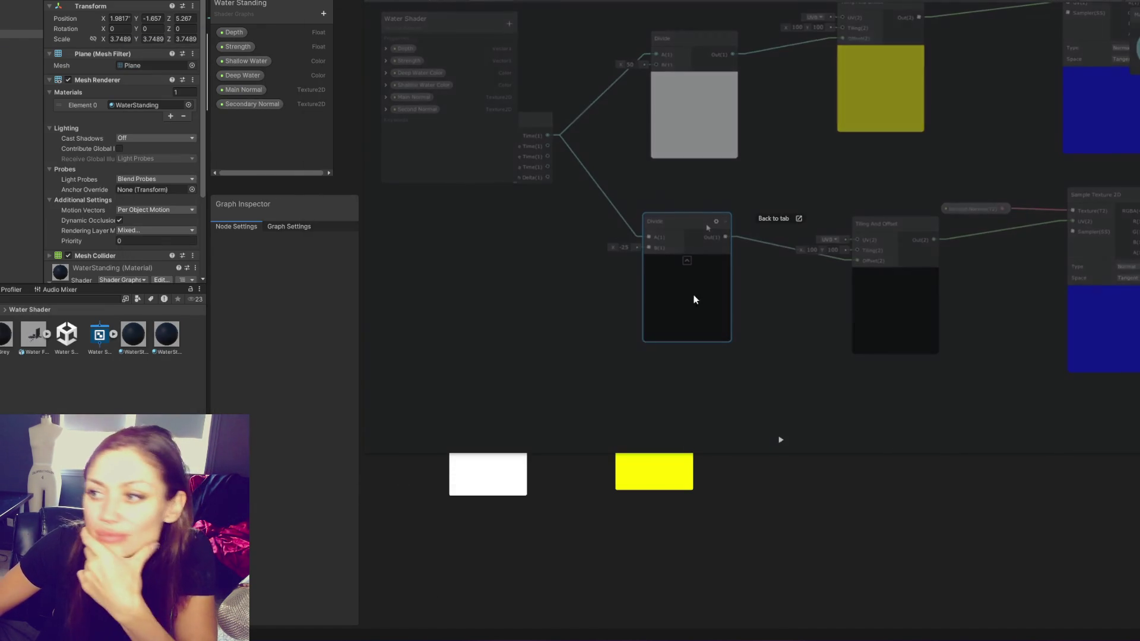
mouse_move(557, 315)
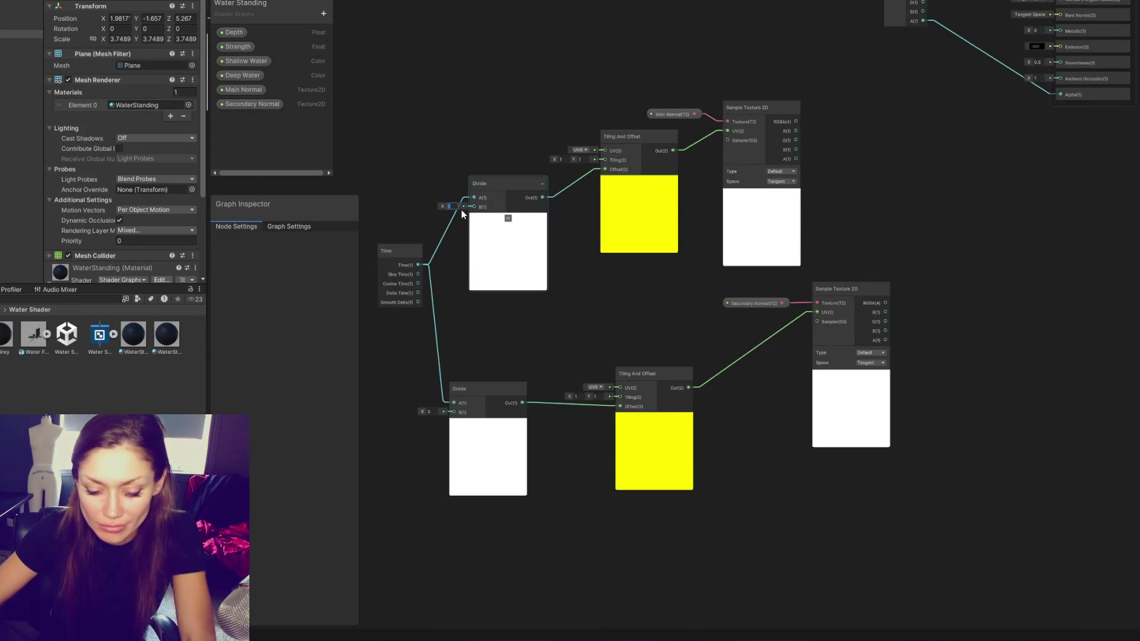
Set the upper Divide divisor to 50 and the lower one to -25
text(0)
click(430, 411)
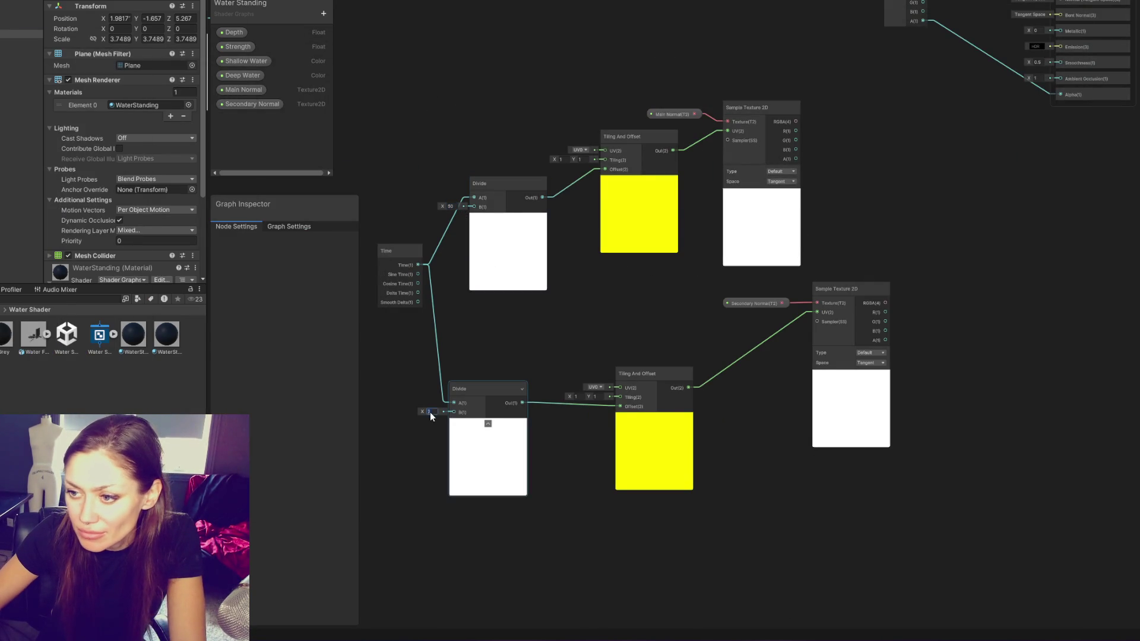
text(-25)
key(Return)
click(617, 485)
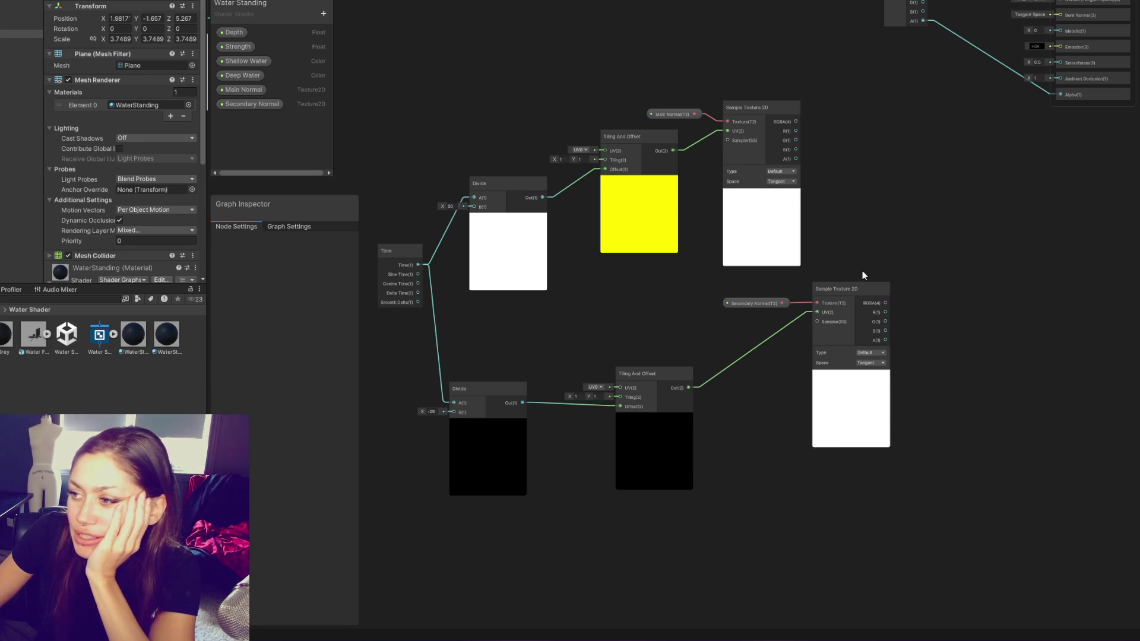
Move the lower Sample Texture 2D and Secondary Normal nodes left, beneath the main sampler
drag(852, 289, 822, 294)
drag(754, 305, 675, 298)
drag(793, 305, 682, 304)
right_click(941, 177)
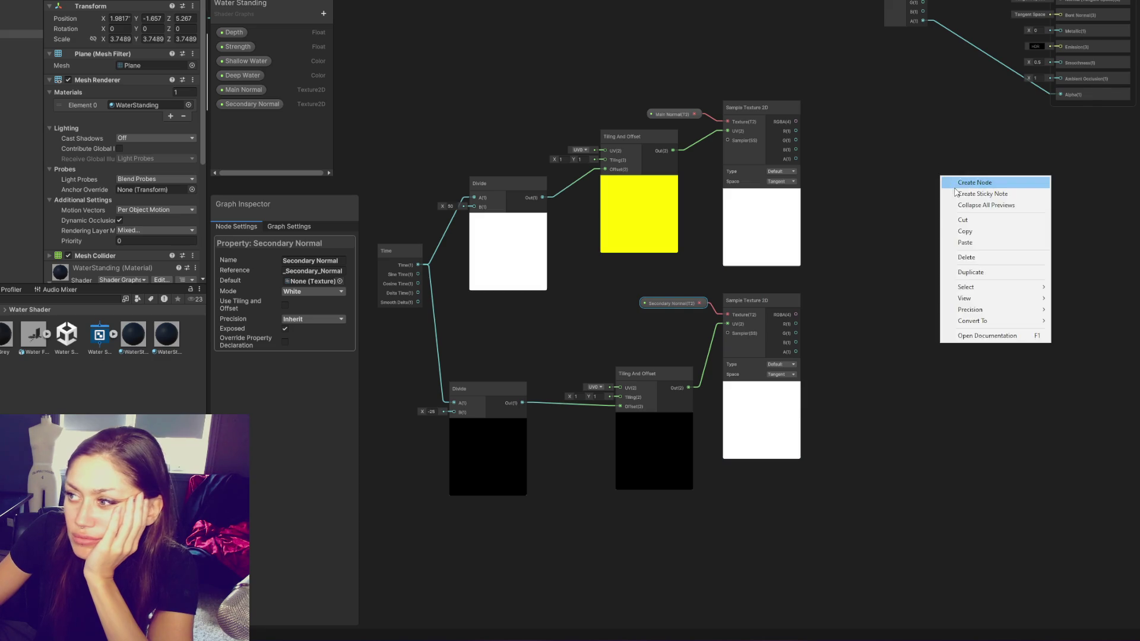
Add an Add node summing both samplers' RGBA, wire it into Fragment Normal, and save
click(956, 188)
text(add)
key(Return)
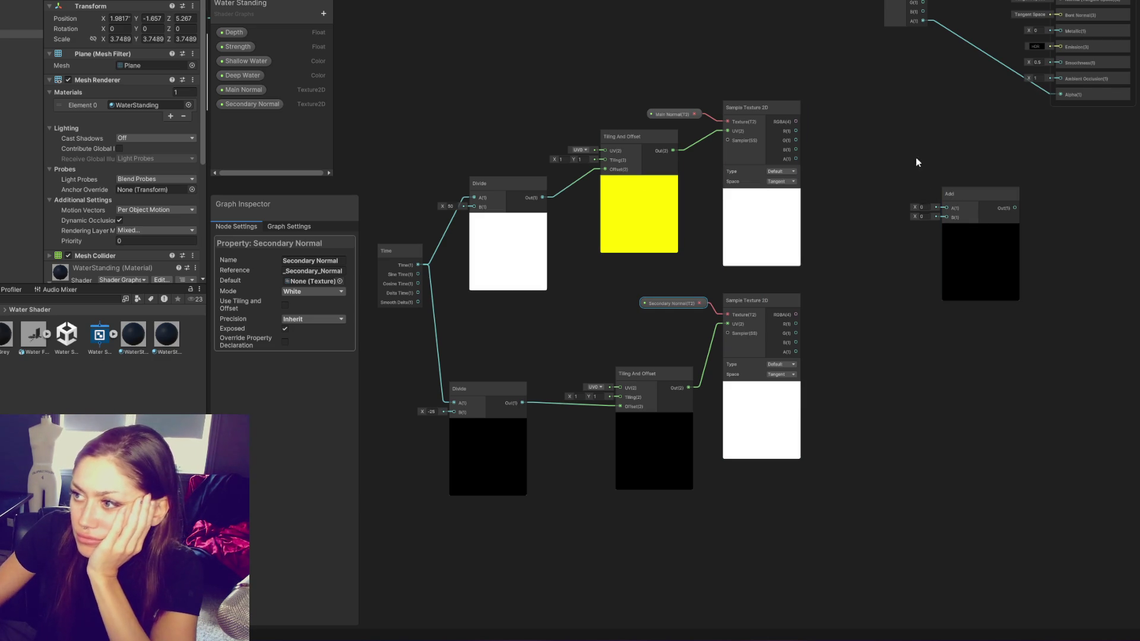
drag(796, 121, 947, 207)
mouse_move(807, 314)
mouse_down()
mouse_move(945, 218)
mouse_move(903, 223)
mouse_up()
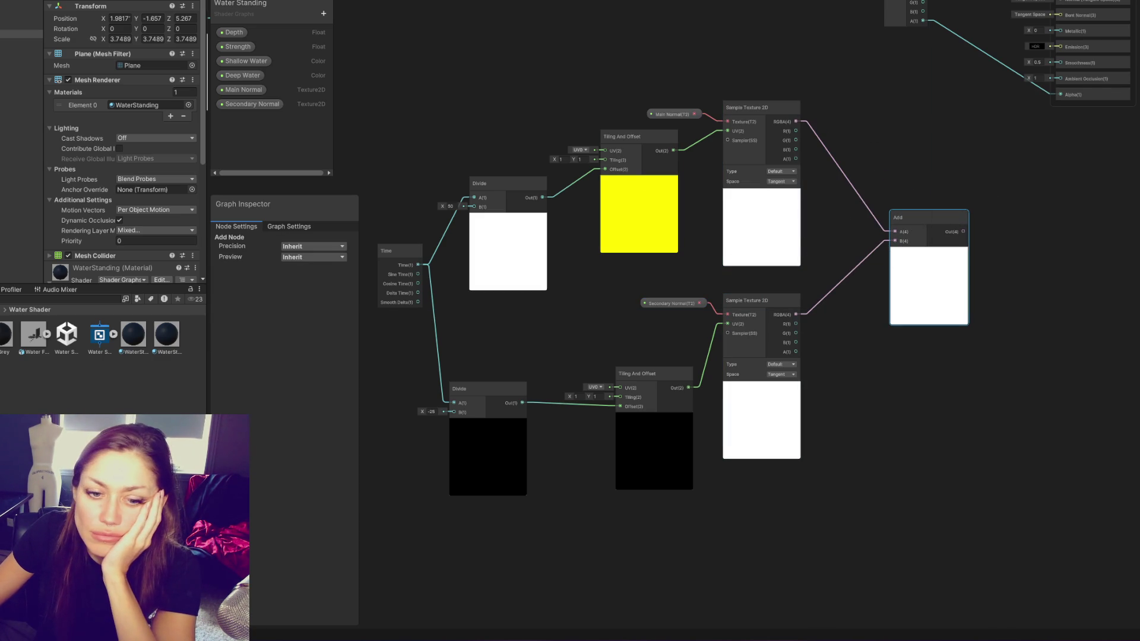
drag(985, 102, 685, 255)
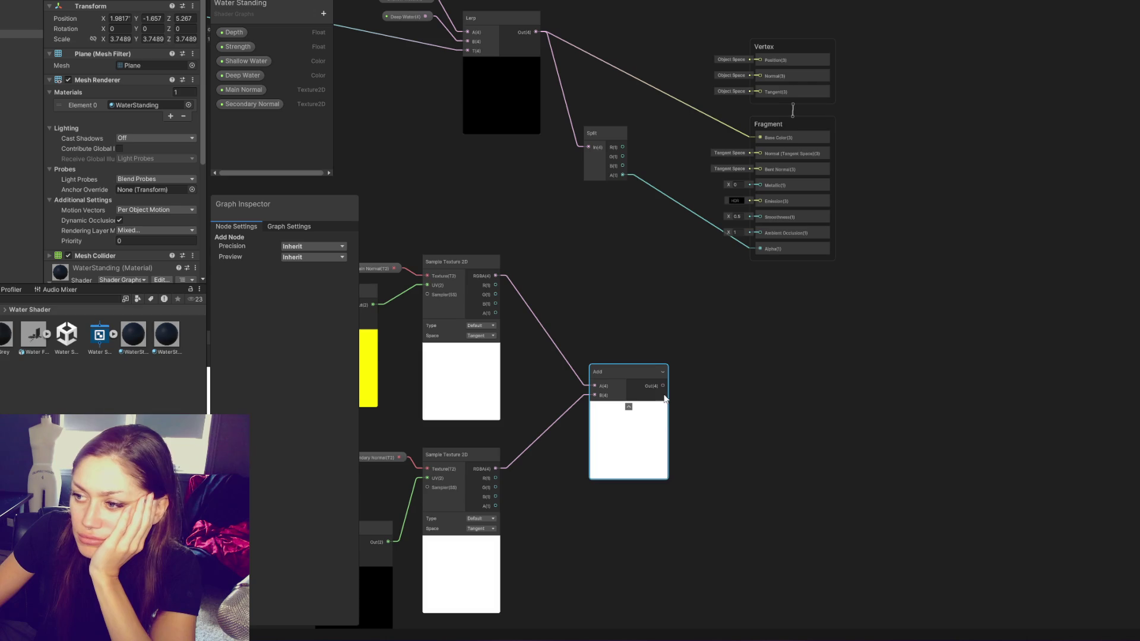
mouse_move(663, 386)
mouse_down()
mouse_move(700, 301)
mouse_move(722, 157)
mouse_move(755, 155)
mouse_up()
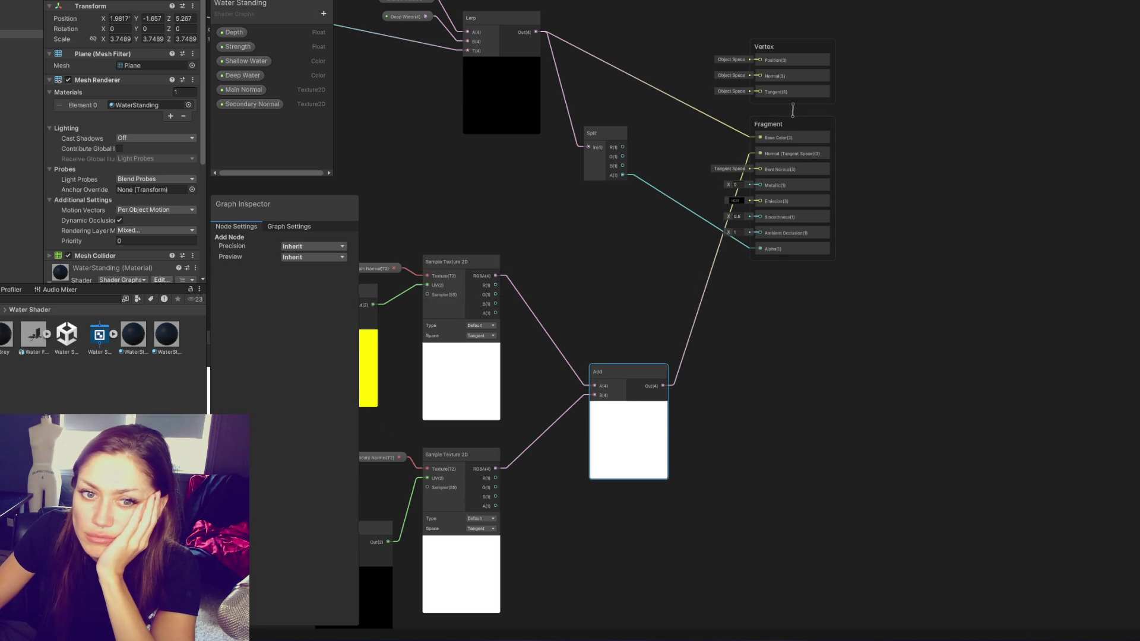
key(ctrl+s)
click(401, 27)
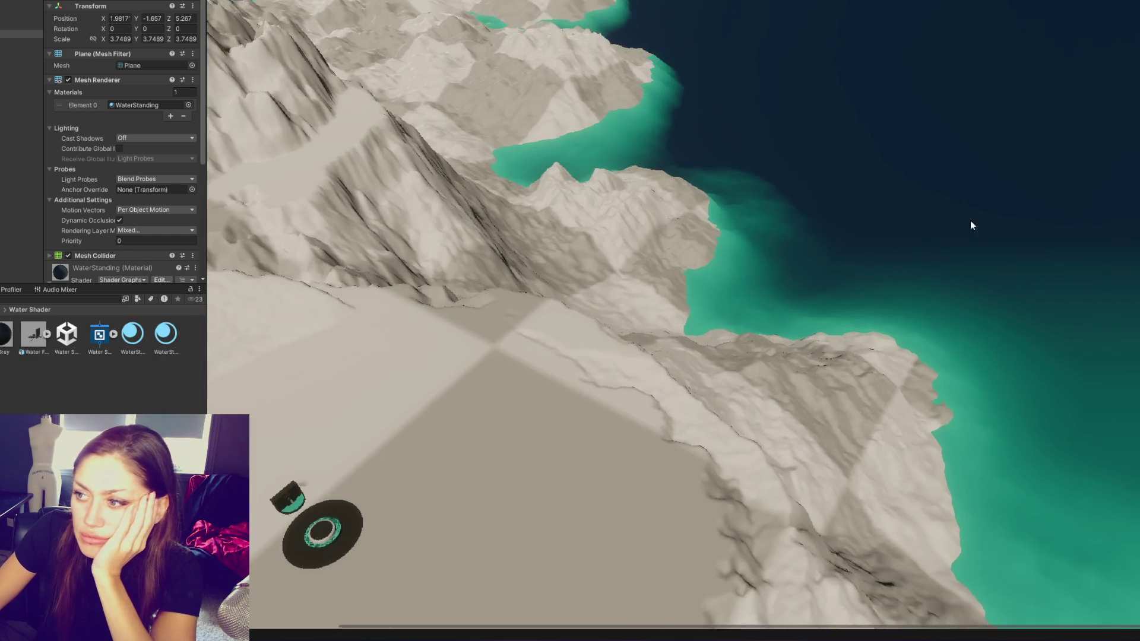
mouse_move(971, 225)
mouse_down()
mouse_move(908, 247)
mouse_move(896, 278)
mouse_move(812, 191)
mouse_move(405, 110)
mouse_move(553, 186)
mouse_move(611, 229)
mouse_move(658, 294)
mouse_up()
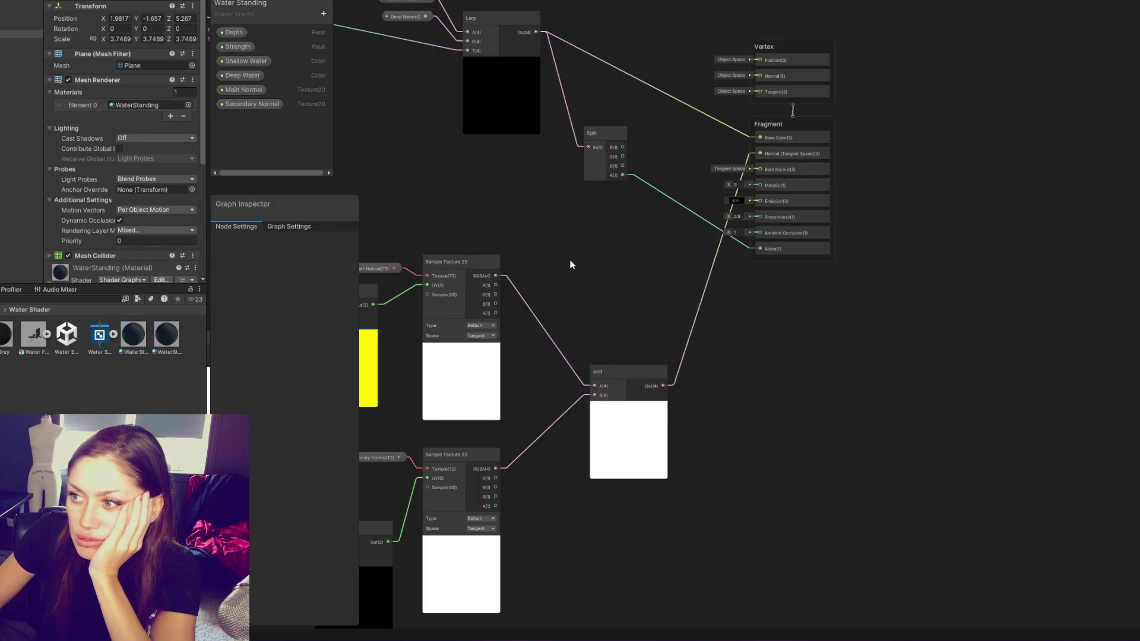
mouse_move(572, 264)
mouse_down()
mouse_move(792, 268)
mouse_move(701, 322)
mouse_move(1136, 111)
mouse_move(970, 111)
mouse_up()
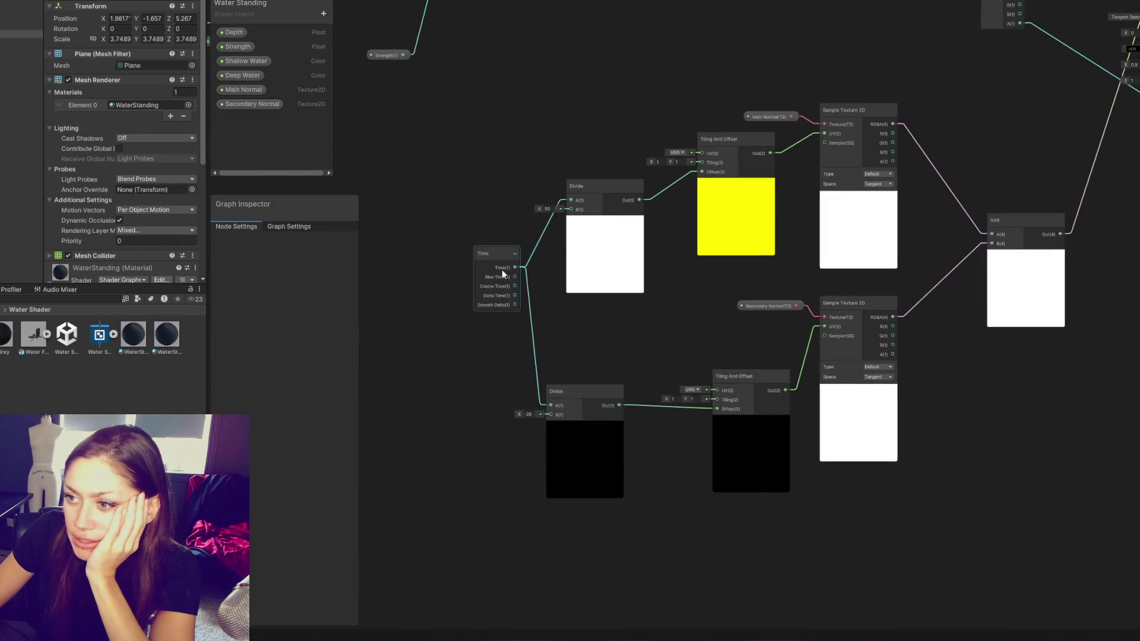
Tidy the Time, Divide and Tiling And Offset nodes into a compact layout
drag(496, 272, 415, 246)
mouse_move(611, 205)
mouse_down()
mouse_move(549, 222)
mouse_move(501, 255)
mouse_up()
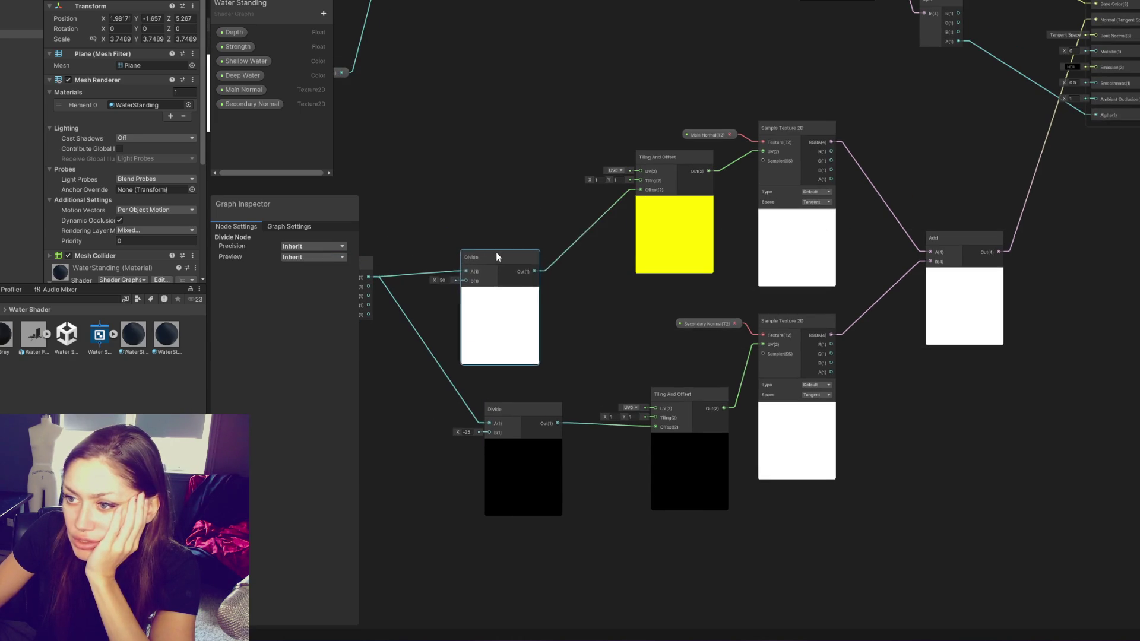
mouse_move(524, 411)
mouse_down()
mouse_move(509, 369)
mouse_move(505, 378)
mouse_up()
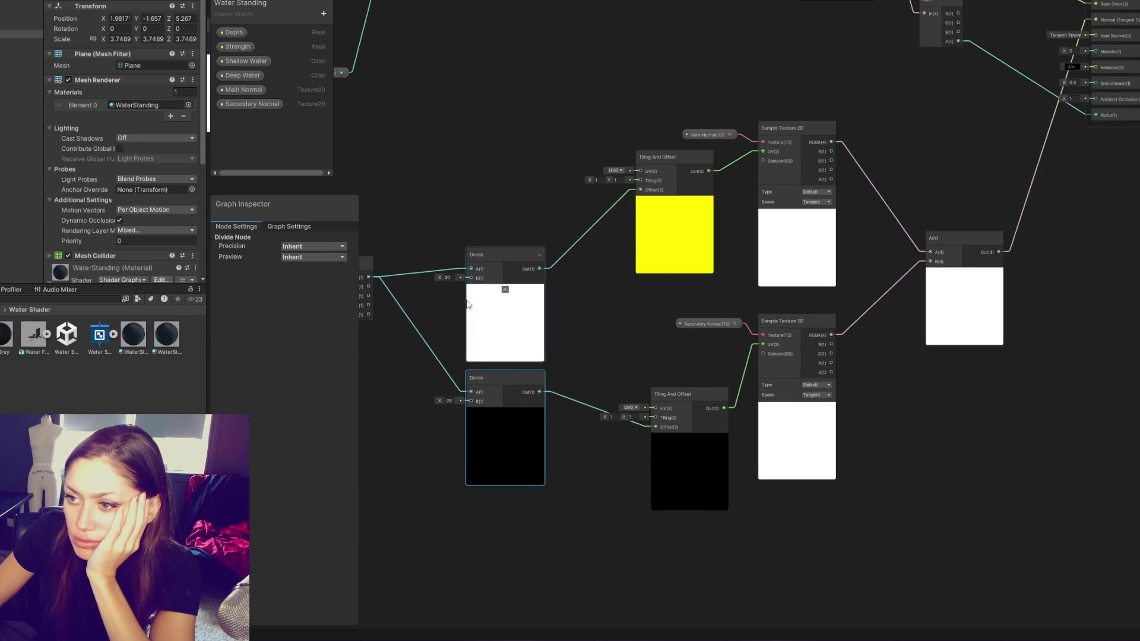
drag(676, 158, 607, 197)
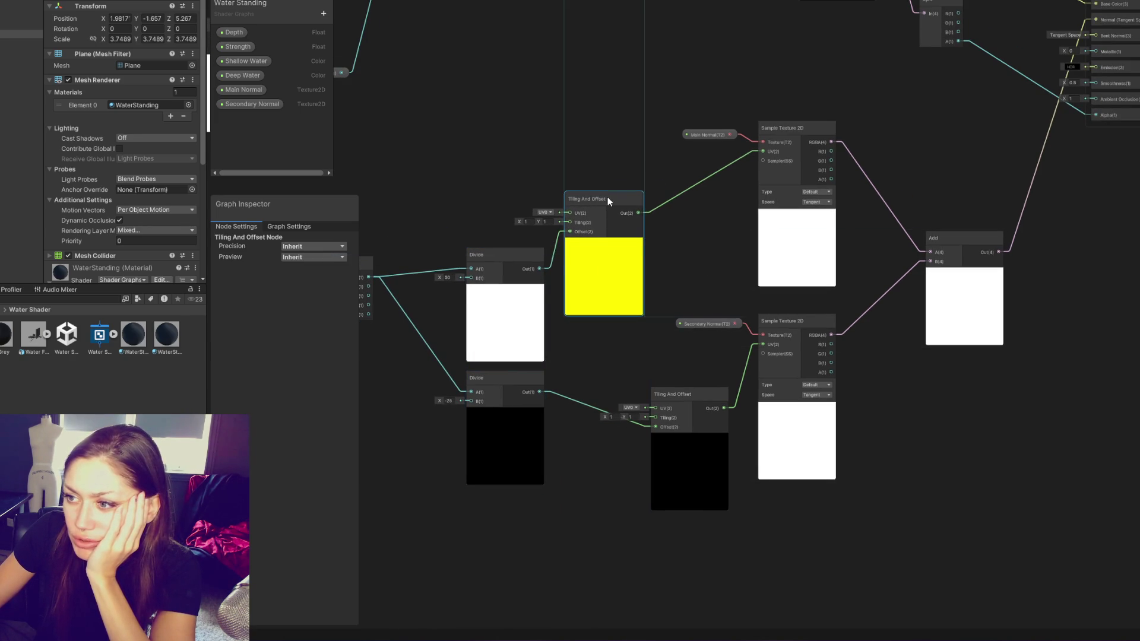
mouse_move(663, 411)
mouse_down()
mouse_move(632, 375)
mouse_move(653, 363)
mouse_move(633, 340)
mouse_move(643, 346)
mouse_up()
drag(597, 201, 631, 226)
drag(741, 282, 619, 275)
Reposition both samplers, their Main and Secondary Normal properties, and the Add node closer together
mouse_move(658, 313)
mouse_down()
mouse_move(677, 315)
mouse_move(597, 332)
mouse_up()
click(594, 316)
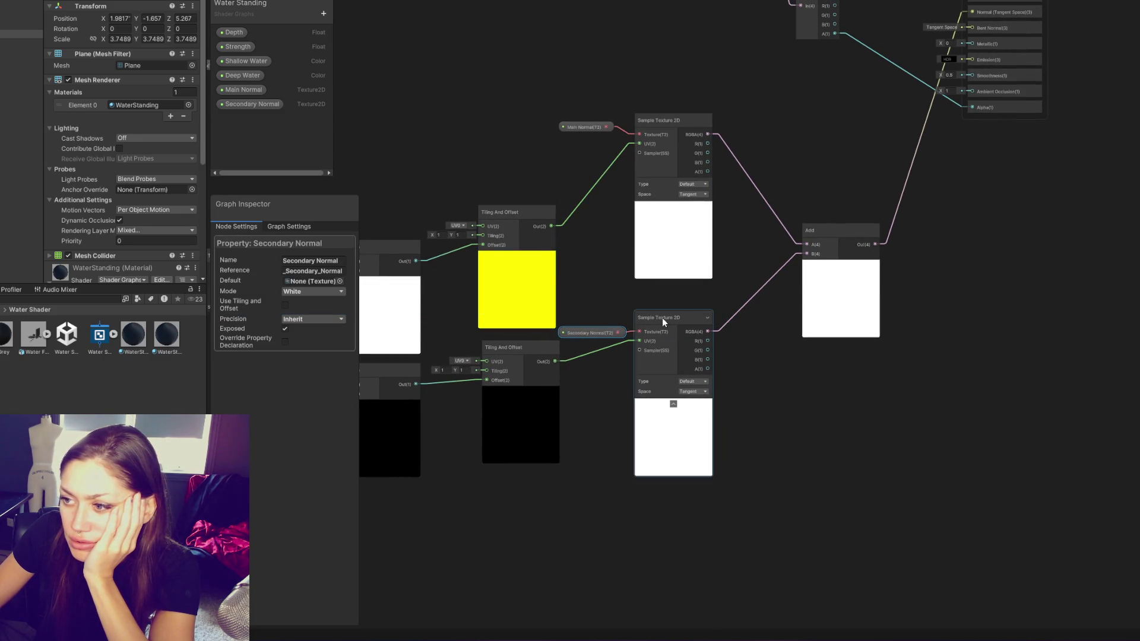
drag(521, 355, 522, 377)
drag(564, 334, 498, 351)
drag(646, 322, 588, 355)
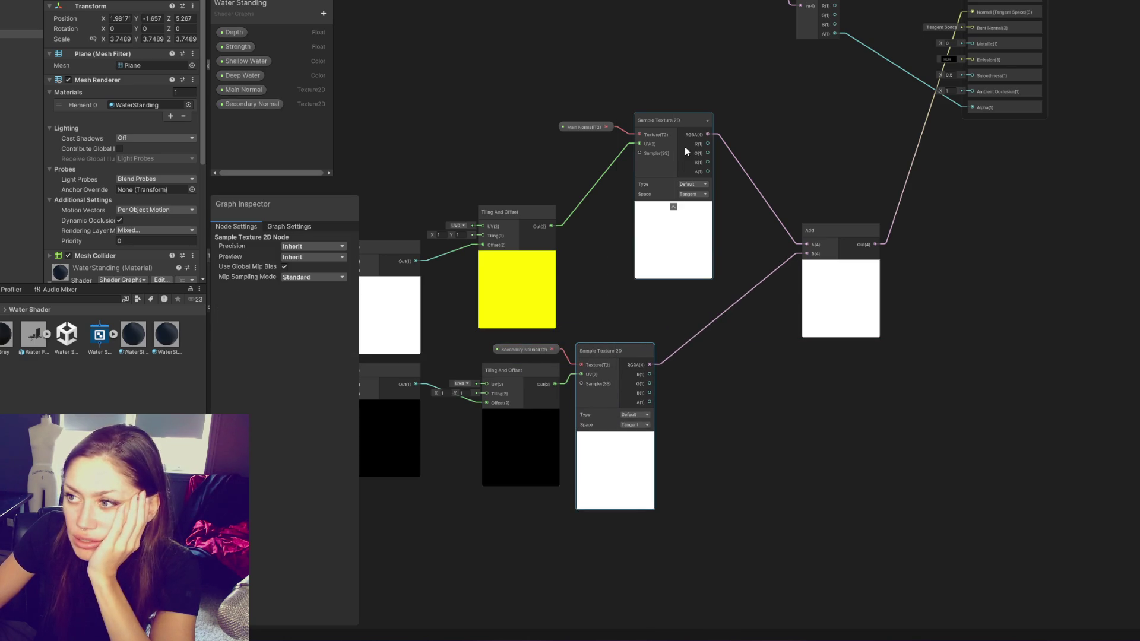
drag(661, 124, 600, 166)
click(584, 127)
drag(584, 127, 526, 172)
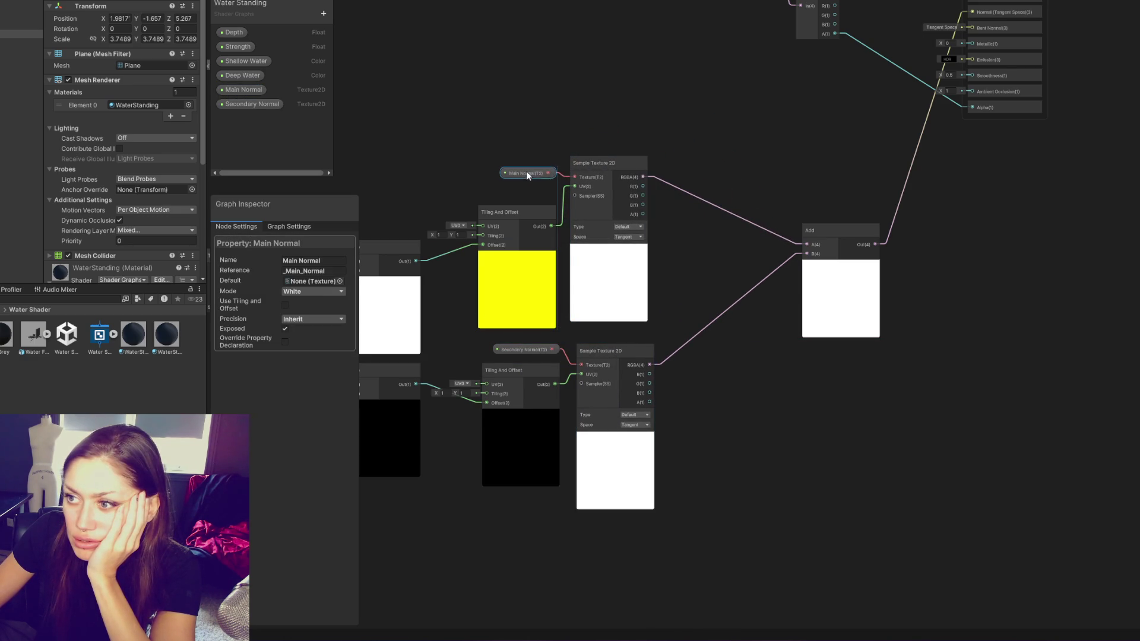
mouse_move(828, 235)
mouse_down()
mouse_move(733, 249)
mouse_move(703, 270)
mouse_up()
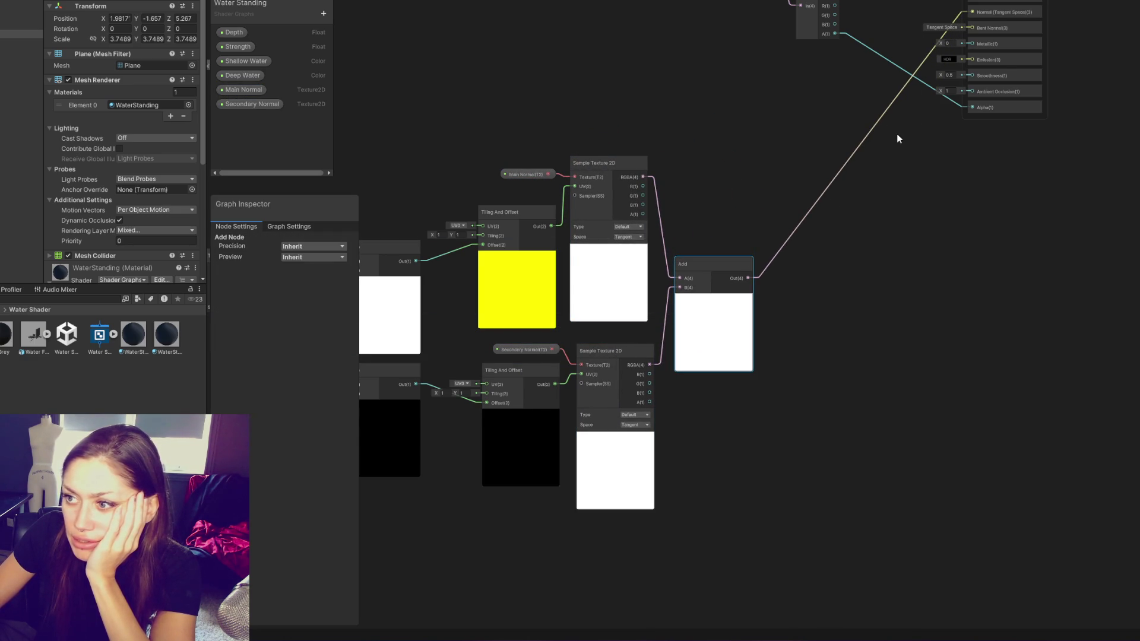
mouse_move(811, 140)
mouse_down()
mouse_move(834, 120)
mouse_move(910, 99)
mouse_up()
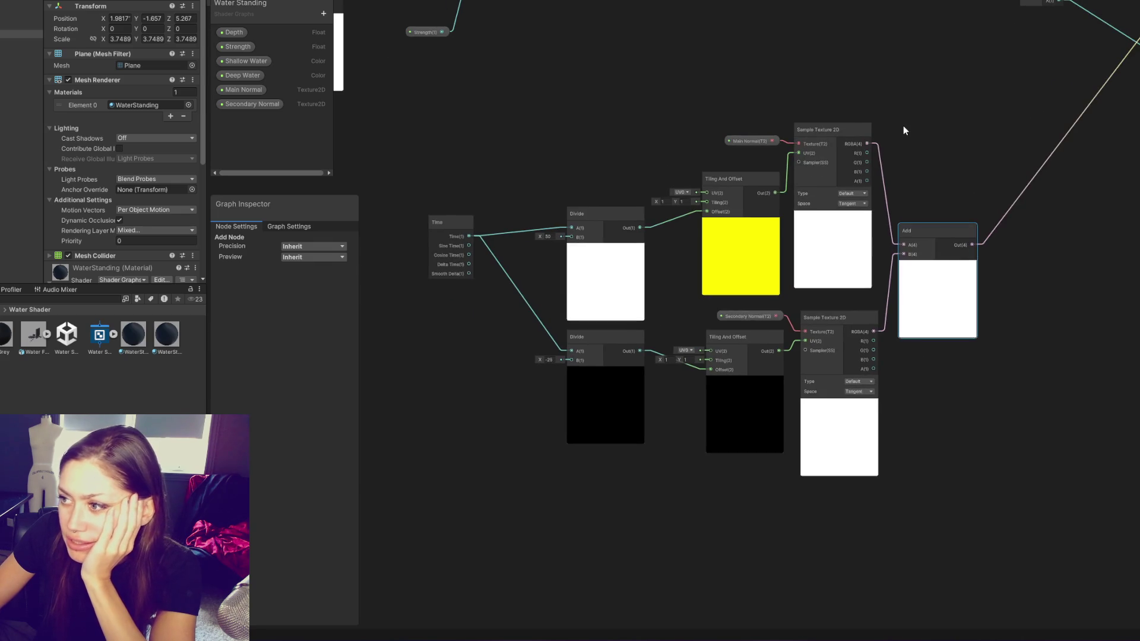
scroll(902, 125, up, 3)
Set the Type of both Sample Texture 2D nodes from Default to Normal
click(837, 226)
click(832, 250)
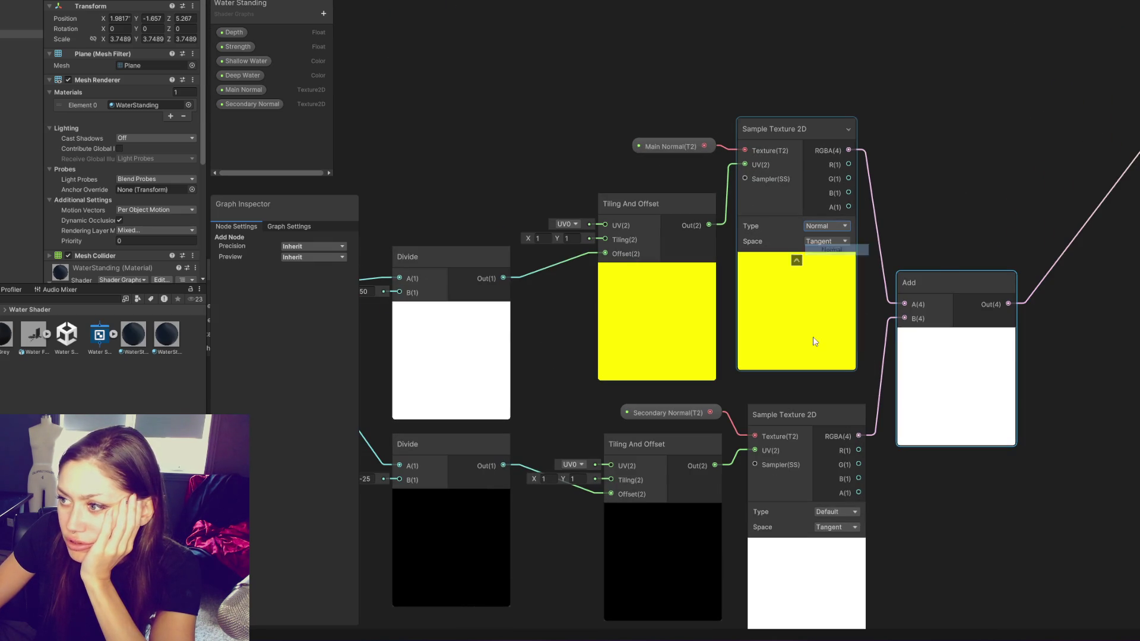
click(838, 512)
click(838, 535)
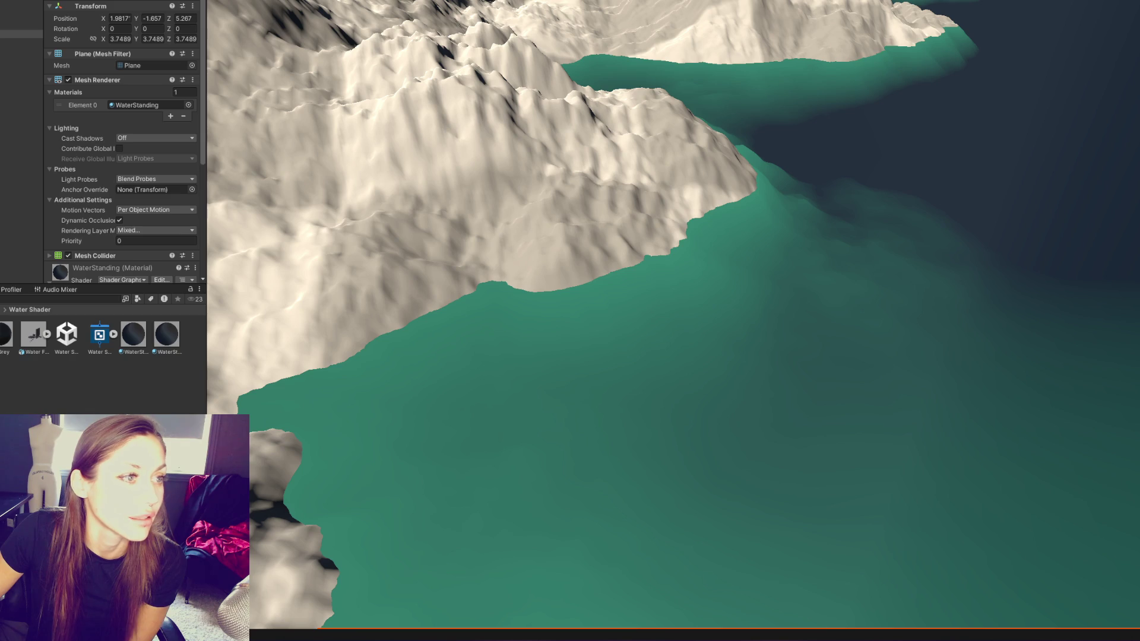
Select the terrain, then frame and select the Vertex and Fragment output blocks in the water graph
click(757, 212)
scroll(356, 172, up, 2)
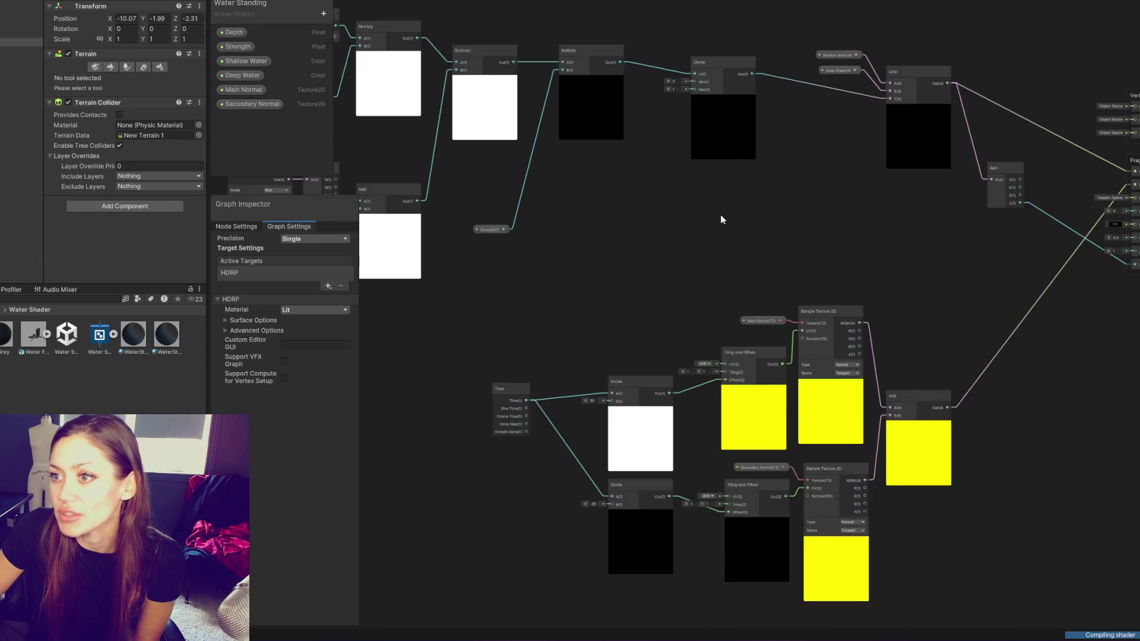
mouse_move(721, 215)
mouse_down()
mouse_move(854, 162)
mouse_move(553, 62)
mouse_move(476, 233)
mouse_up()
scroll(783, 183, up, 3)
mouse_move(784, 184)
mouse_down()
mouse_move(593, 188)
mouse_move(475, 143)
mouse_move(801, 119)
mouse_up()
mouse_move(924, 25)
mouse_down()
mouse_move(944, 59)
mouse_move(909, 26)
mouse_move(913, 55)
mouse_up()
scroll(918, 60, down, 3)
drag(823, 23, 1021, 332)
Undo the Tangent block move and save the water shader graph
mouse_move(937, 119)
mouse_down()
mouse_move(1020, 186)
mouse_move(935, 102)
mouse_up()
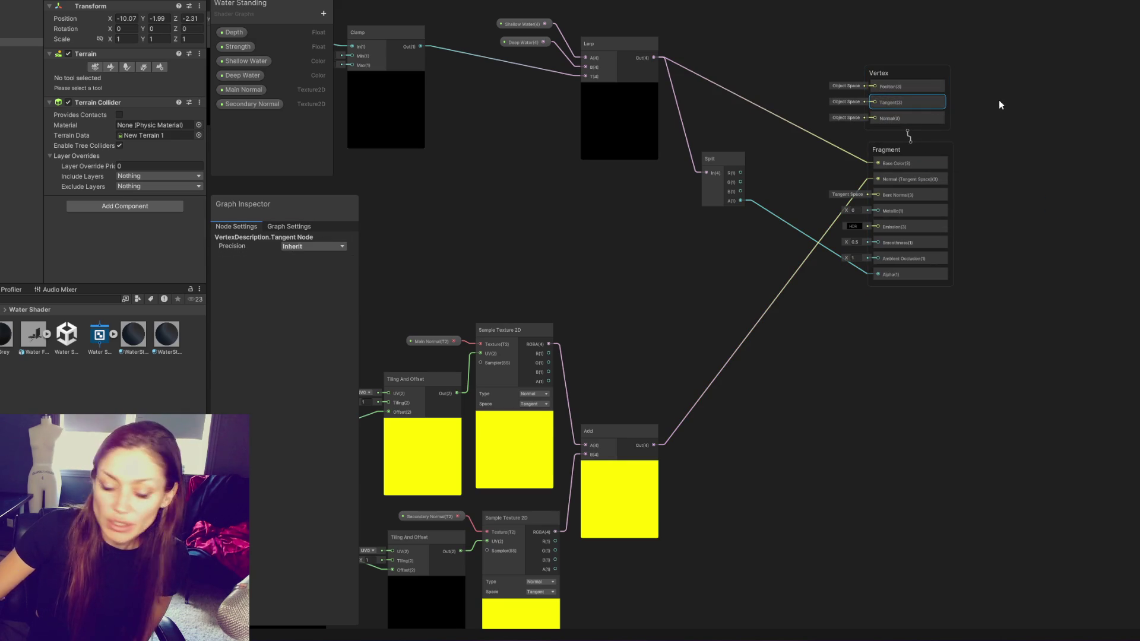
key(ctrl+z)
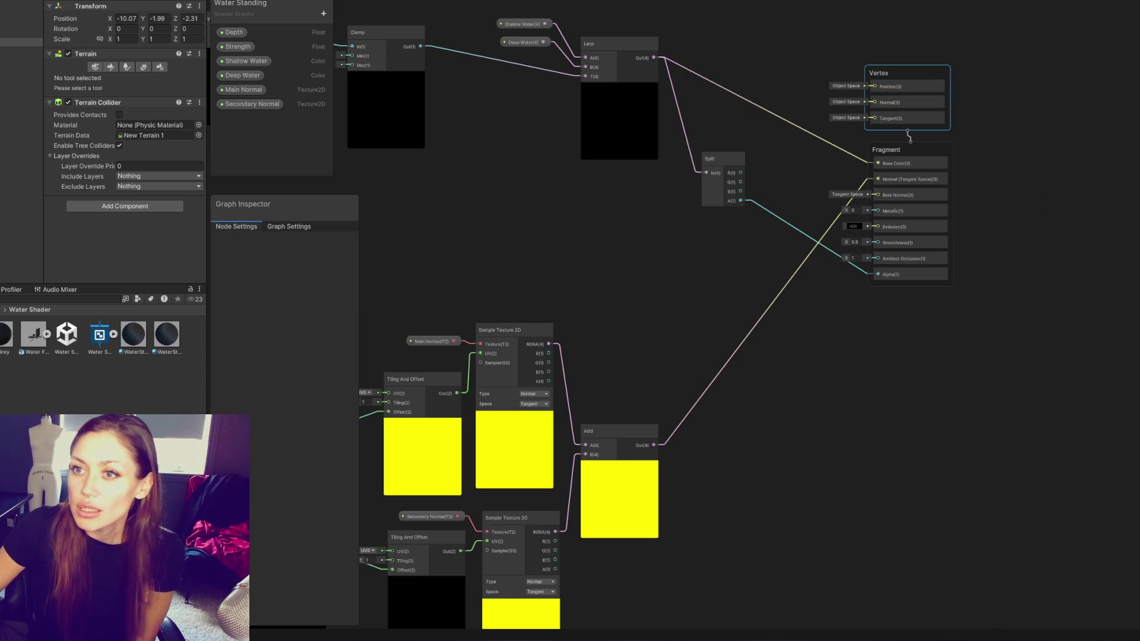
key(ctrl+s)
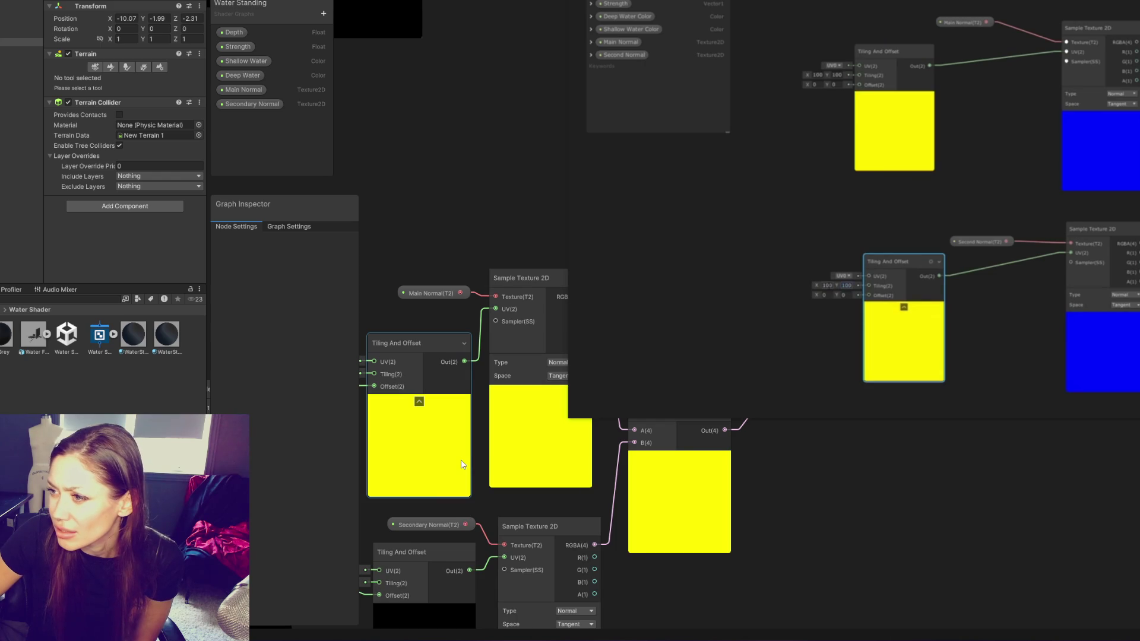
Set Tiling X and Y to 100 on both normal-map Tiling And Offset nodes
mouse_move(928, 394)
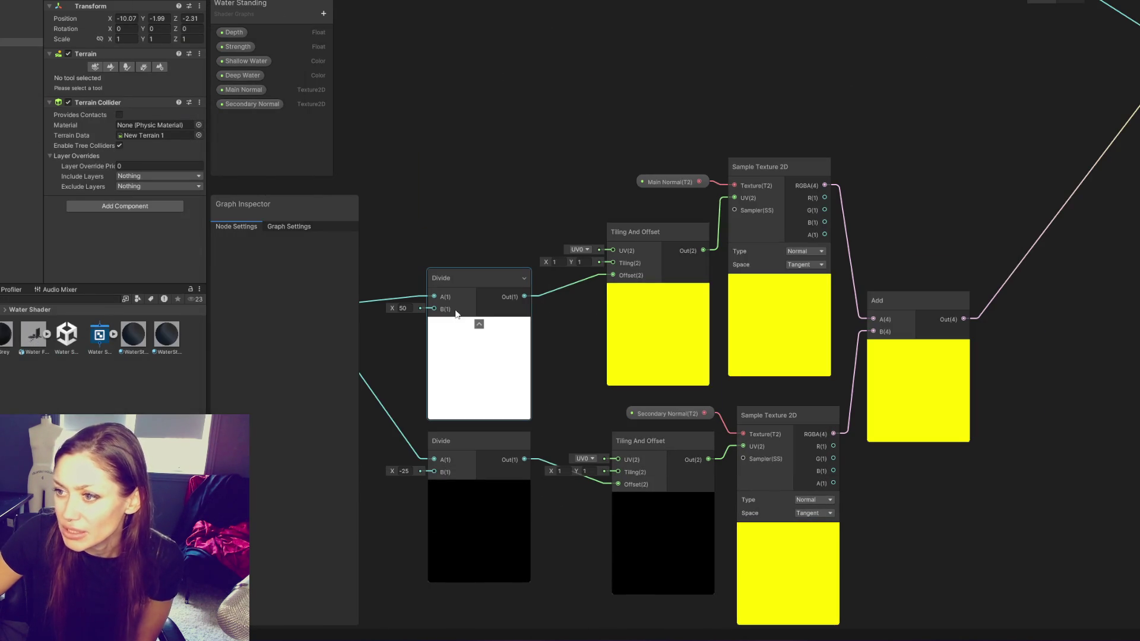
click(556, 261)
text(100)
key(Return)
click(583, 263)
key(Return)
click(559, 471)
text(100)
click(585, 470)
text(100)
key(Return)
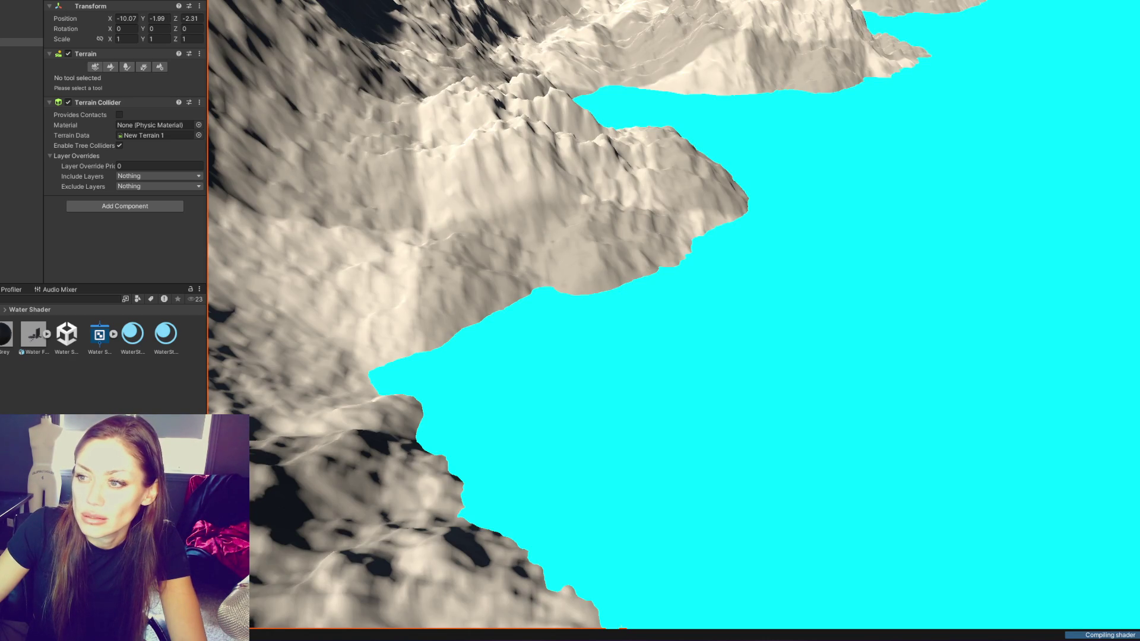
scroll(733, 246, down, 3)
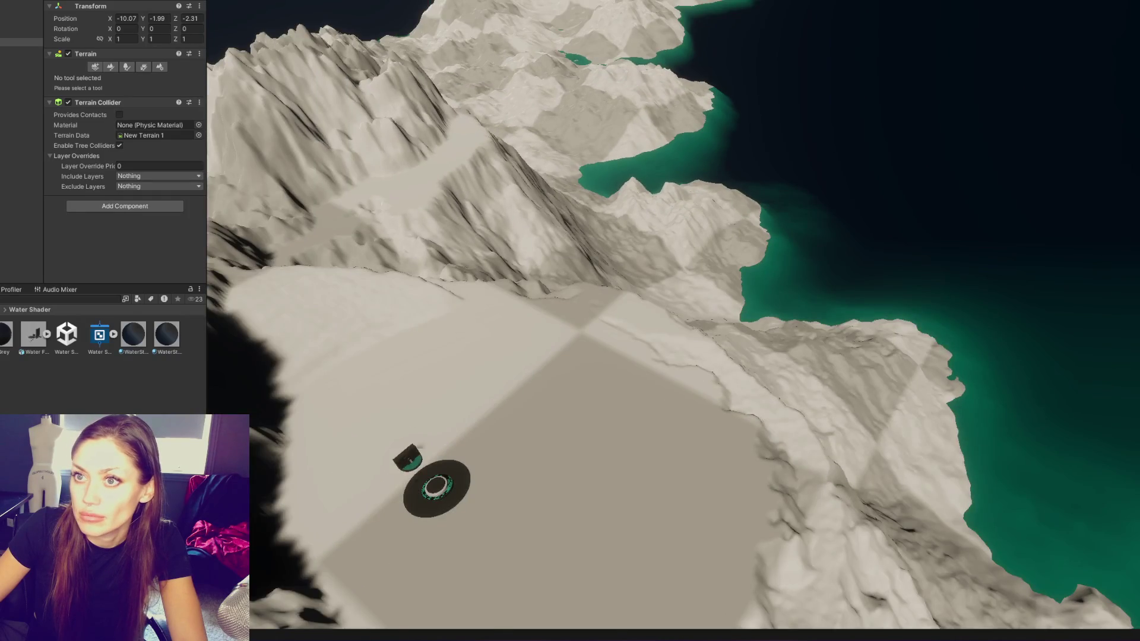
mouse_move(424, 15)
mouse_down()
mouse_move(553, 229)
mouse_move(670, 228)
mouse_move(687, 254)
mouse_move(565, 255)
mouse_move(692, 87)
mouse_up()
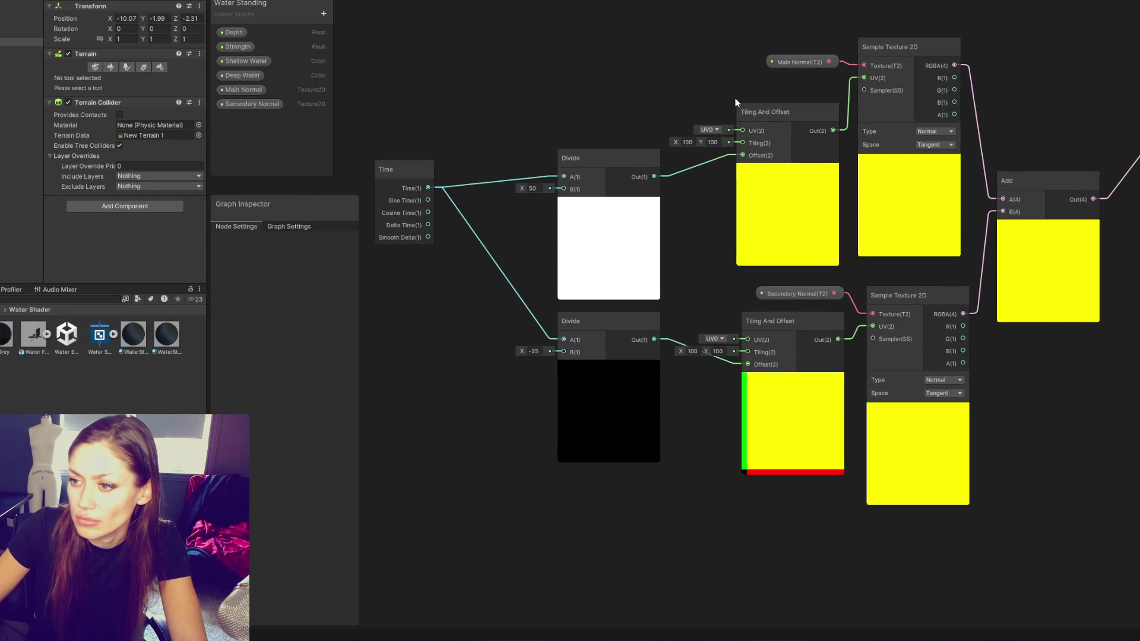
Pan the graph to frame the Time node and the two normal-map chains
drag(691, 74, 670, 95)
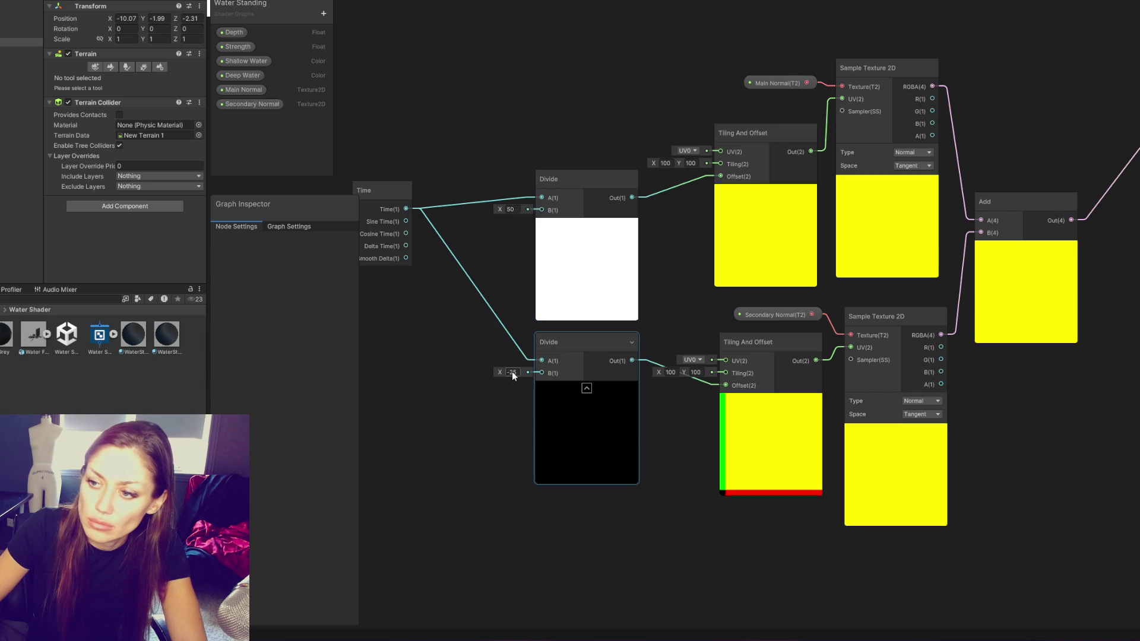
mouse_move(523, 361)
mouse_down()
mouse_move(410, 326)
mouse_move(364, 395)
mouse_up()
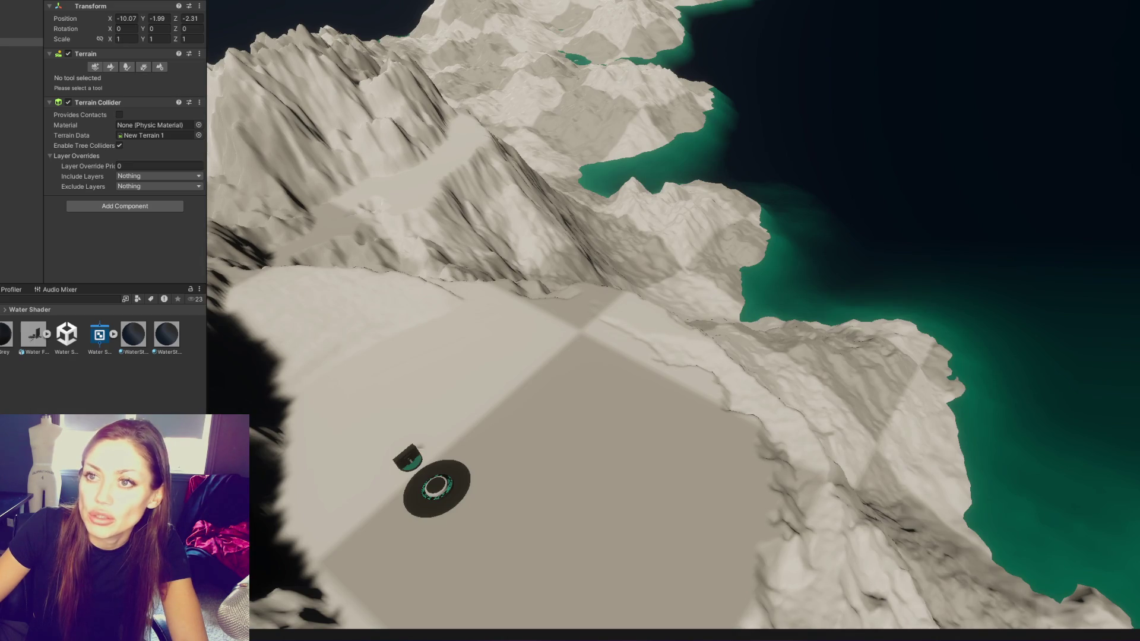
Orbit the Scene camera low over the water and search all project assets for 'a'
scroll(640, 240, up, 3)
mouse_move(574, 97)
mouse_down()
mouse_move(412, 29)
mouse_move(712, 254)
mouse_move(723, 158)
mouse_move(697, 178)
mouse_move(536, 187)
mouse_up()
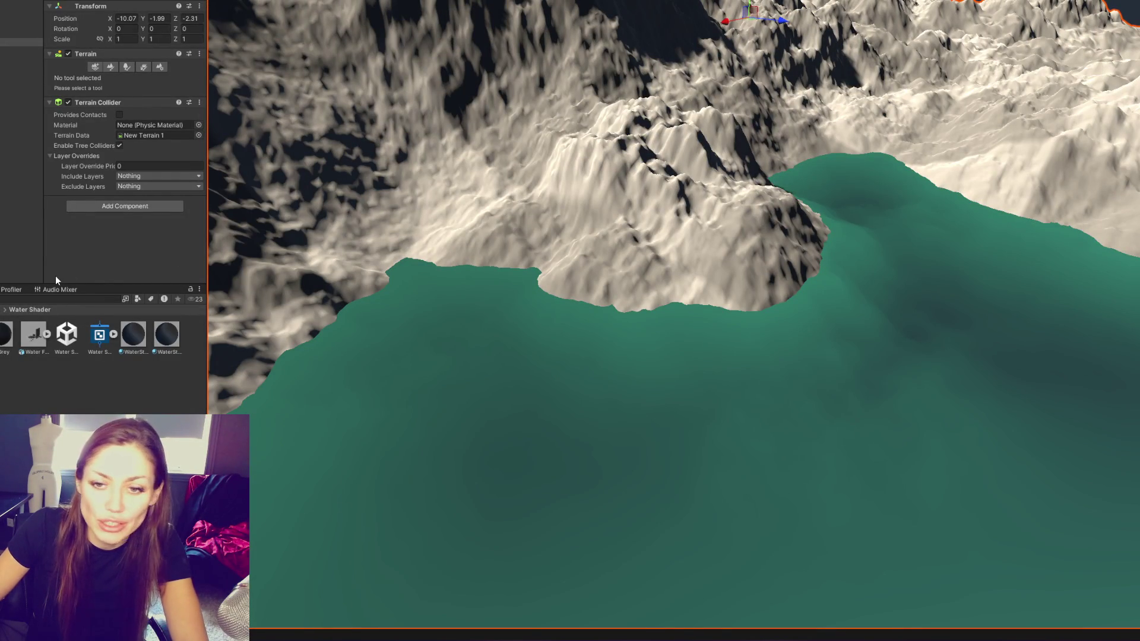
click(61, 303)
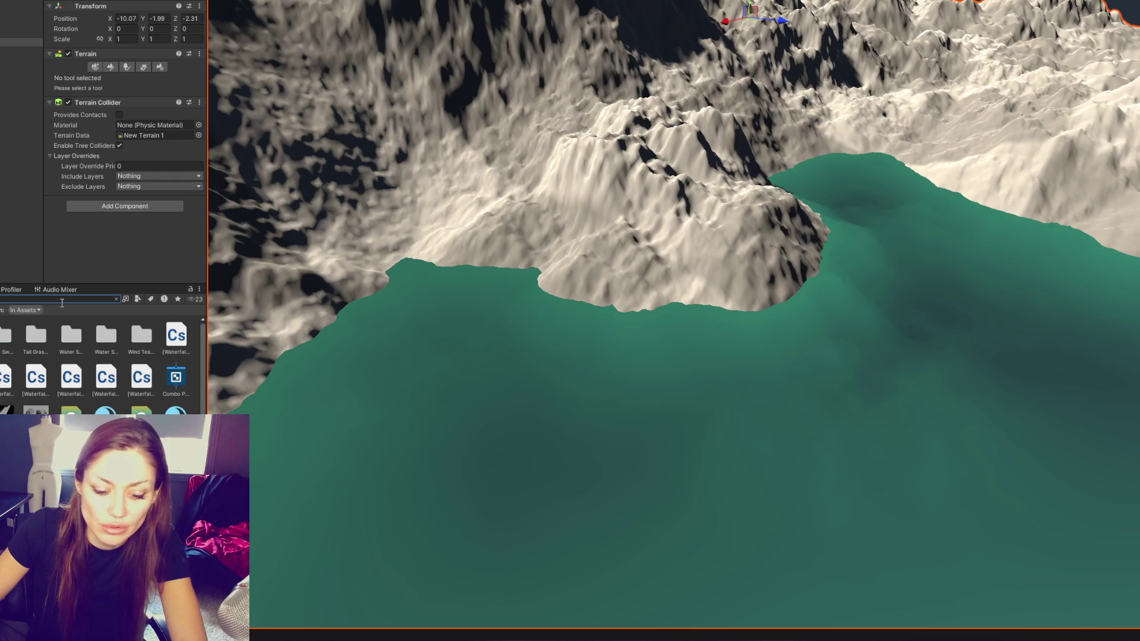
text(a)
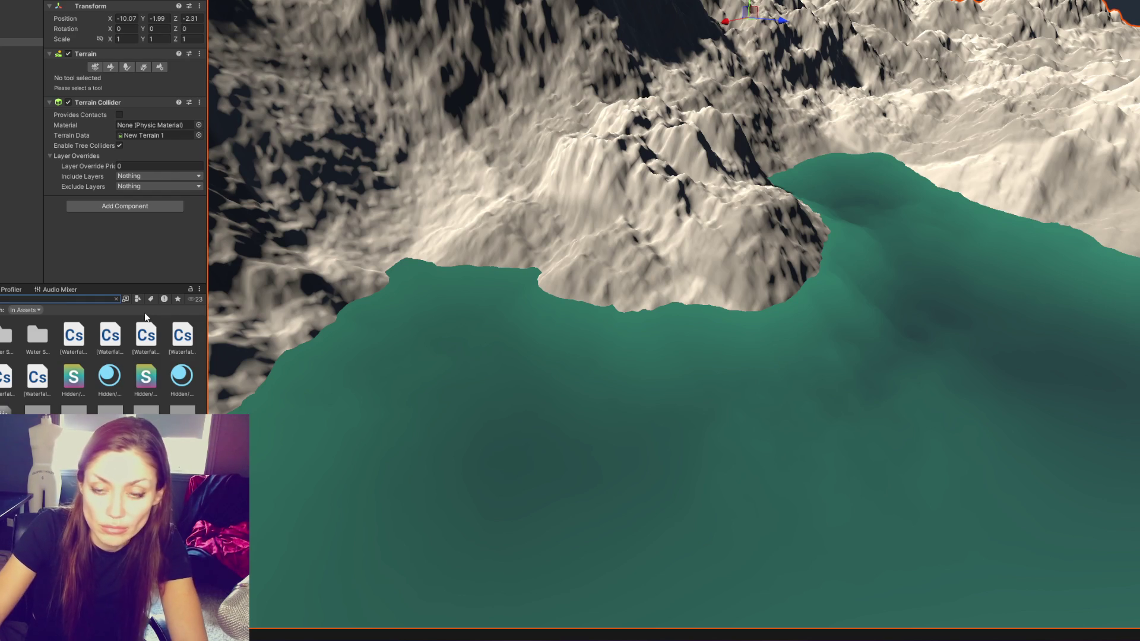
Select the water Plane and assign the Rock028 normal to Main Normal, another normal texture to Secondary Normal
scroll(144, 313, down, 5)
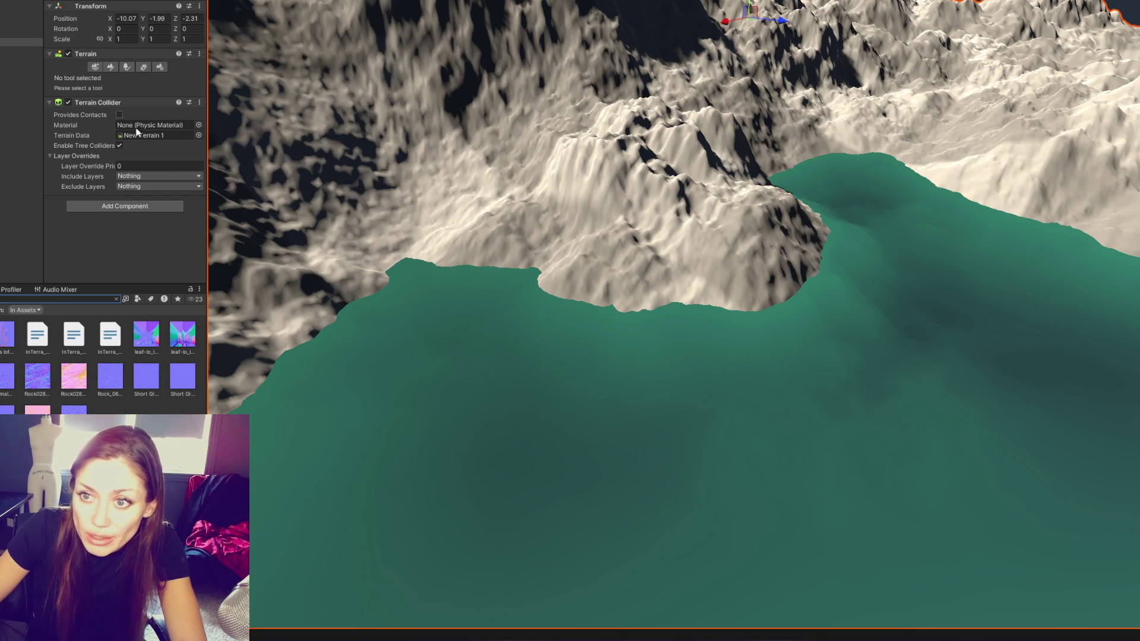
click(22, 34)
scroll(113, 164, down, 5)
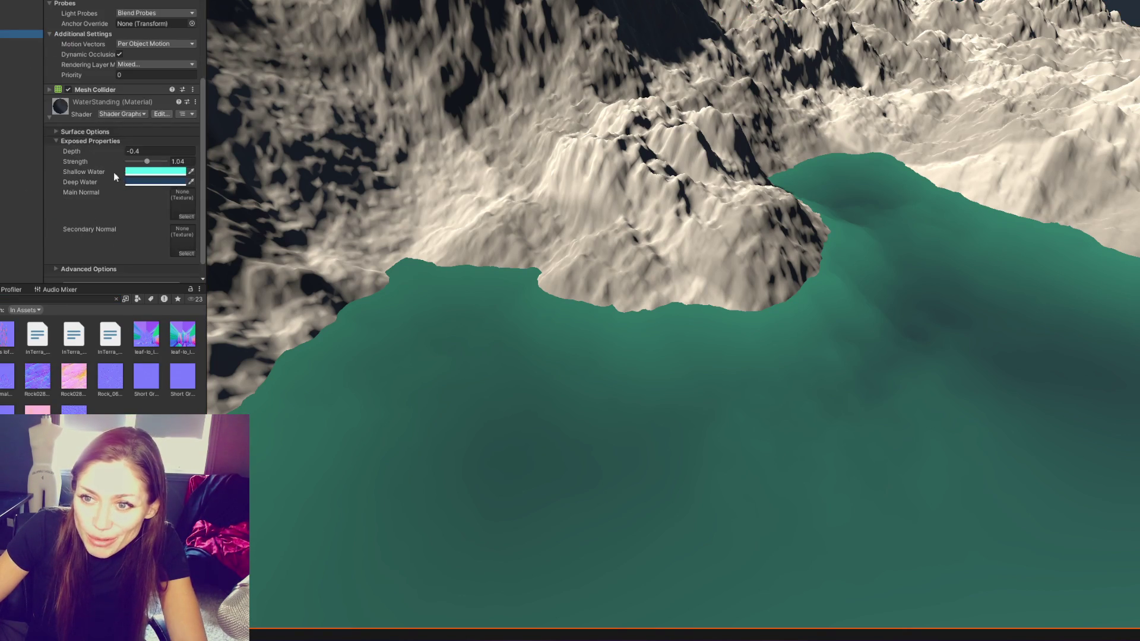
drag(38, 386, 187, 181)
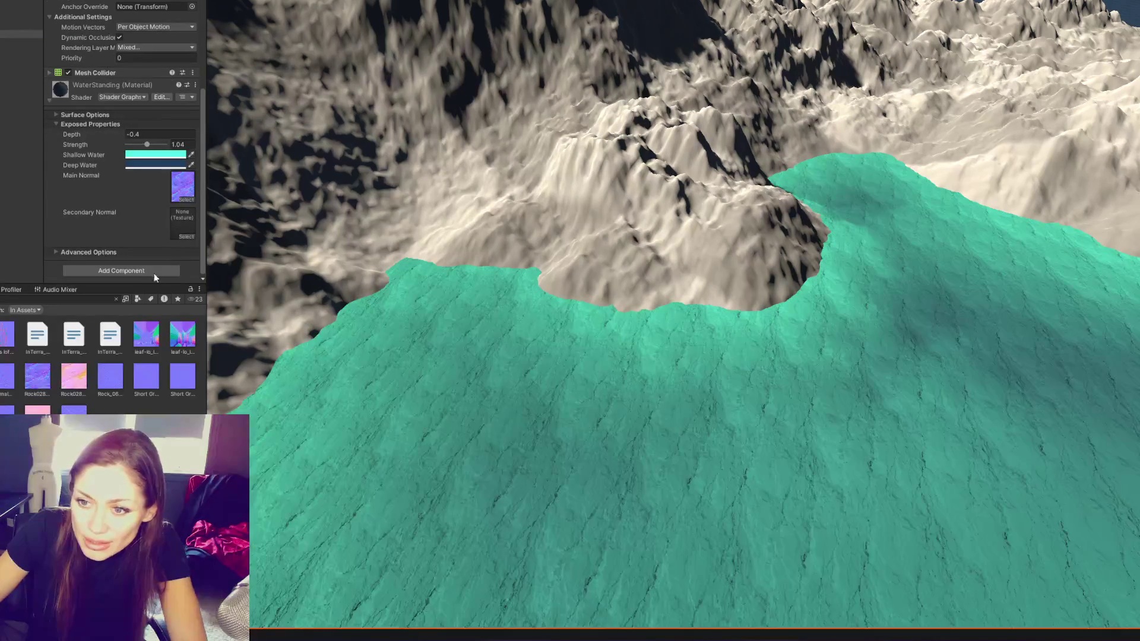
drag(146, 377, 181, 229)
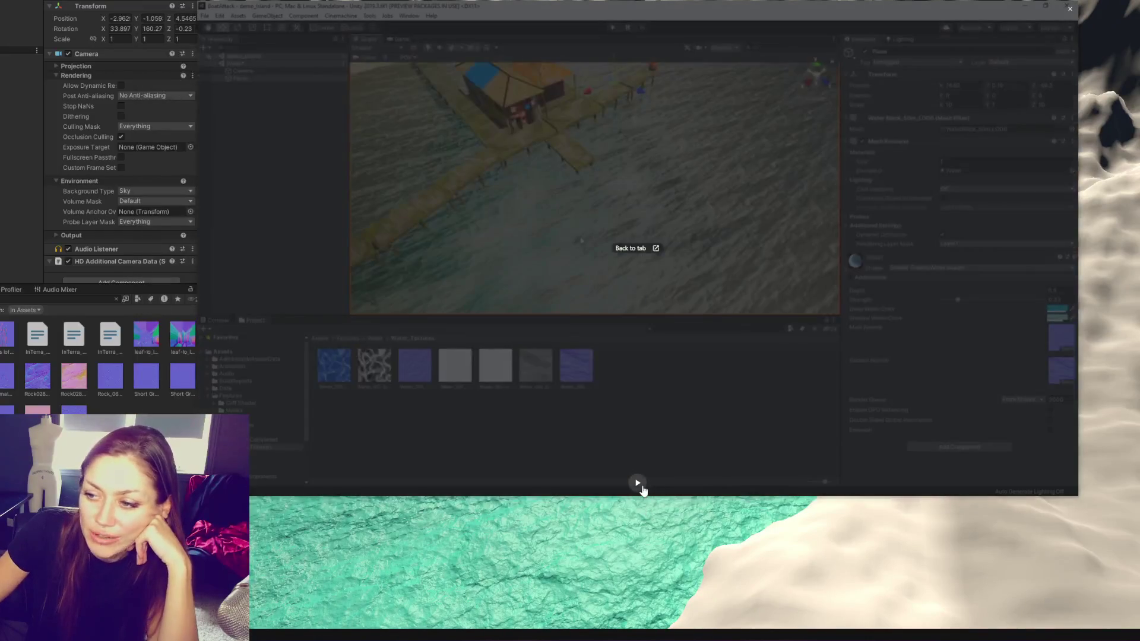
Resume the reference water-shader video and watch the node being added
click(638, 483)
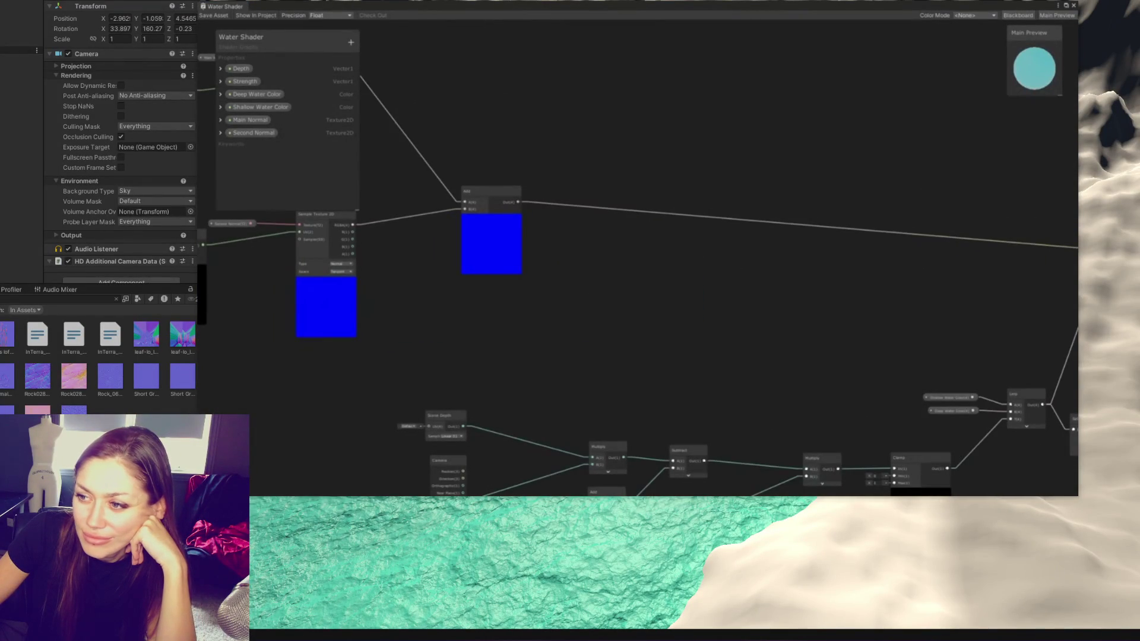
mouse_move(526, 461)
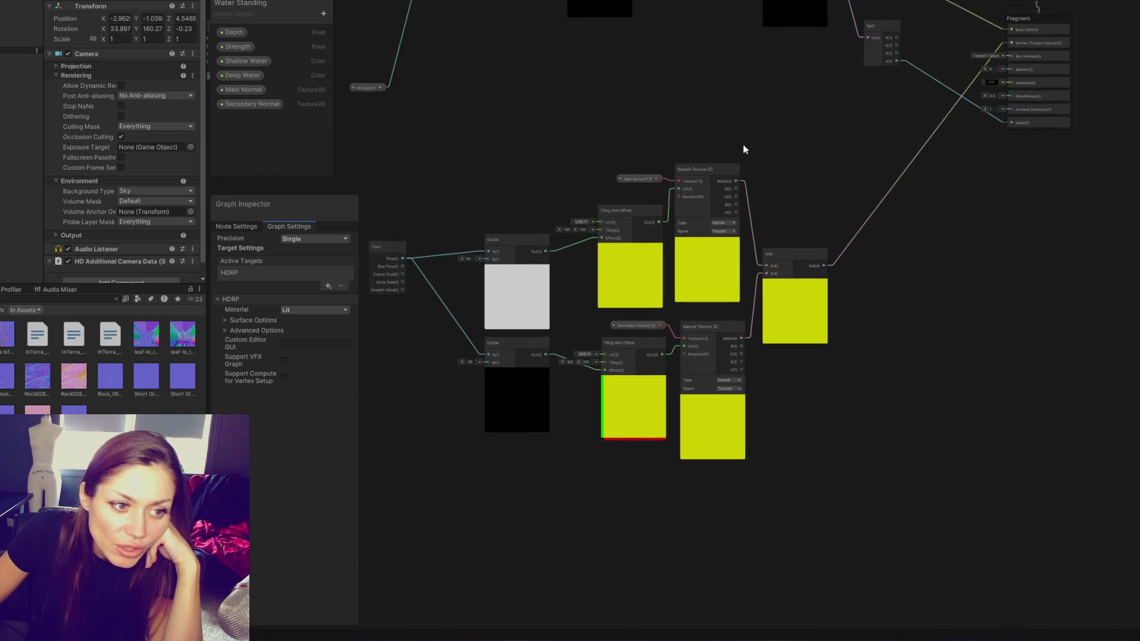
Insert a Normal Strength node between the summed normals and the Fragment's Normal (Tangent Space) input
right_click(827, 242)
click(843, 248)
text(n)
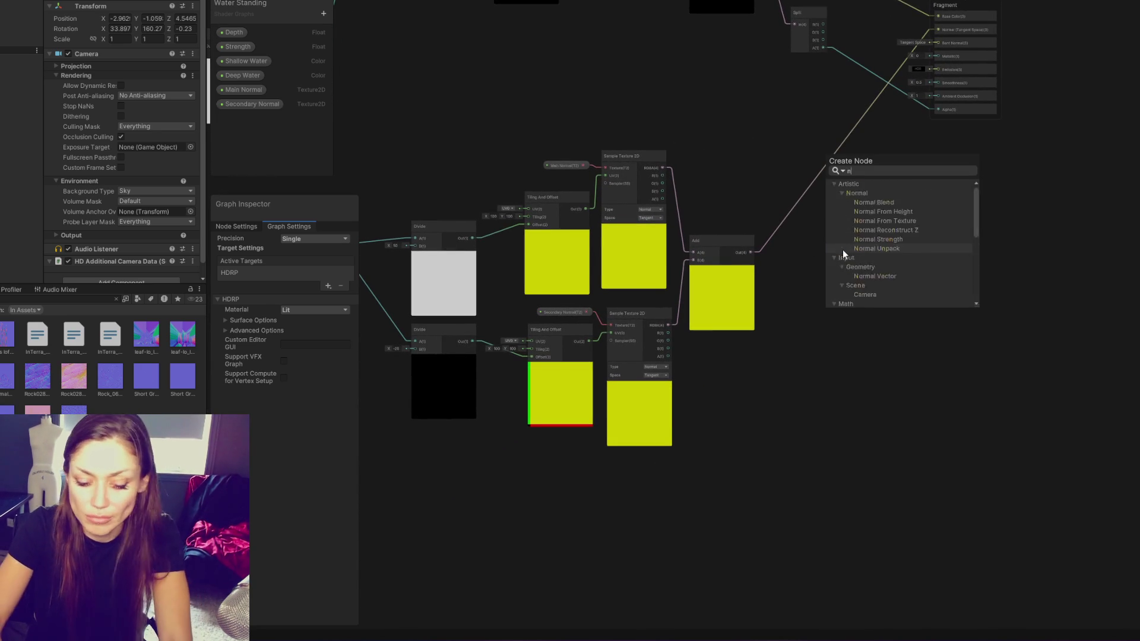
text(ormal stren)
key(Return)
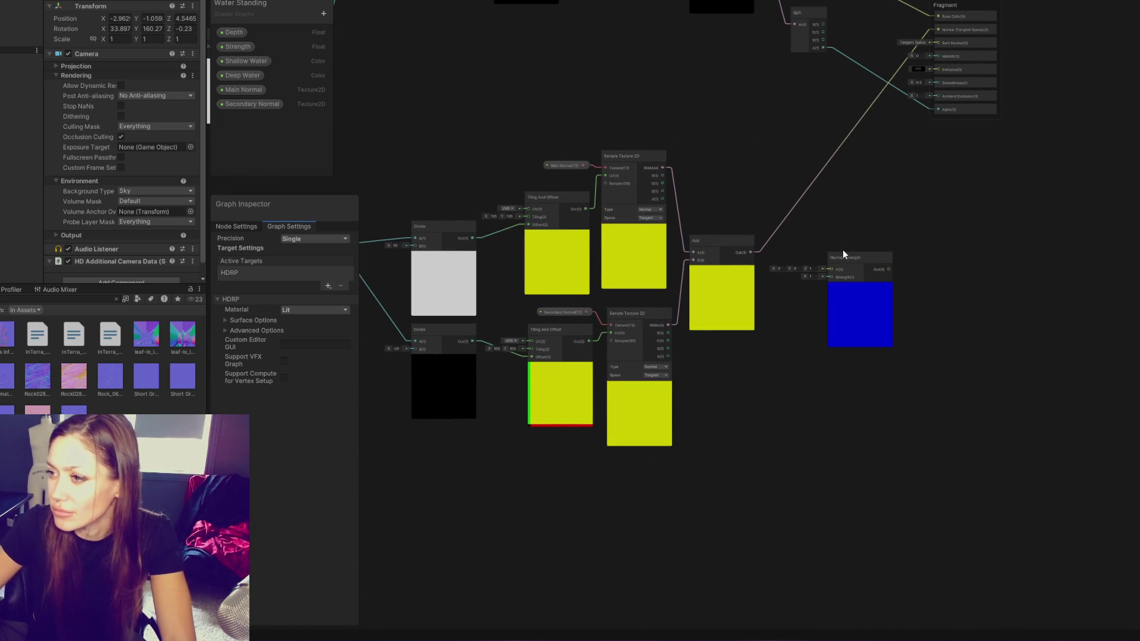
drag(751, 253, 831, 269)
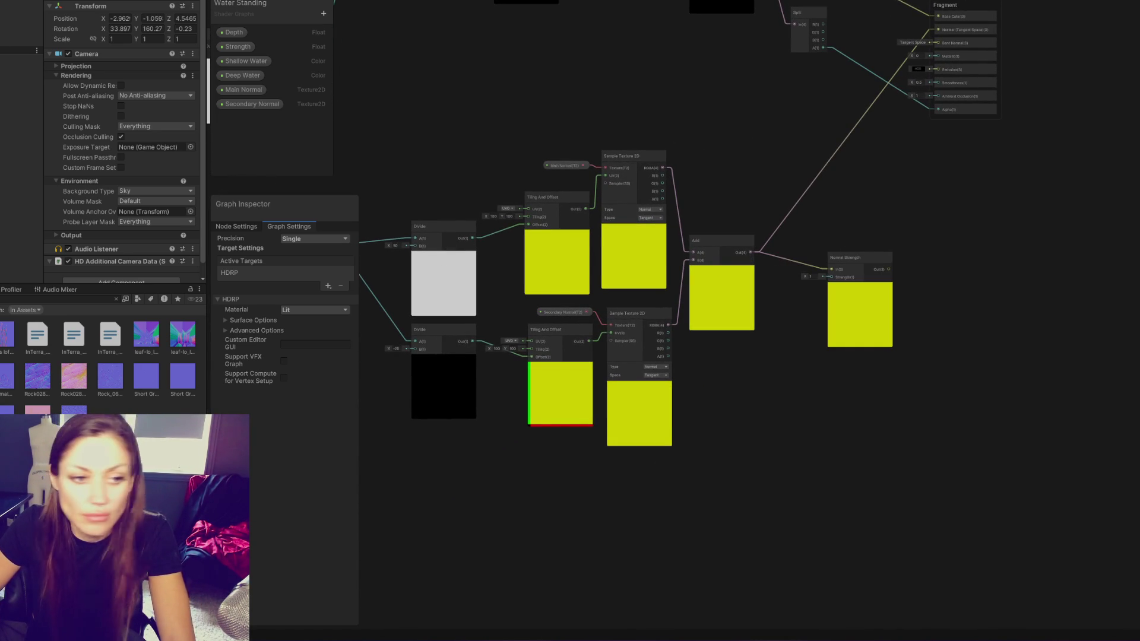
mouse_move(889, 269)
mouse_down()
mouse_move(877, 82)
mouse_move(891, 56)
mouse_move(940, 54)
mouse_up()
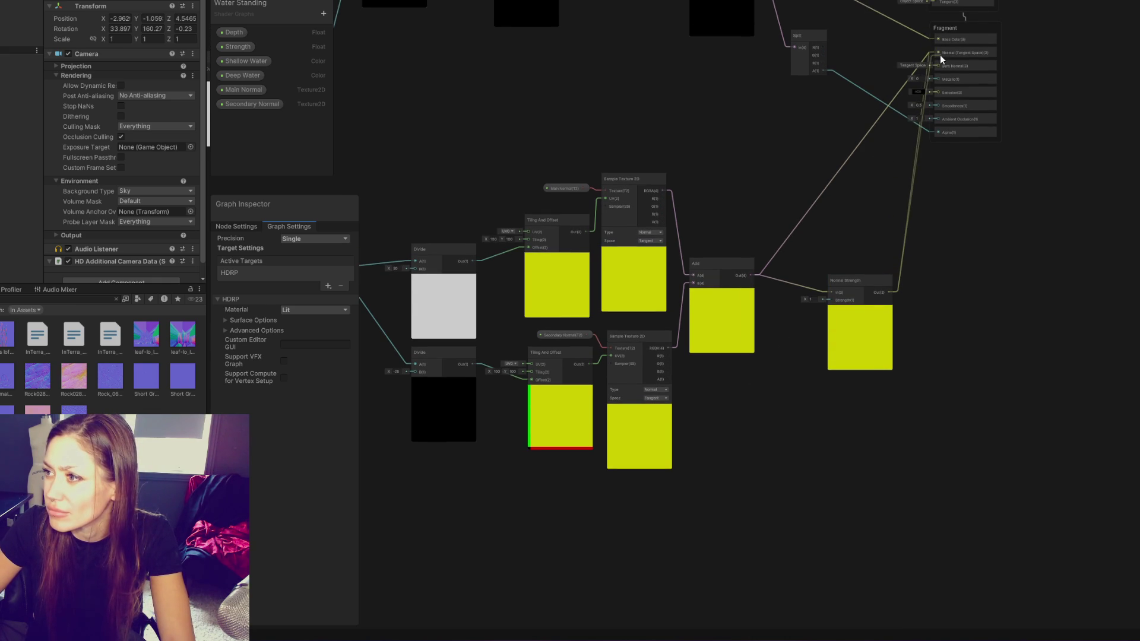
right_click(1001, 185)
Add a Lerp node to the graph
click(1020, 191)
text(lerp)
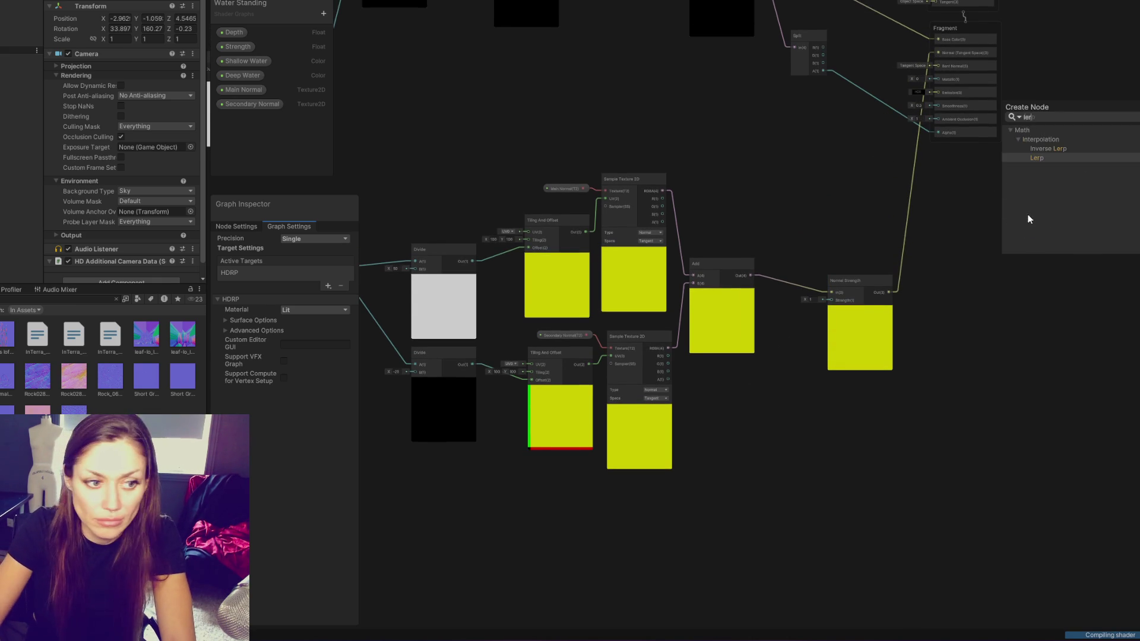
key(Return)
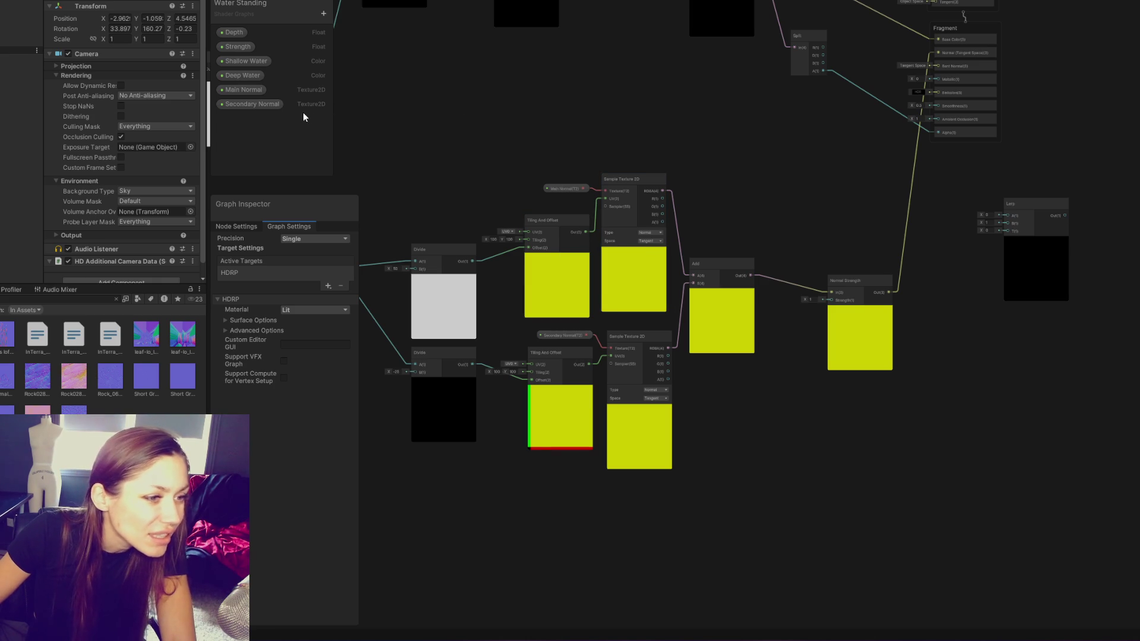
Create a Float property on the Blackboard named 'Normal Strength'
click(323, 13)
click(326, 27)
text(Nomral Stre)
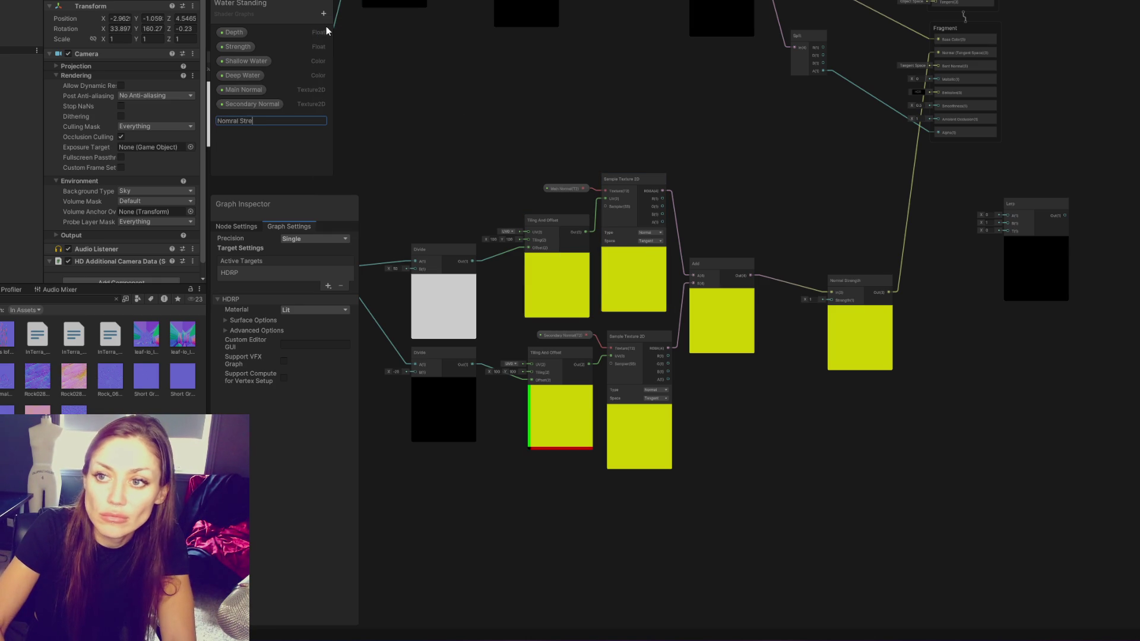
text(ngth)
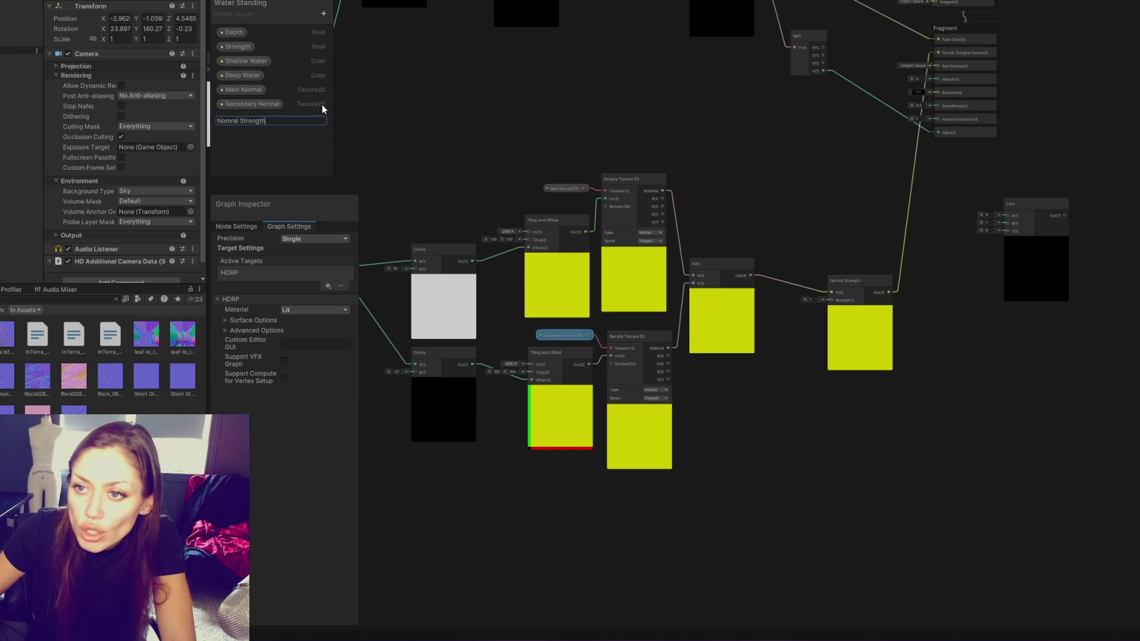
double_click(227, 121)
text(Normal)
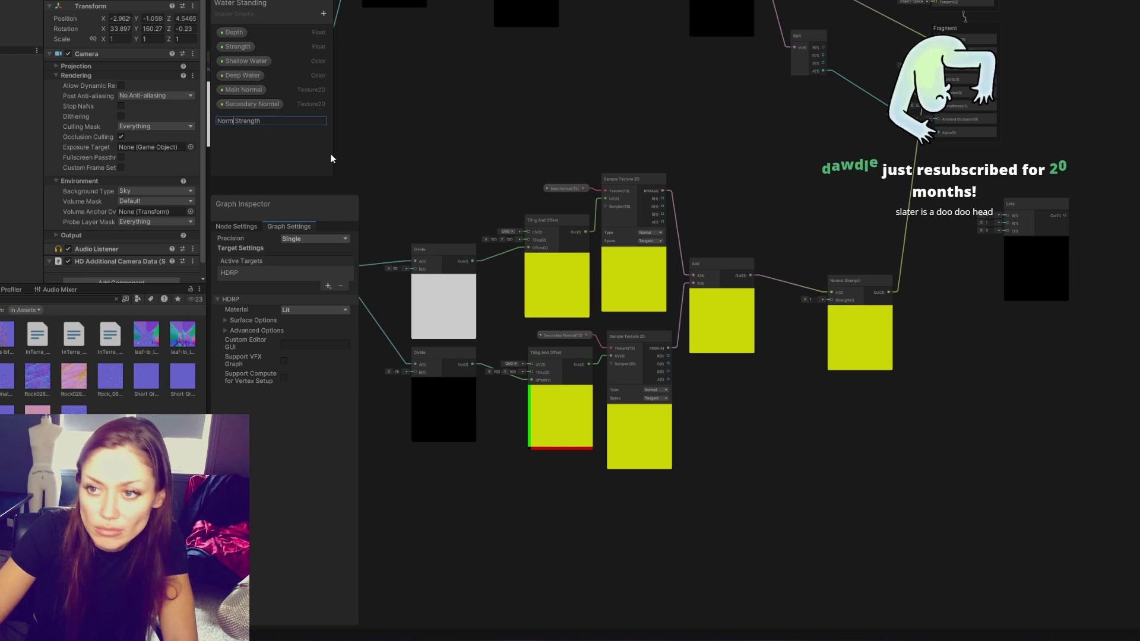
key(Return)
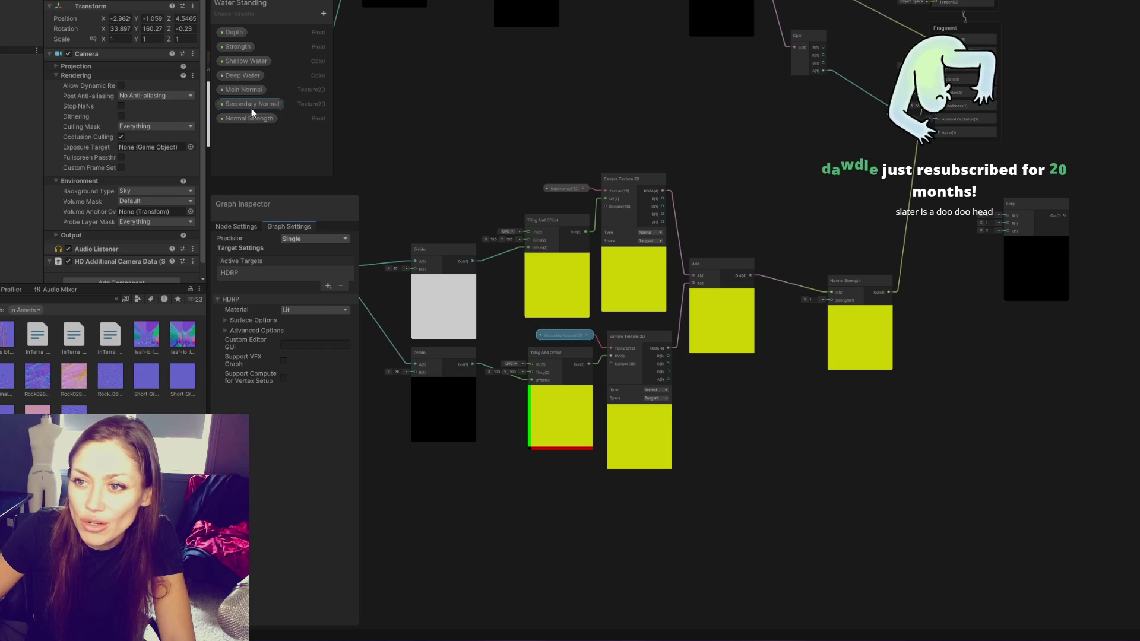
Place the Normal Strength property node in the graph beside the Lerp node
drag(234, 119, 926, 358)
drag(1005, 298, 1045, 431)
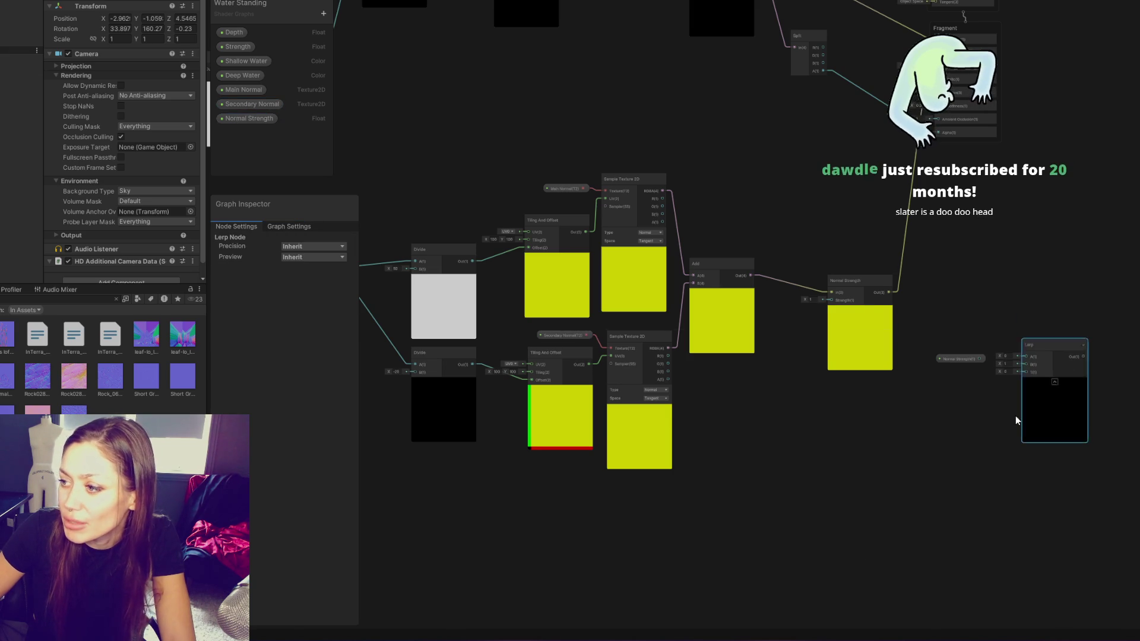
mouse_move(960, 359)
mouse_down()
mouse_move(830, 248)
mouse_move(974, 260)
mouse_up()
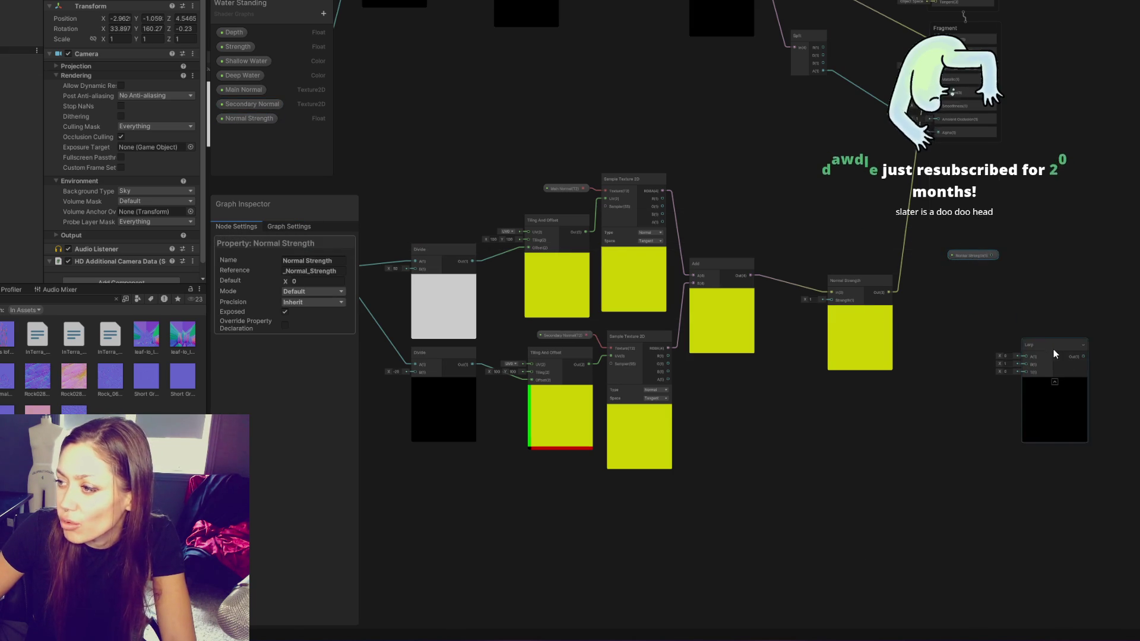
drag(1051, 348, 1011, 297)
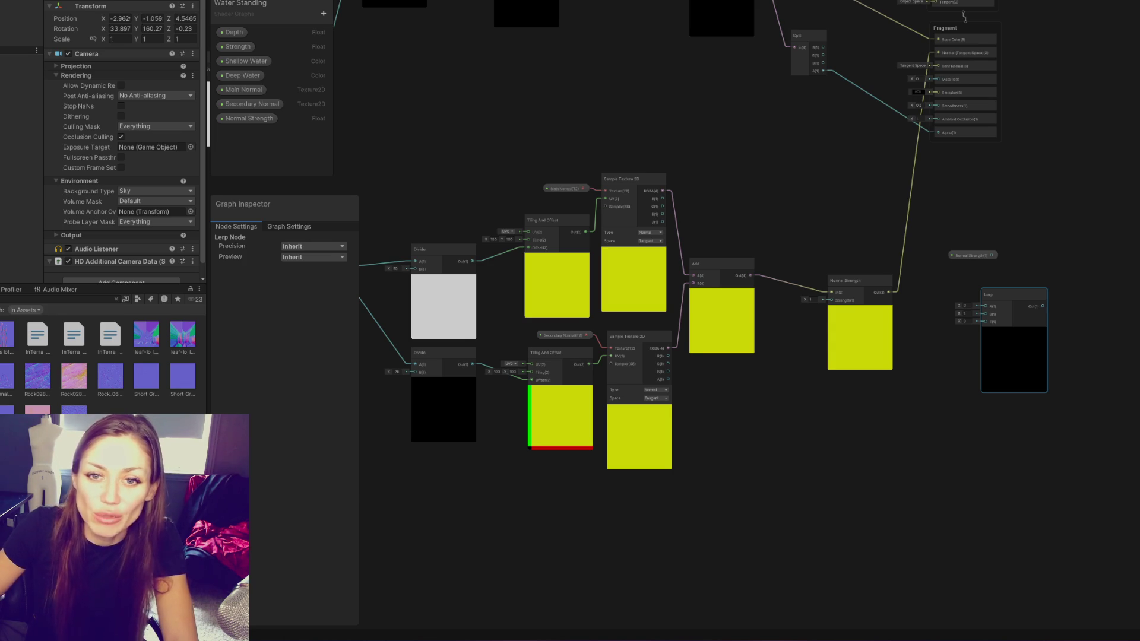
mouse_move(593, 236)
mouse_down()
mouse_move(718, 106)
mouse_move(860, 255)
mouse_move(893, 198)
mouse_move(810, 87)
mouse_move(649, 71)
mouse_up()
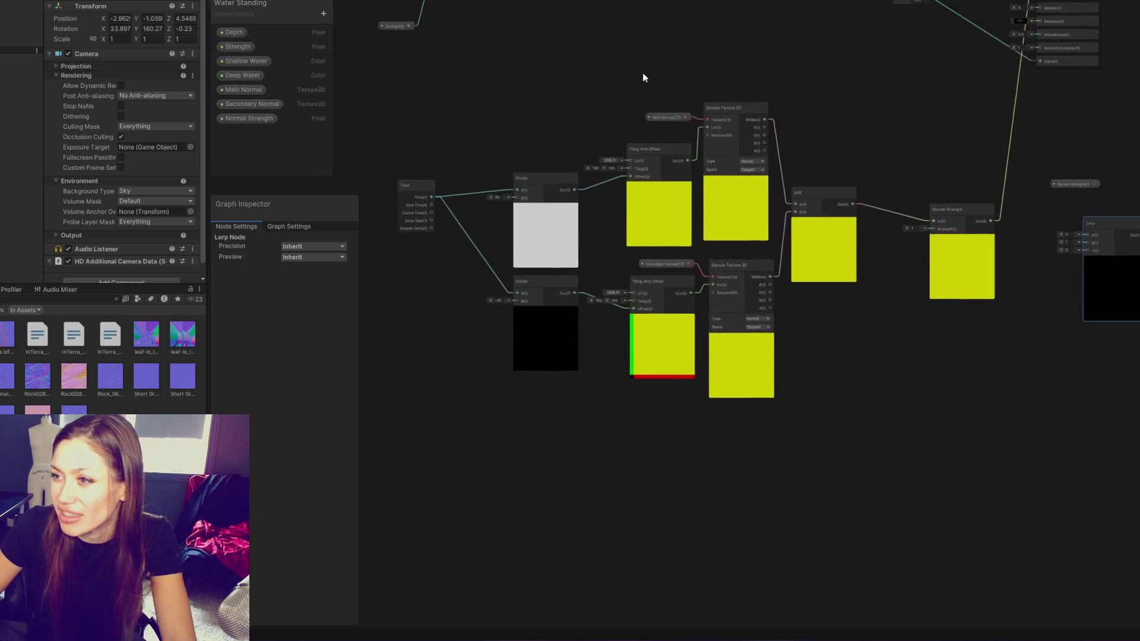
Switch the Normal Strength property's Mode to Slider, ranging 0 to 1
scroll(660, 95, up, 3)
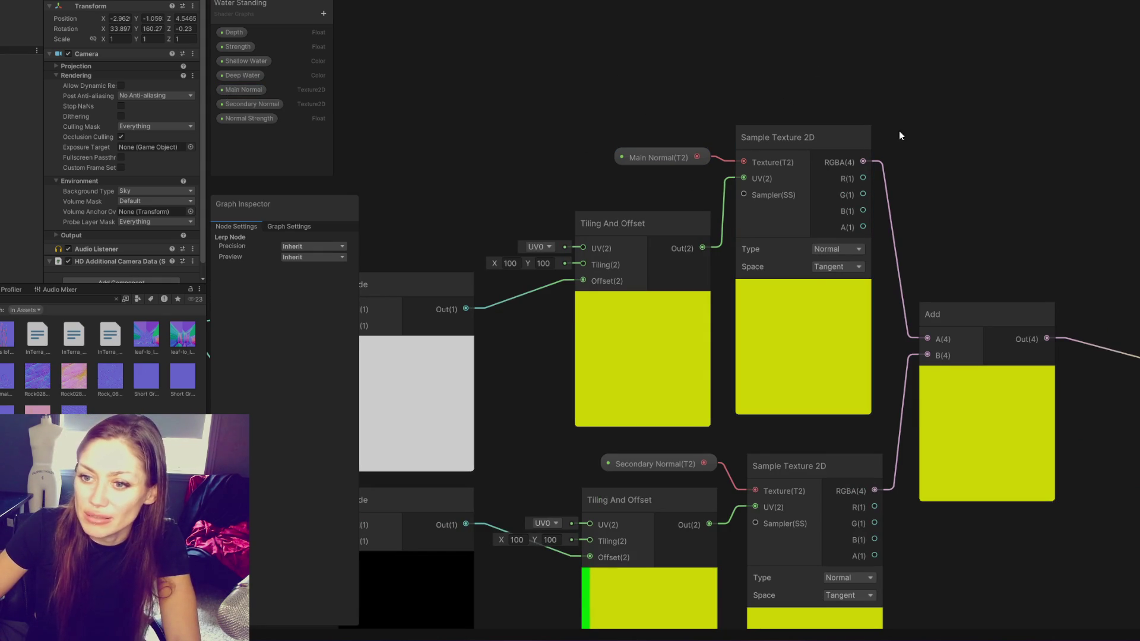
scroll(688, 217, down, 3)
scroll(409, 354, down, 5)
scroll(673, 295, up, 8)
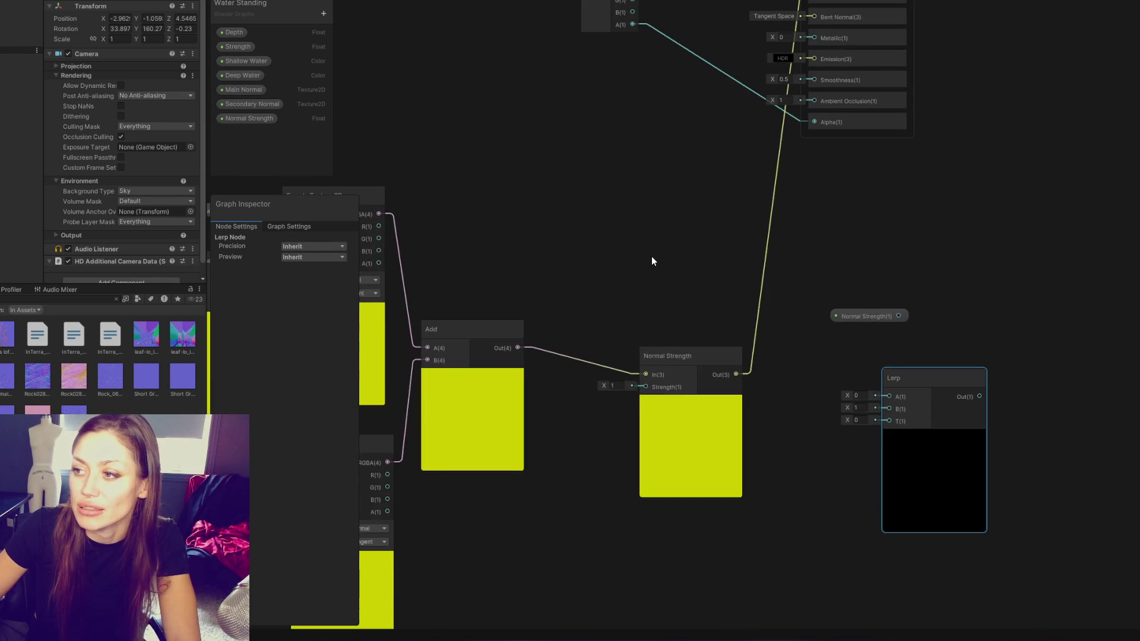
scroll(651, 255, down, 2)
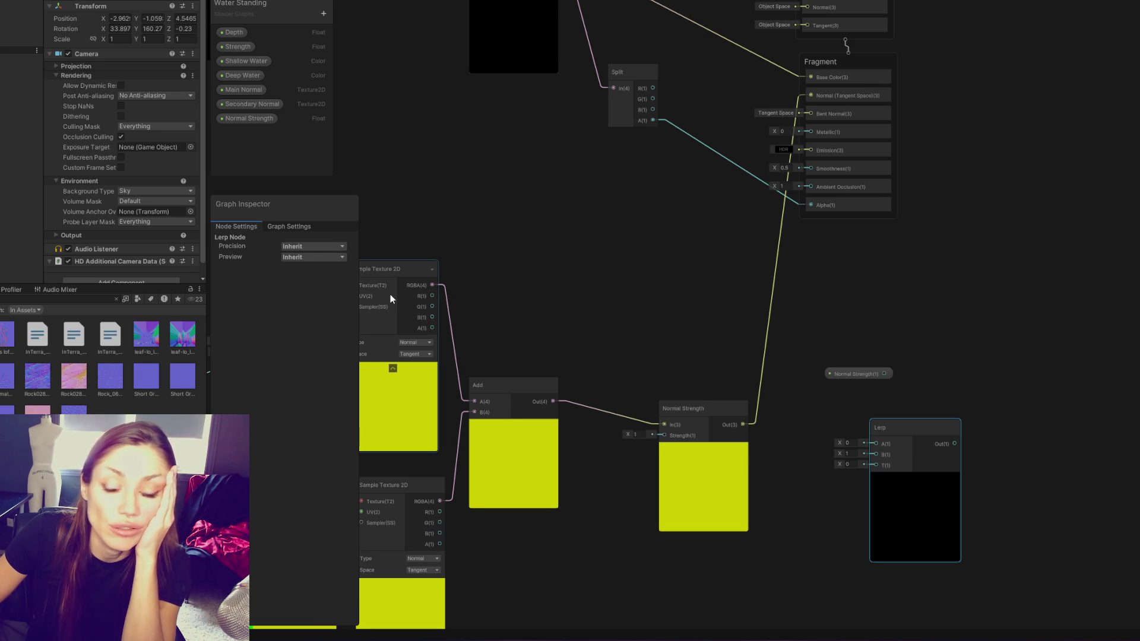
scroll(631, 257, right, 3)
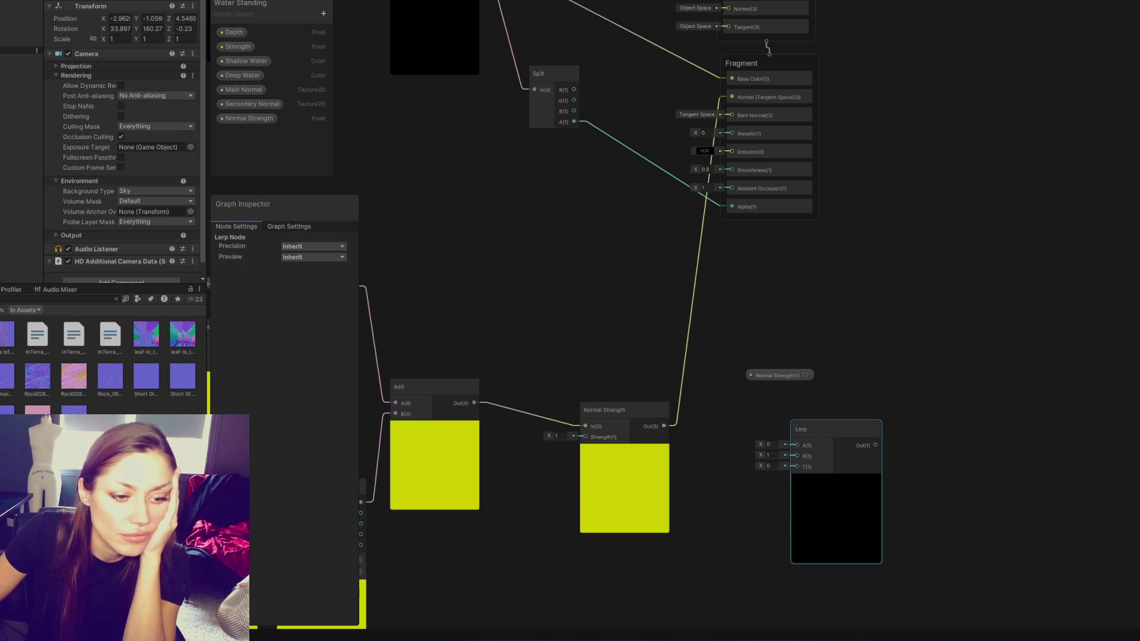
click(254, 117)
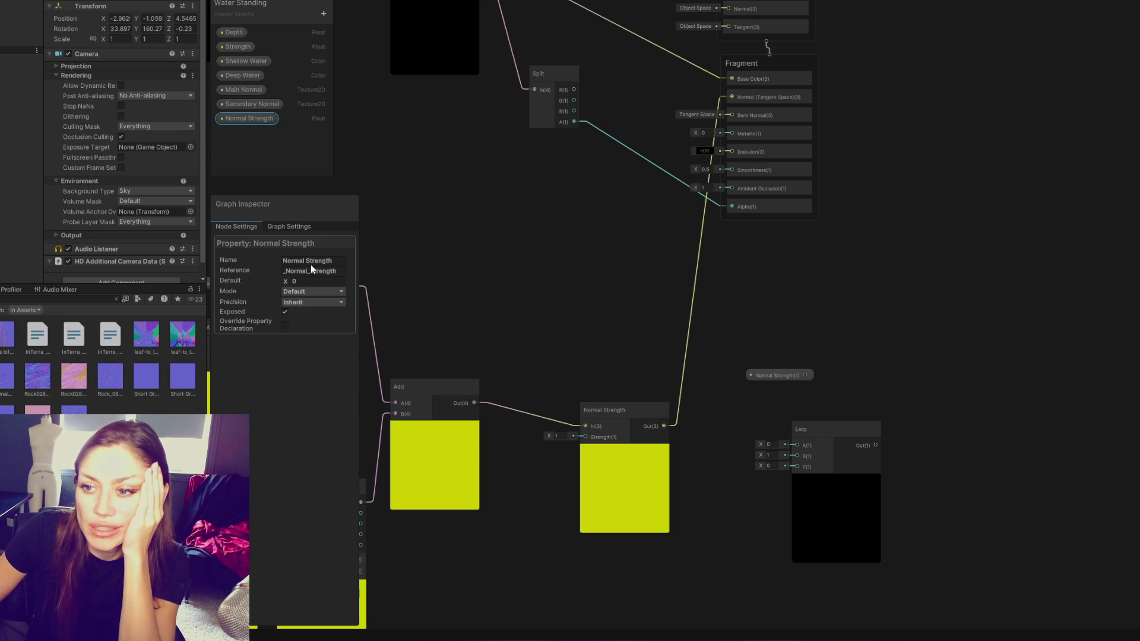
click(298, 291)
click(297, 311)
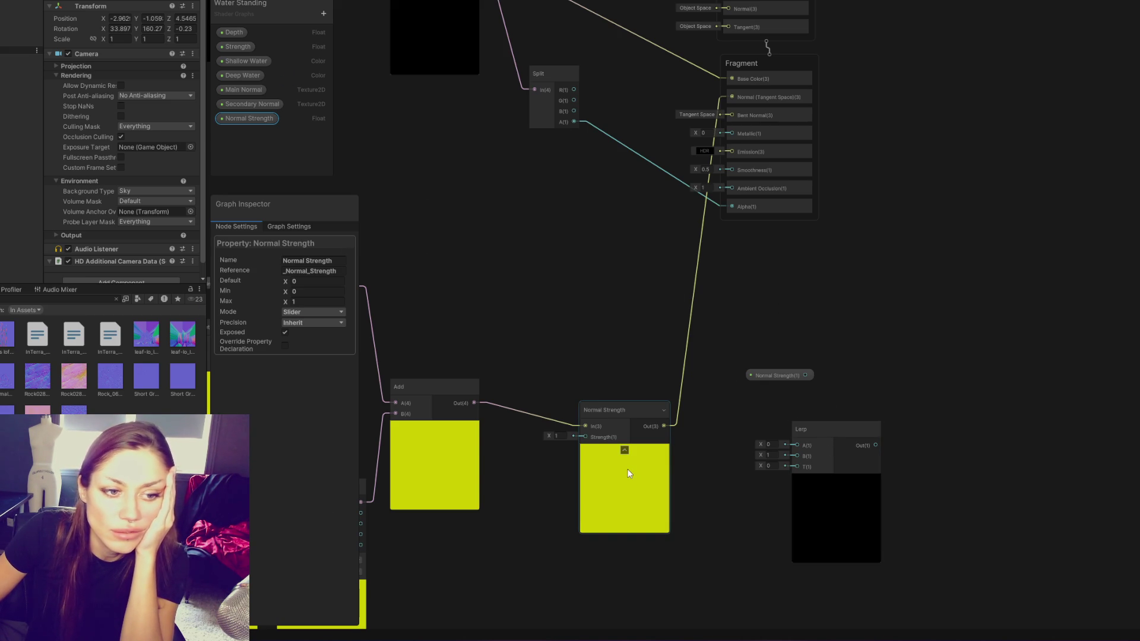
mouse_move(664, 427)
mouse_down()
mouse_move(786, 454)
mouse_move(552, 206)
mouse_move(592, 311)
mouse_move(572, 188)
mouse_move(754, 404)
mouse_move(892, 509)
mouse_up()
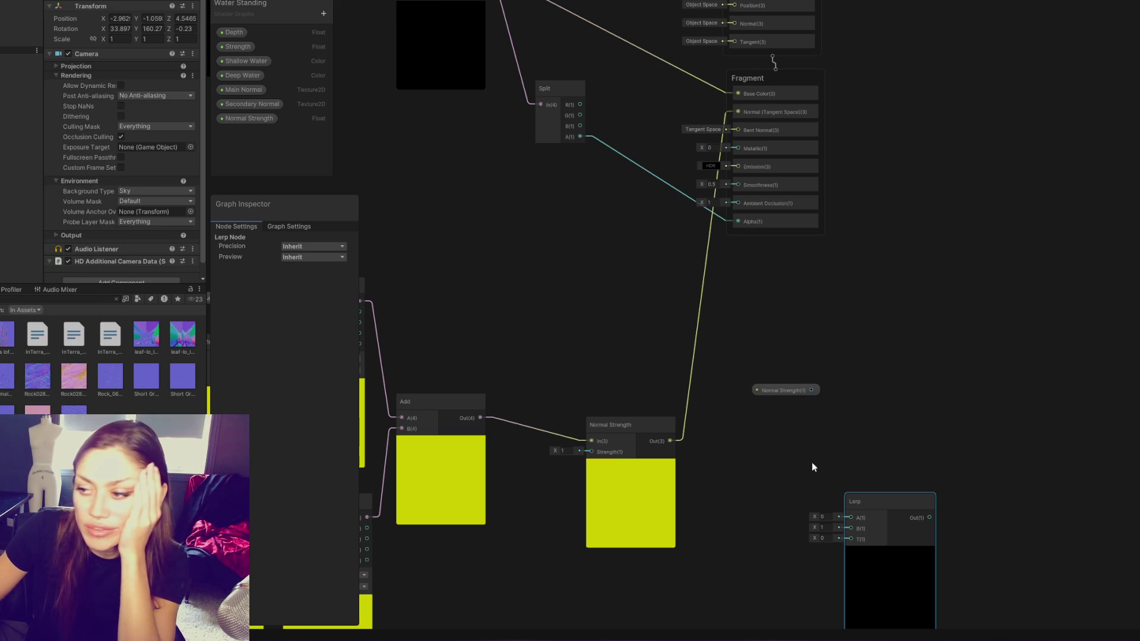
Wire Normal Strength into Lerp's B input and move both nodes up beside Split
drag(882, 497, 881, 386)
drag(786, 389, 735, 439)
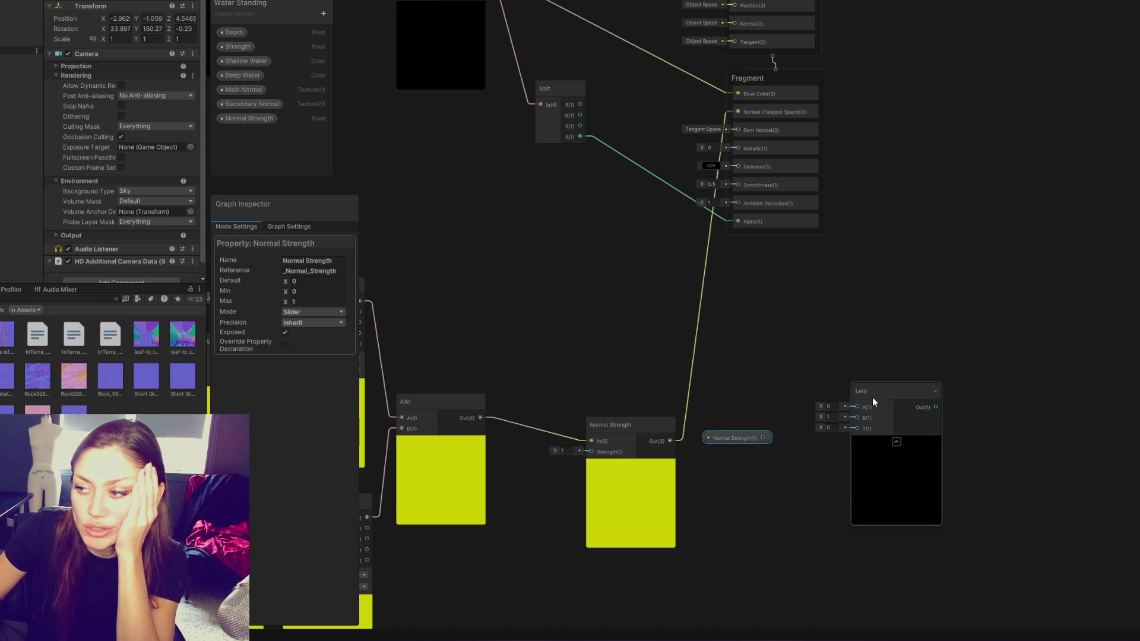
drag(872, 396, 852, 435)
click(729, 439)
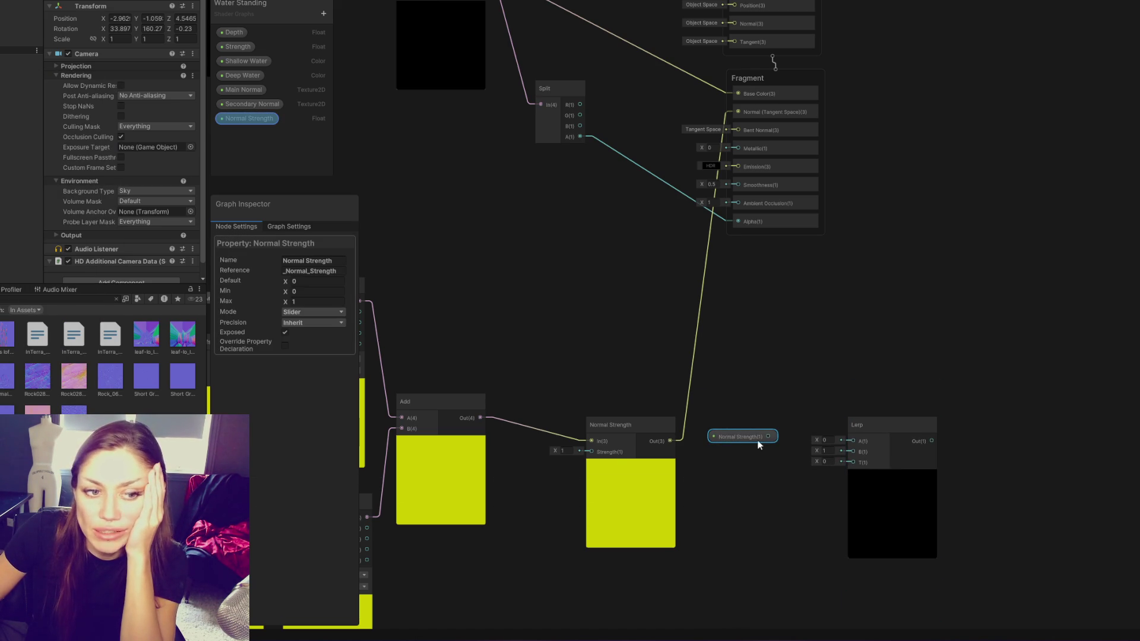
drag(769, 438, 842, 451)
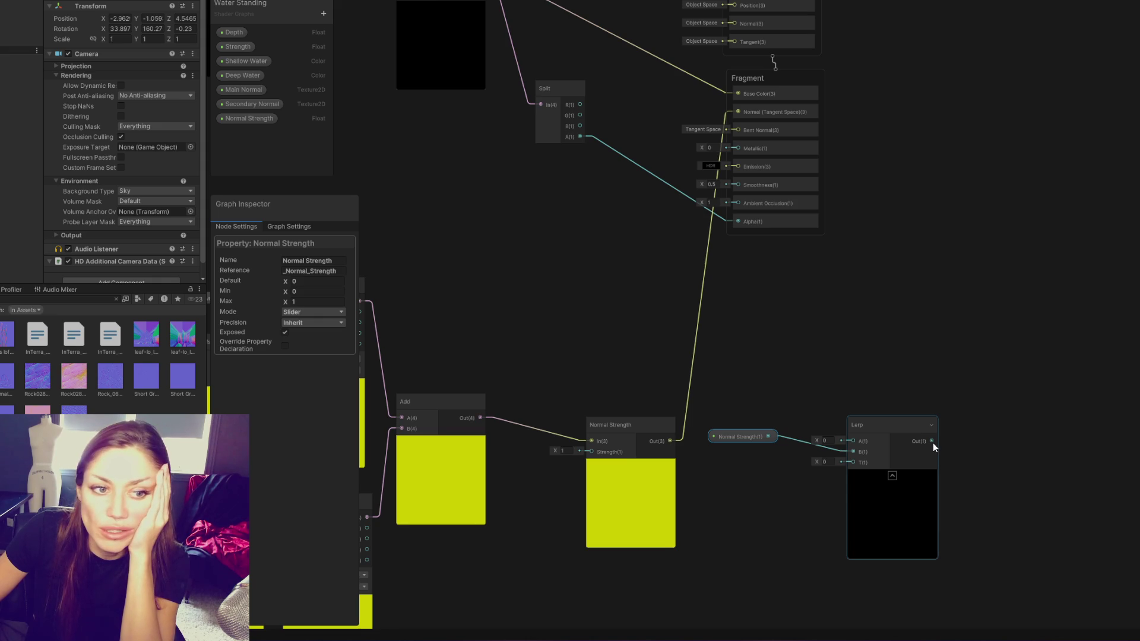
shift+click(879, 476)
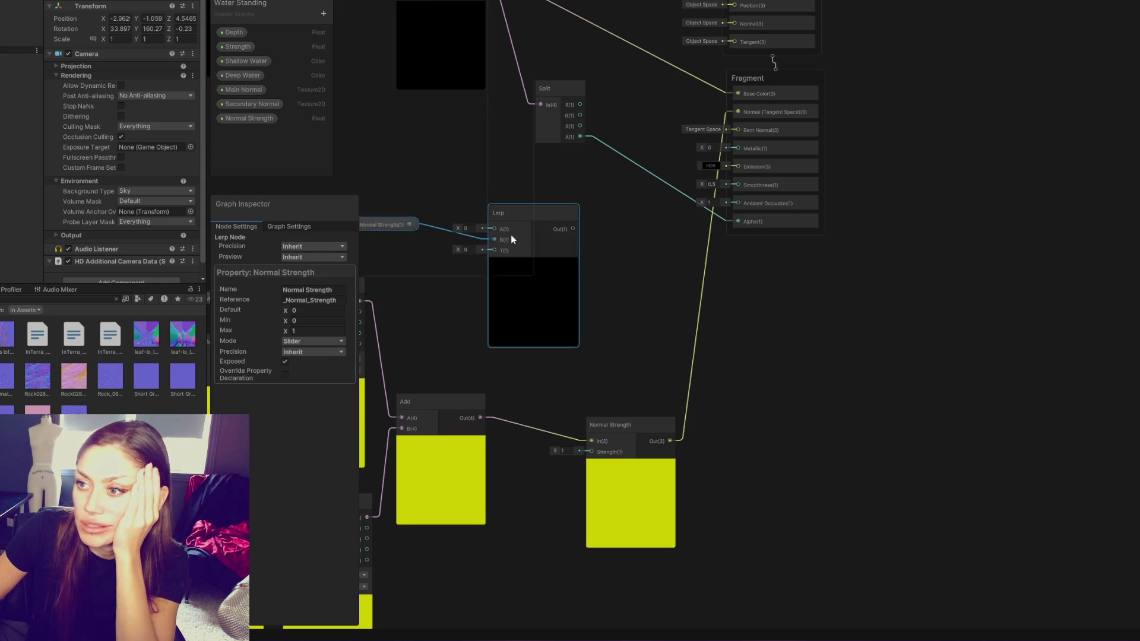